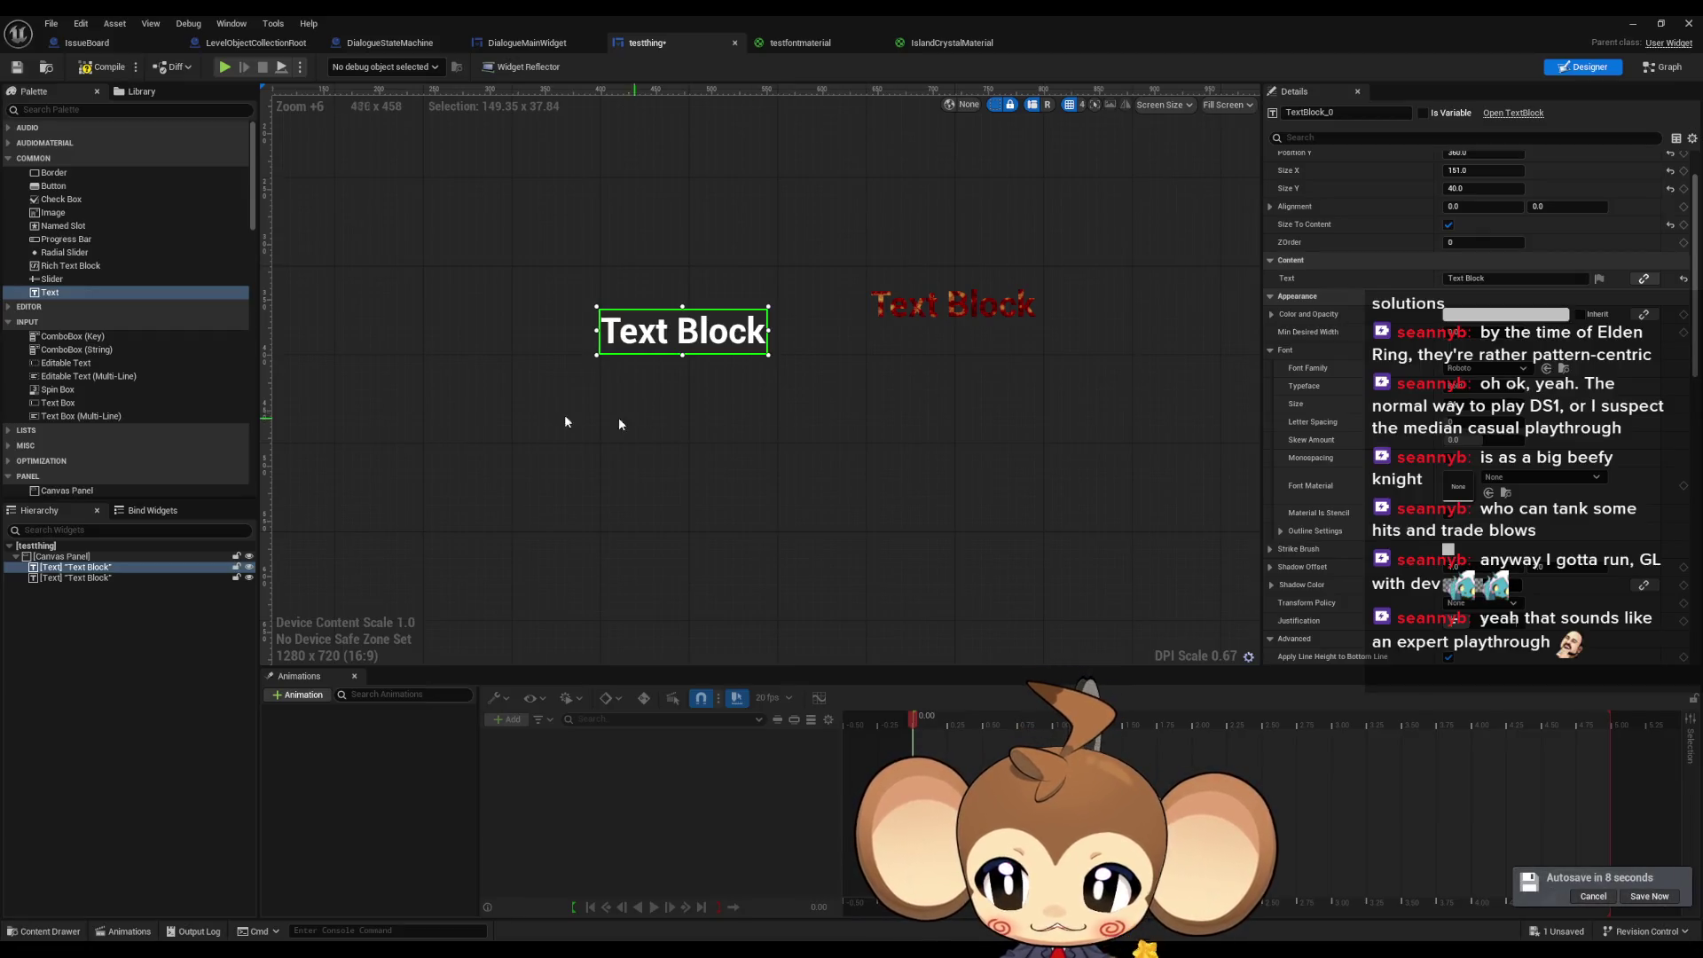
# - Select the root Canvas Panel and scroll through the Palette to find the Text widget
pyautogui.click(105, 558)
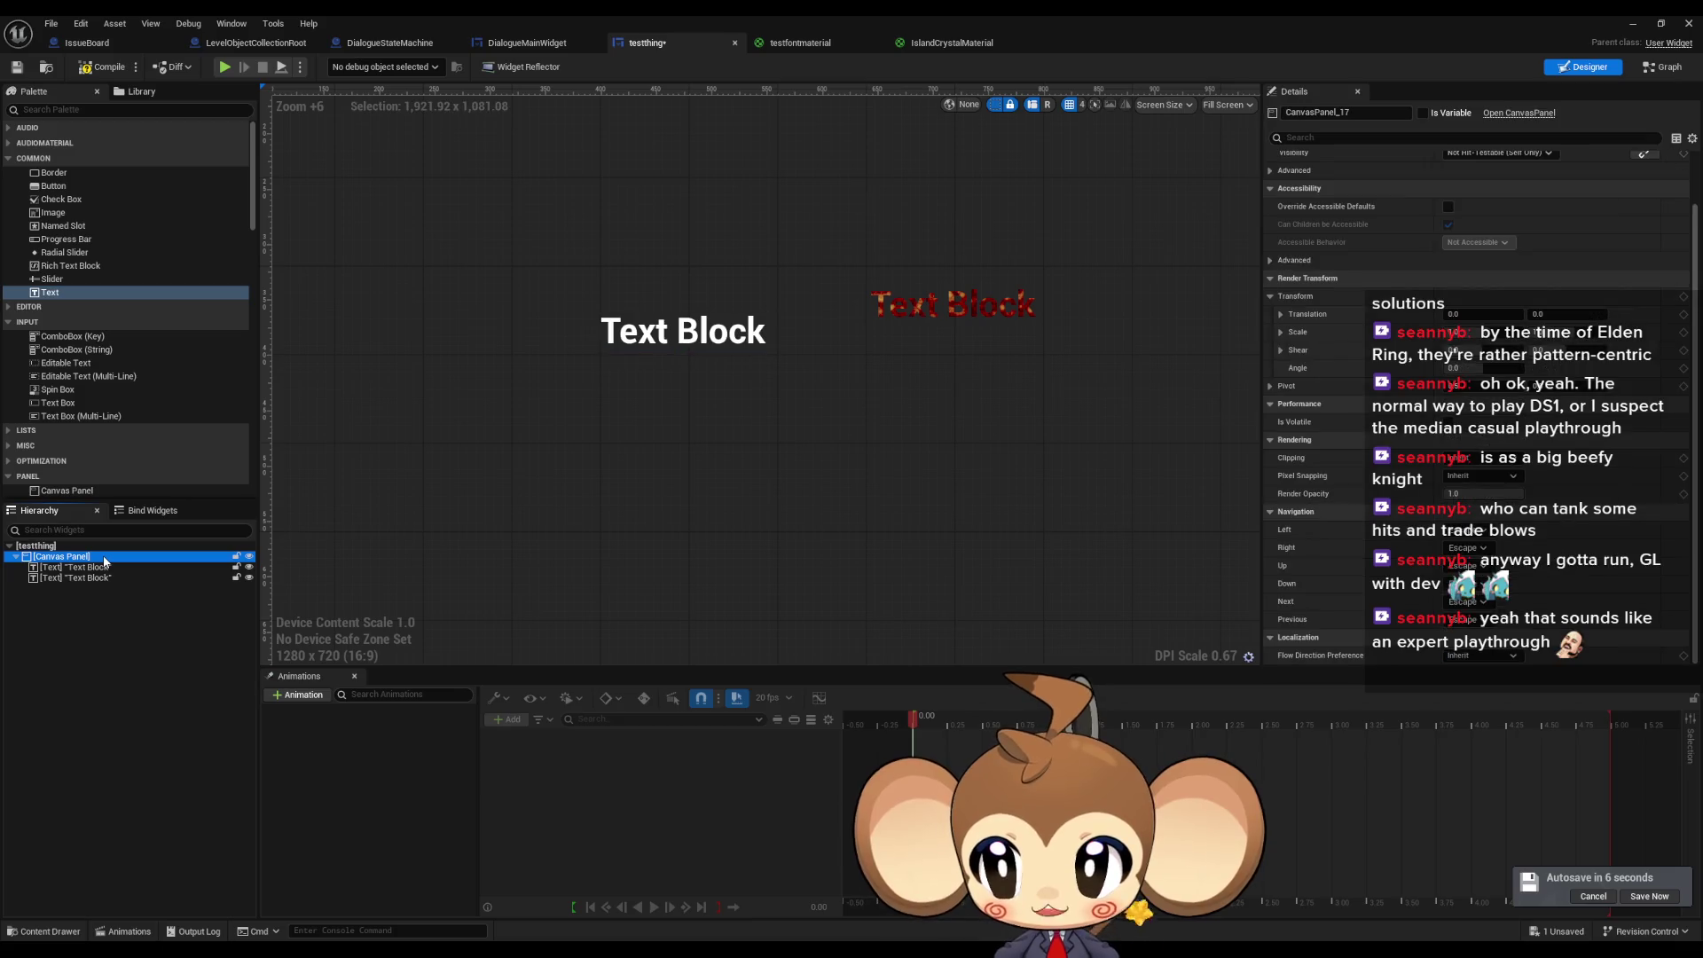
pyautogui.rightClick(104, 558)
pyautogui.click(88, 557)
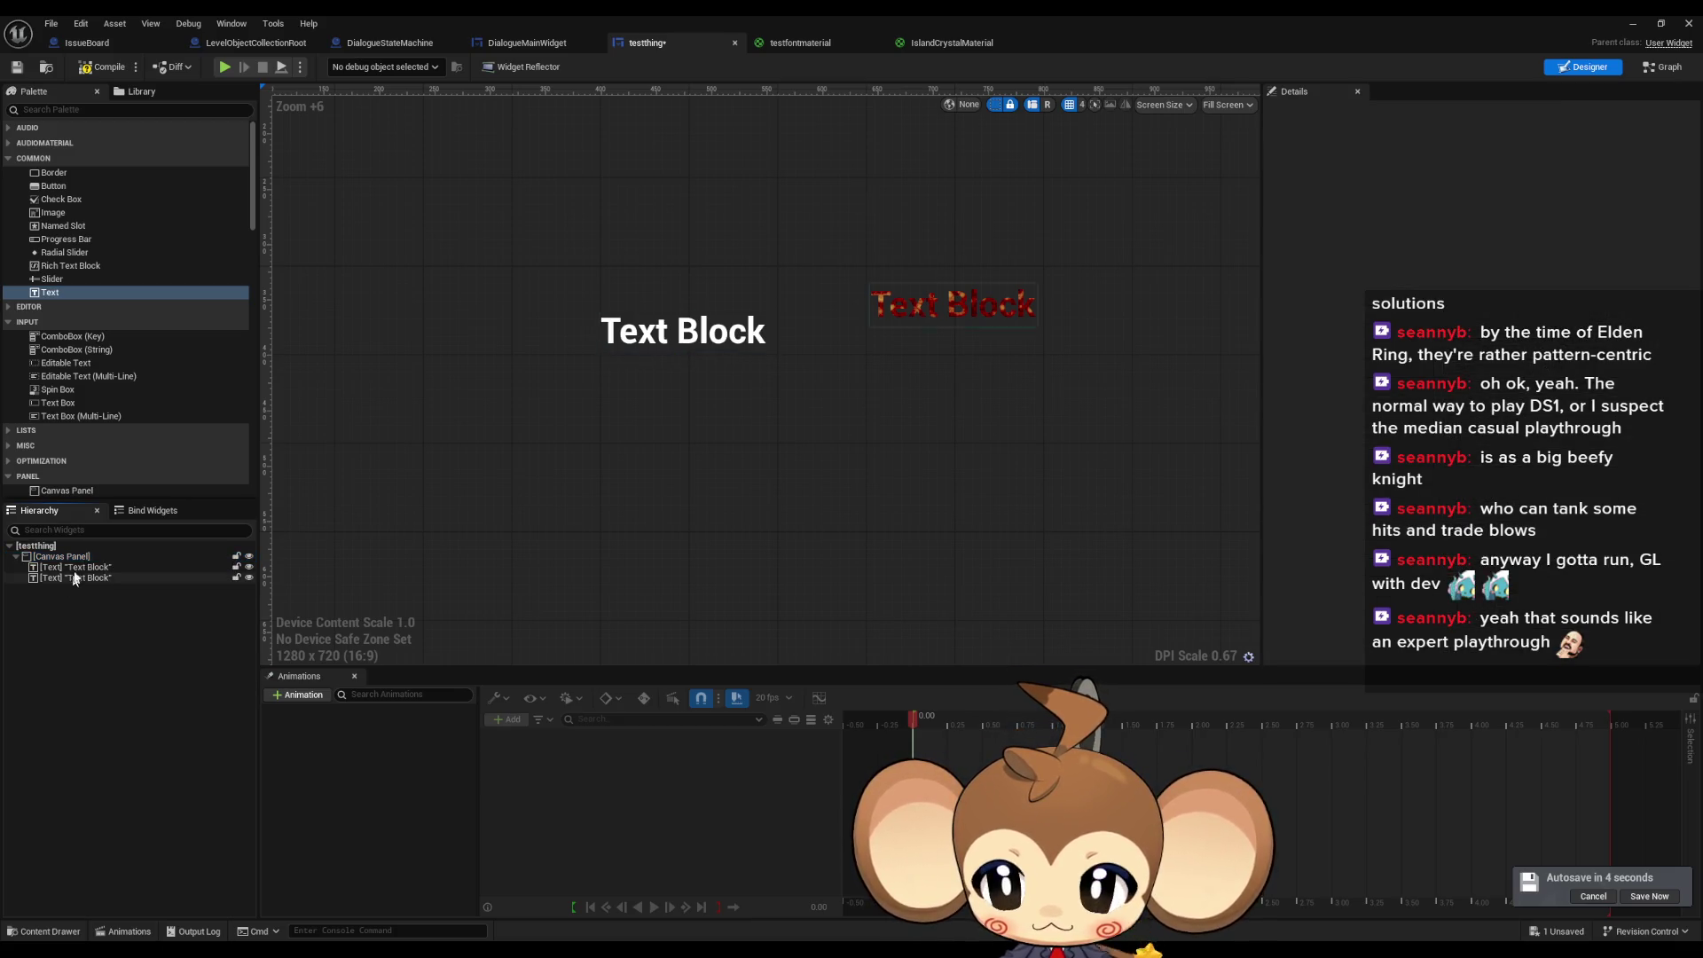
pyautogui.scroll(-10, 228, 426)
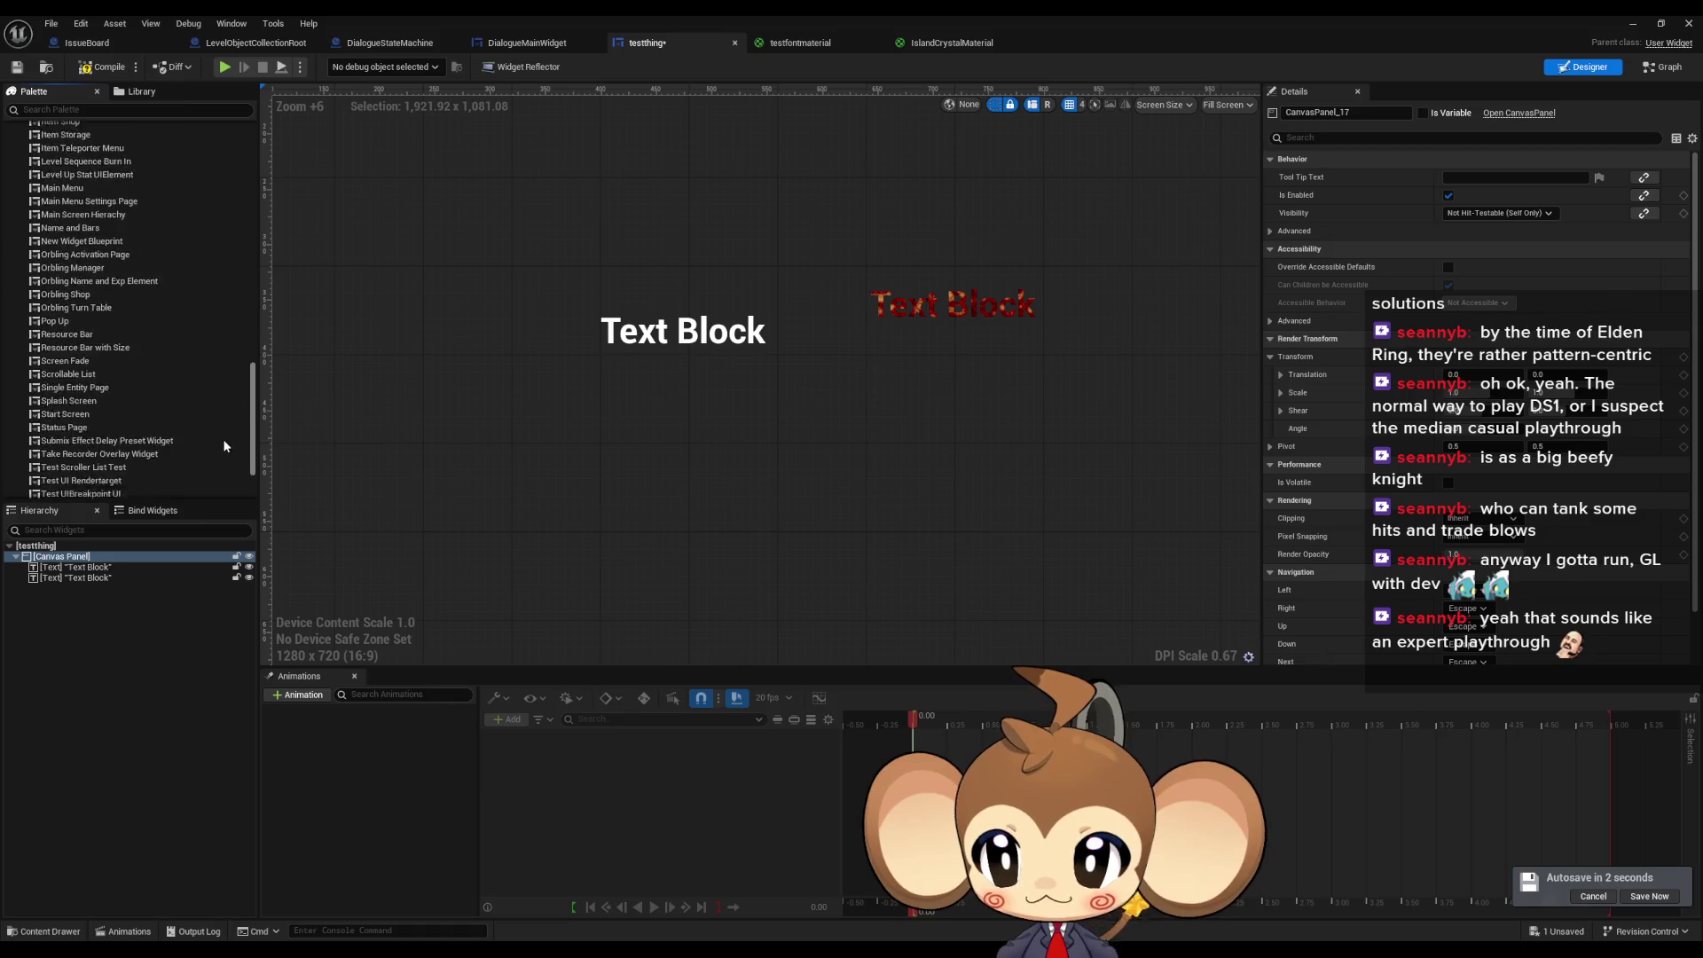
pyautogui.scroll(15, 229, 422)
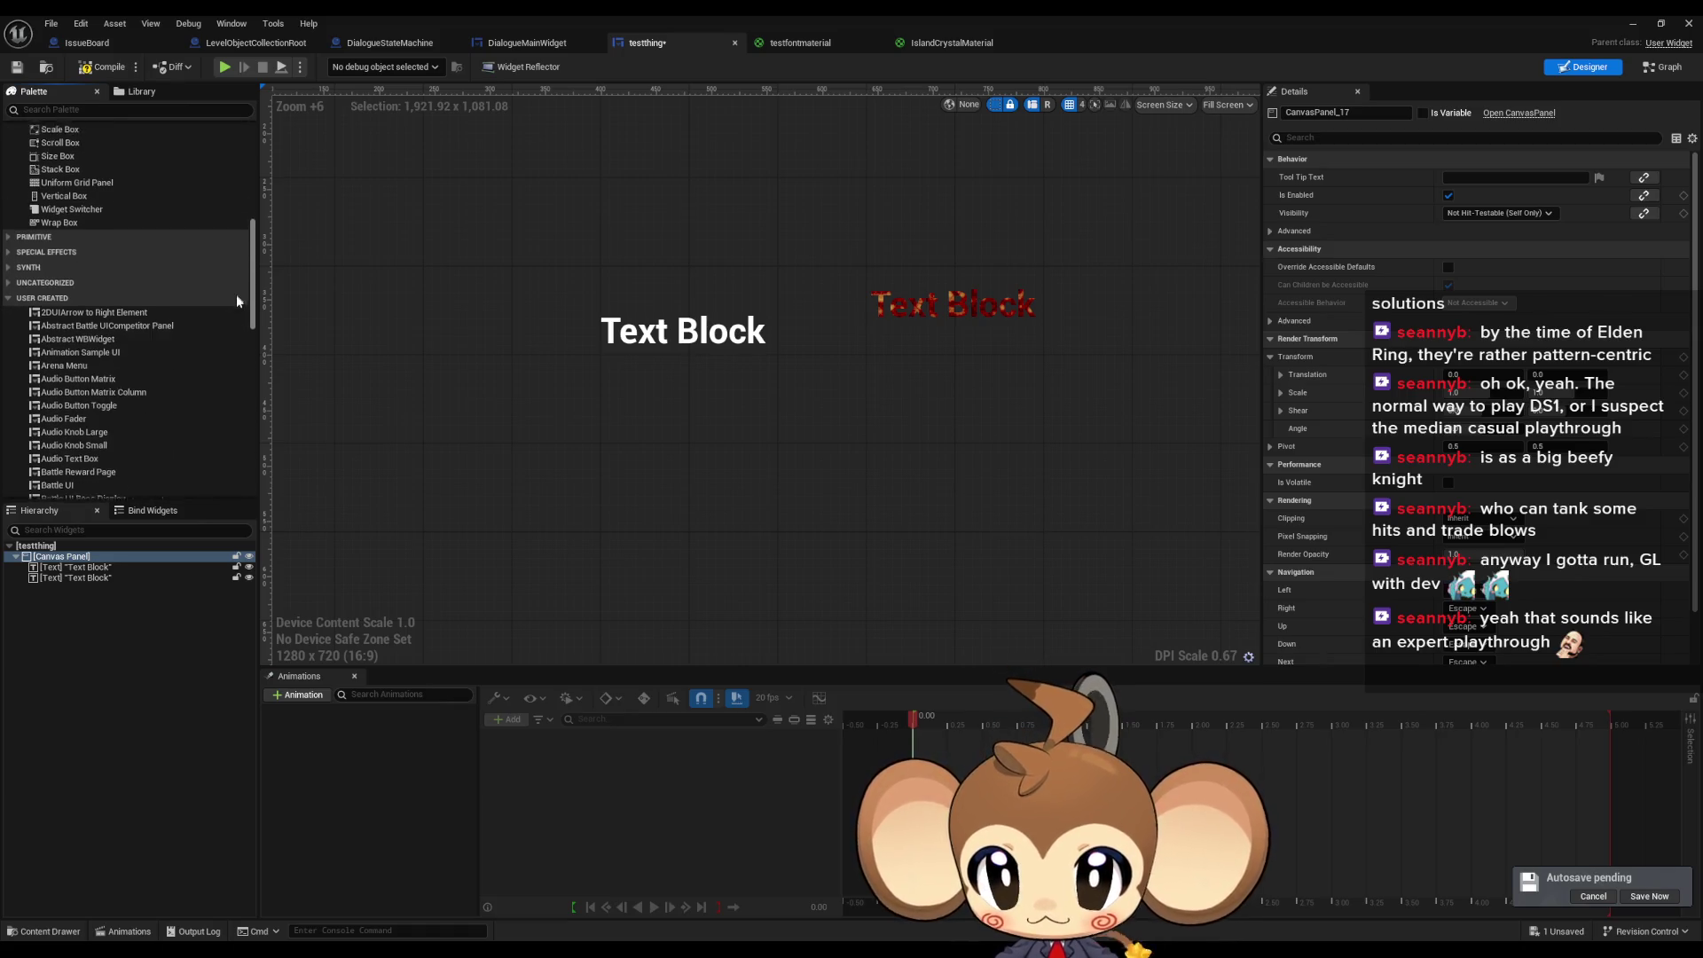
pyautogui.scroll(2, 236, 304)
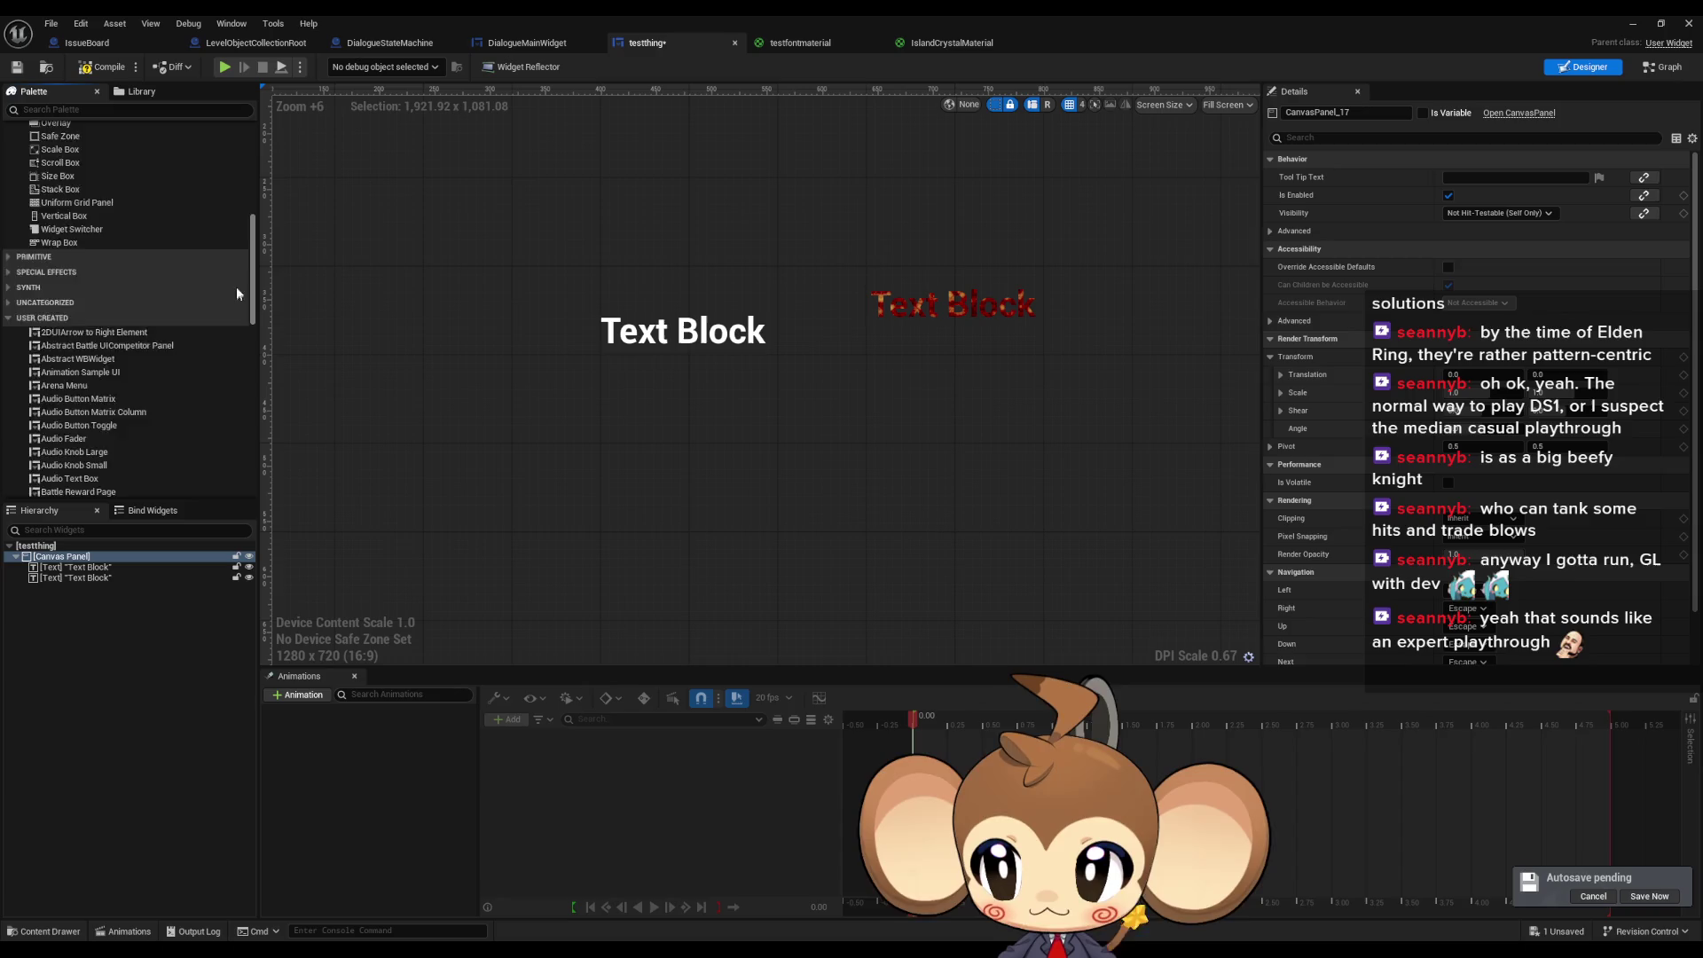
pyautogui.scroll(15, 236, 294)
# - Add a third Text widget to the canvas and change its text to 'Text BlockText Block'
pyautogui.moveTo(128, 292); pyautogui.dragTo(691, 443)
pyautogui.click(1497, 341)
pyautogui.press('End')
pyautogui.write('Text Block')
pyautogui.press('Return')
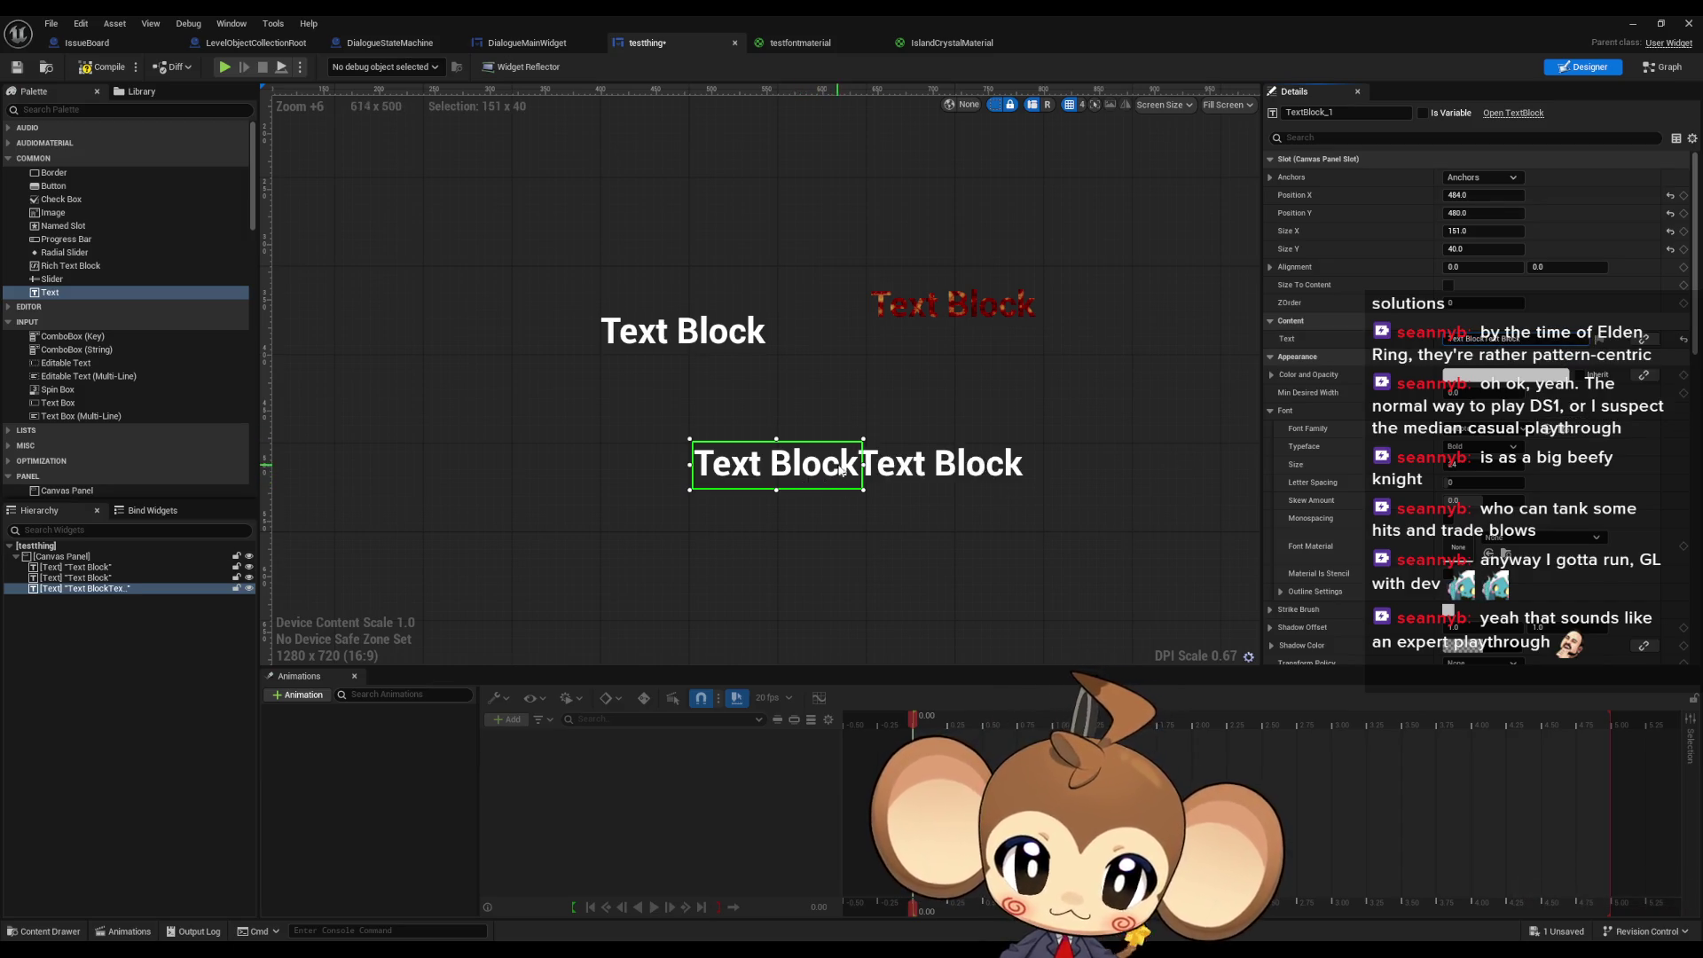
# - Move the new text widget up and left and enable Size To Content
pyautogui.moveTo(838, 477); pyautogui.dragTo(761, 472)
pyautogui.click(1448, 285)
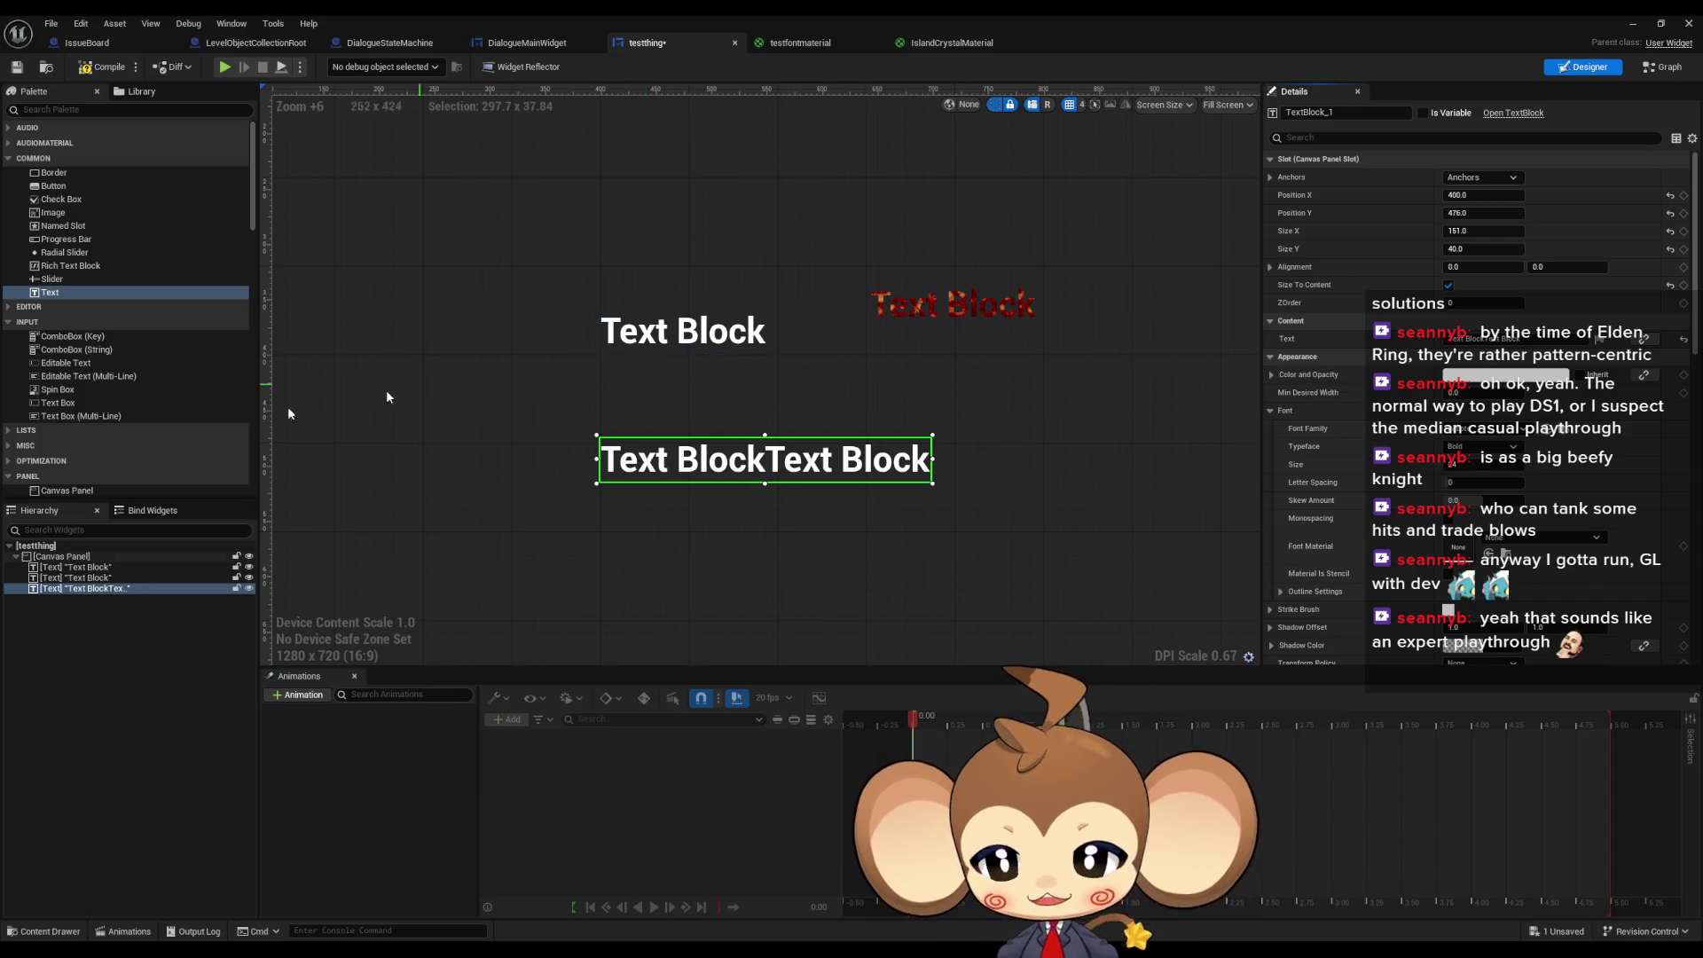
pyautogui.scroll(-3, 93, 373)
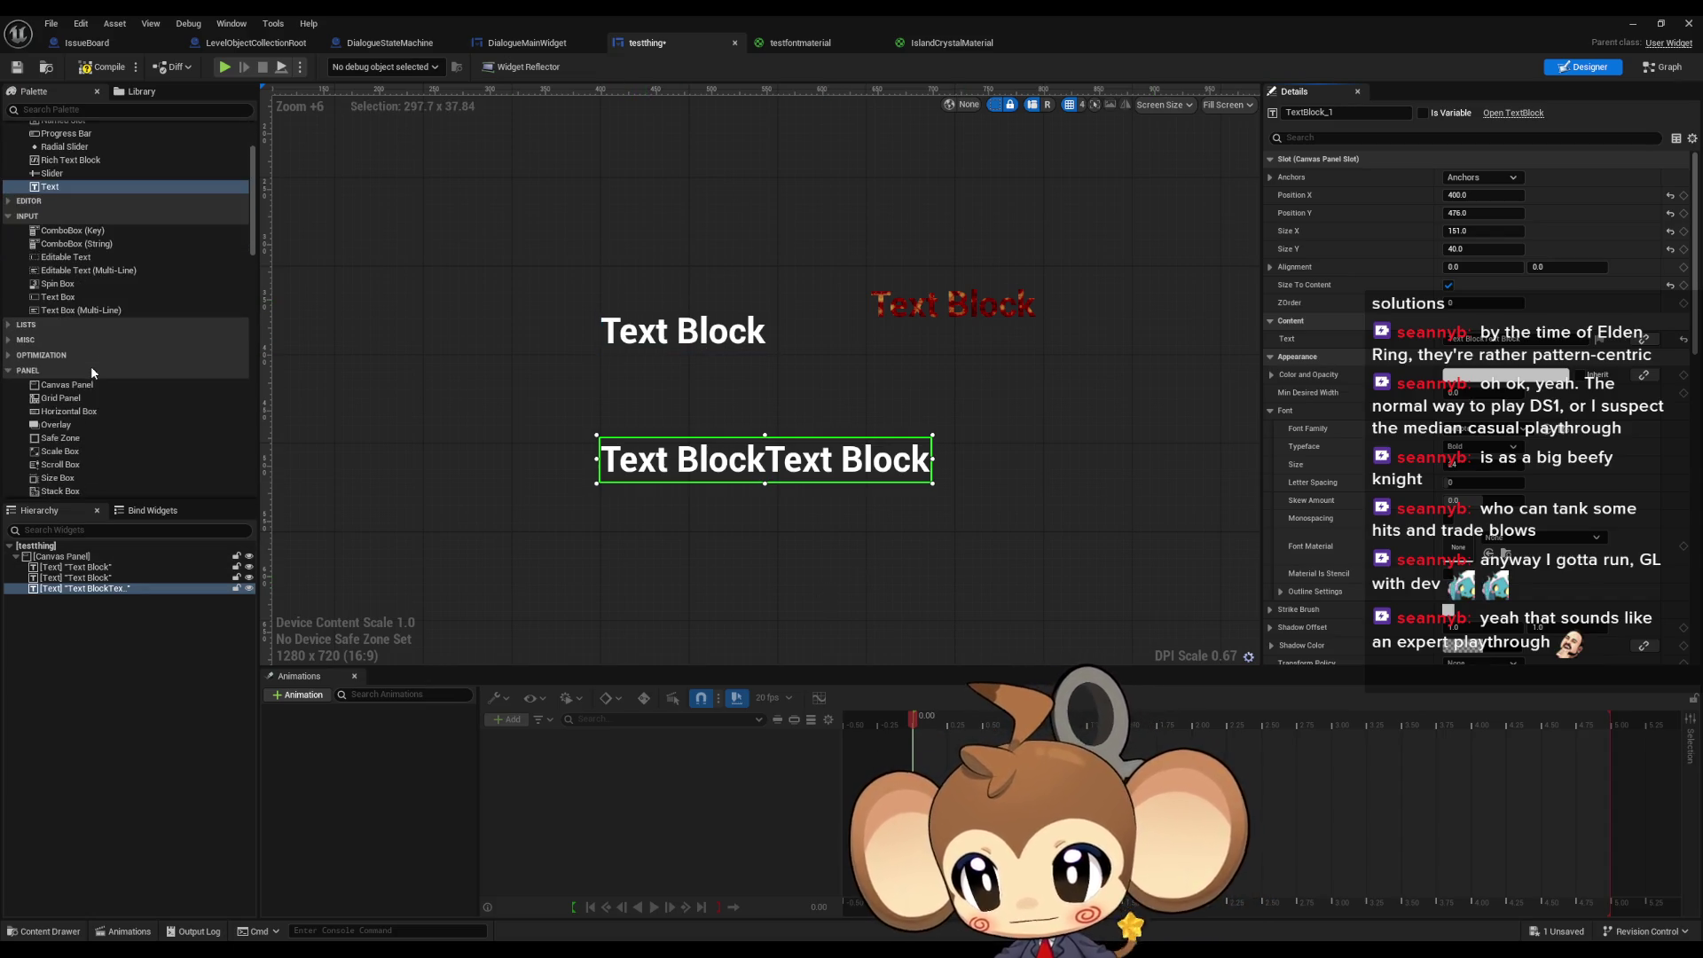
# - Add a Horizontal Box holding both text blocks, enable Size To Content, and shift it left
pyautogui.moveTo(82, 415); pyautogui.dragTo(661, 212)
pyautogui.moveTo(87, 573)
pyautogui.mouseDown()
pyautogui.moveTo(94, 599)
pyautogui.moveTo(84, 588)
pyautogui.mouseUp()
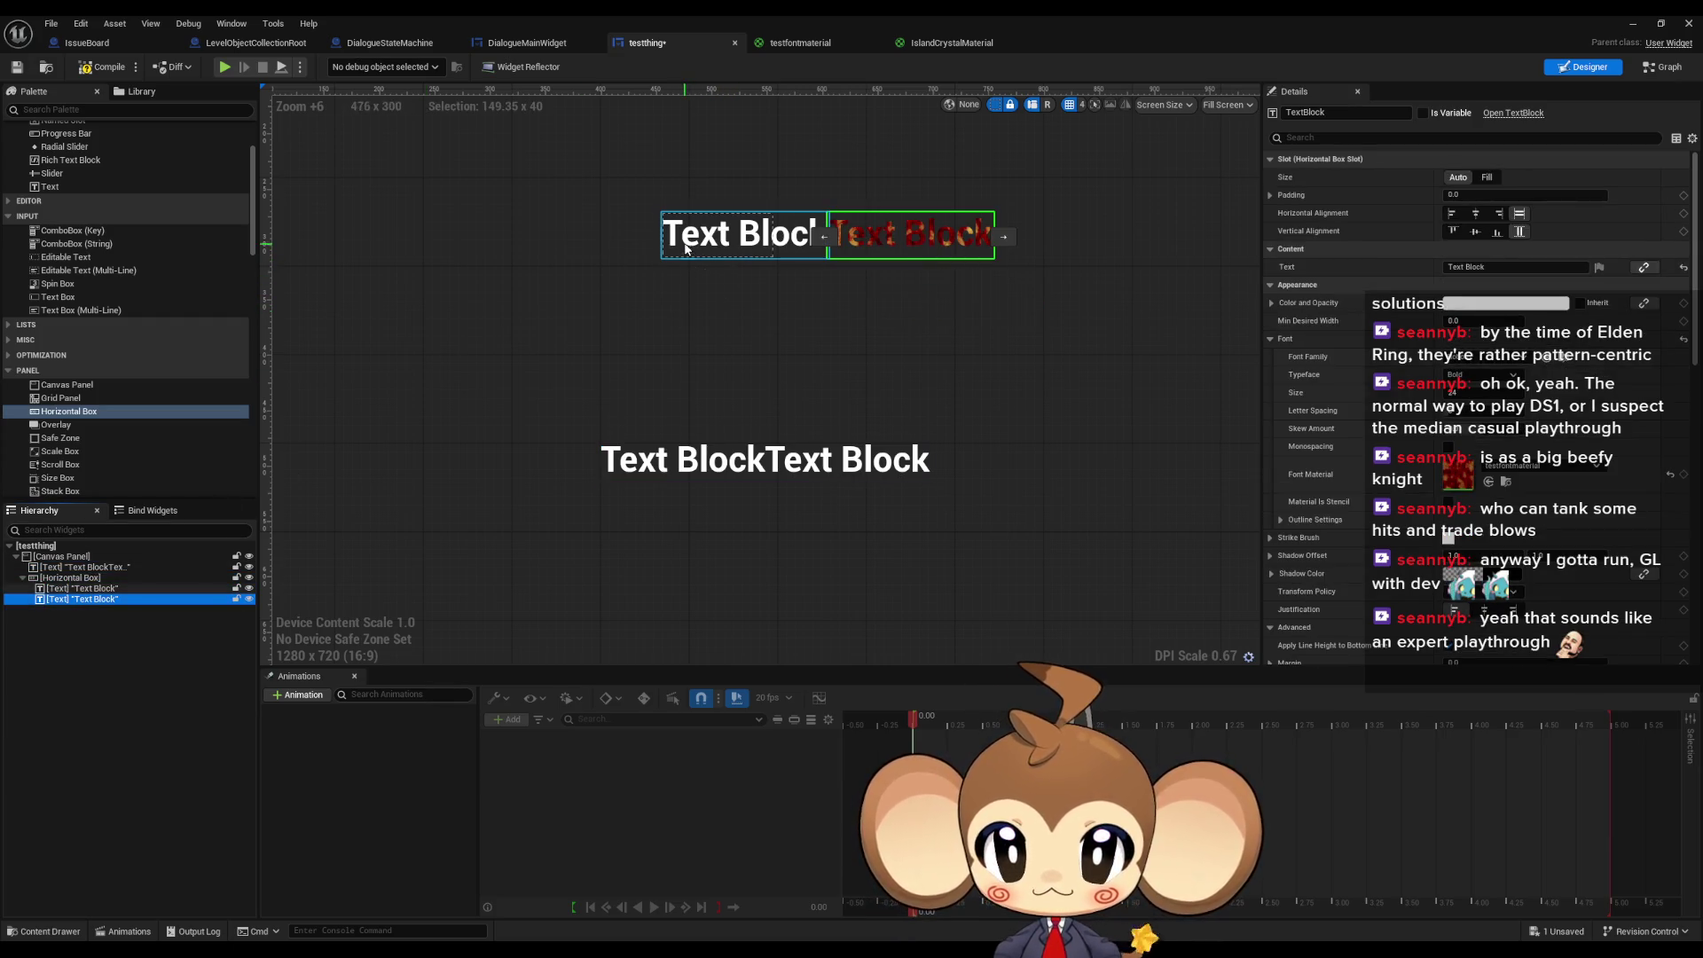
pyautogui.click(74, 578)
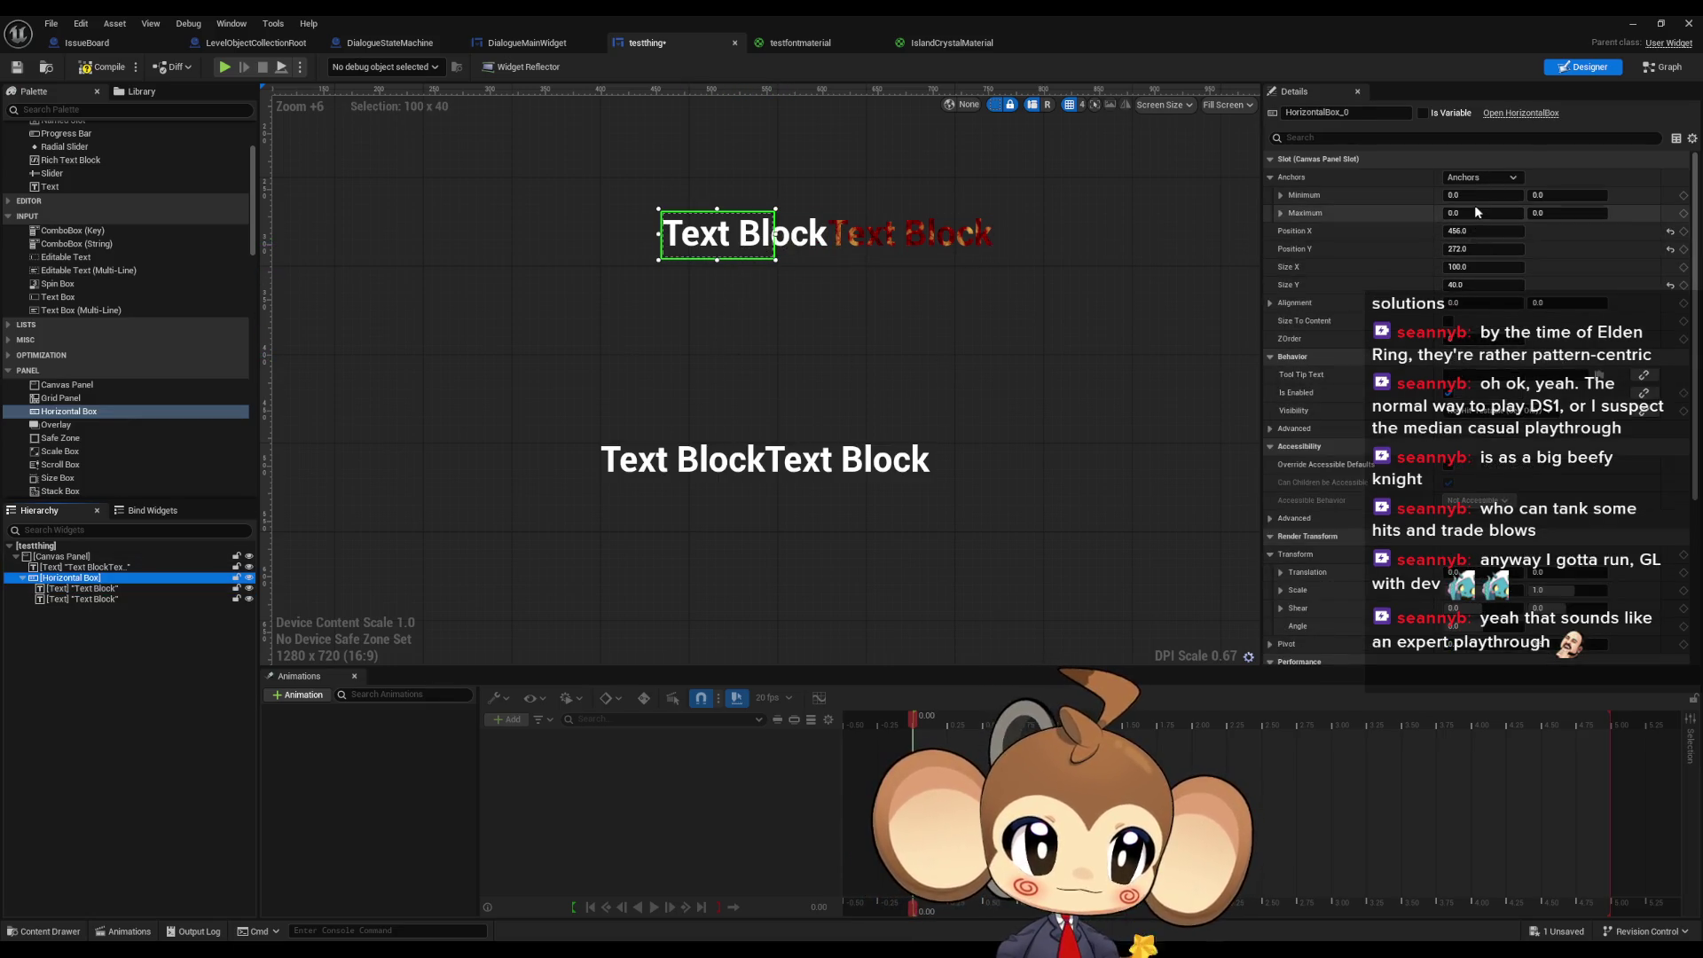
pyautogui.click(1448, 322)
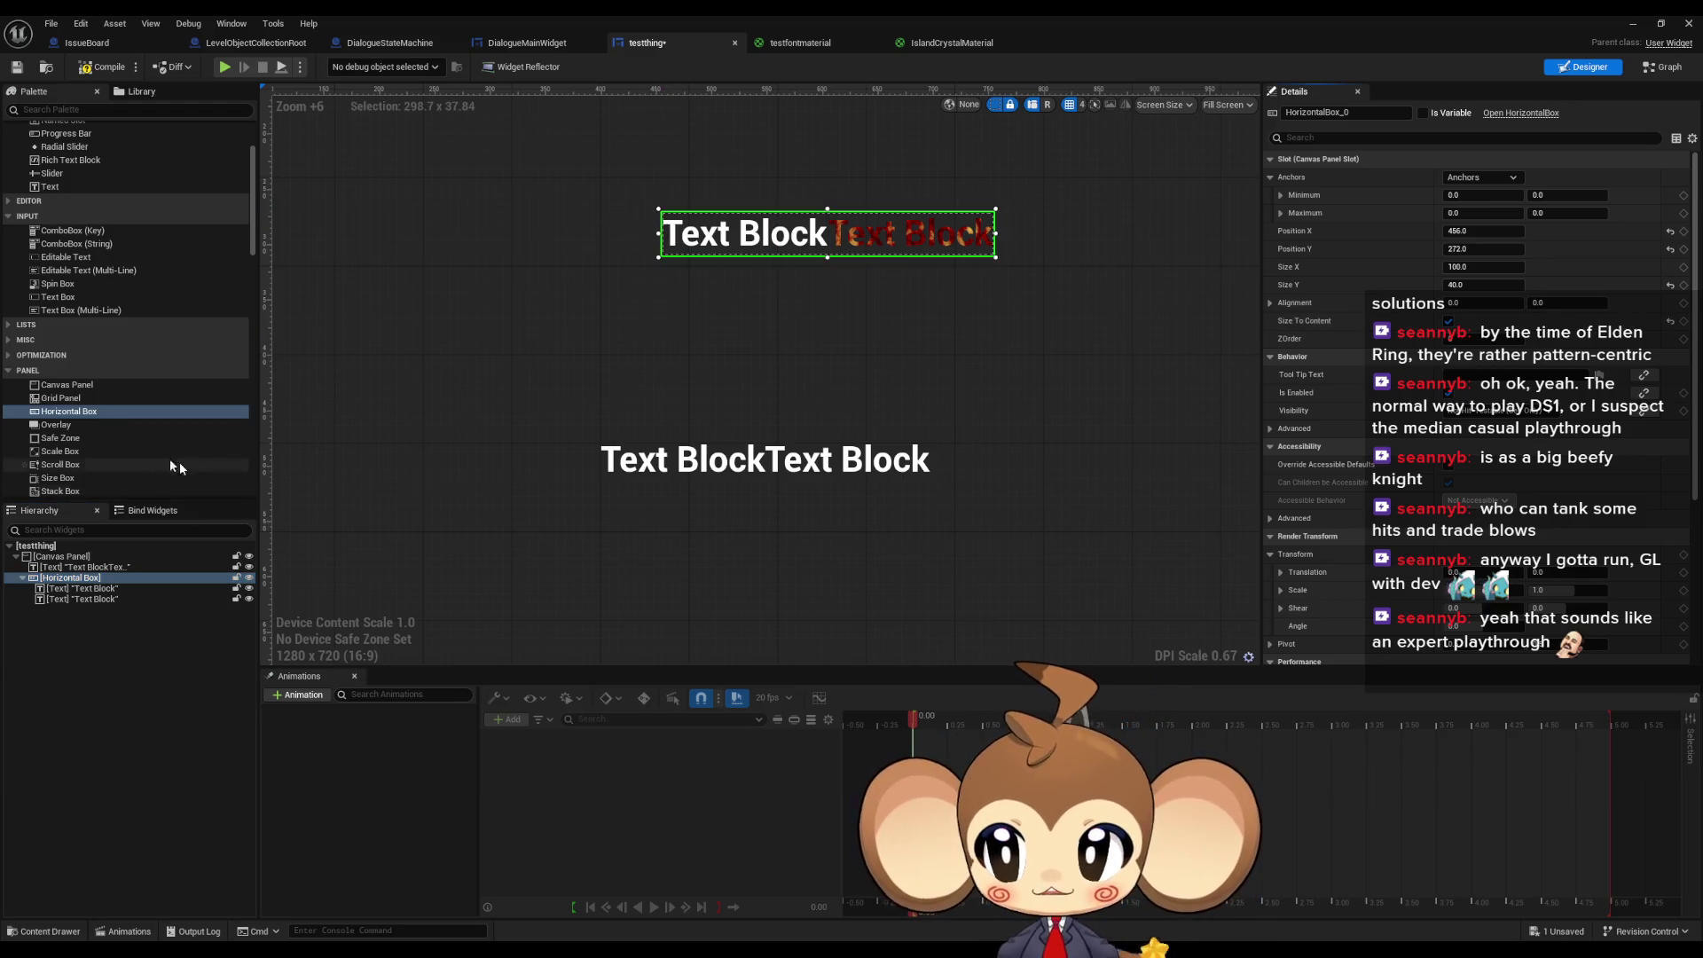
pyautogui.moveTo(1473, 232)
pyautogui.mouseDown()
pyautogui.moveTo(1419, 231)
pyautogui.moveTo(1576, 250)
pyautogui.mouseUp()
pyautogui.click(1483, 231)
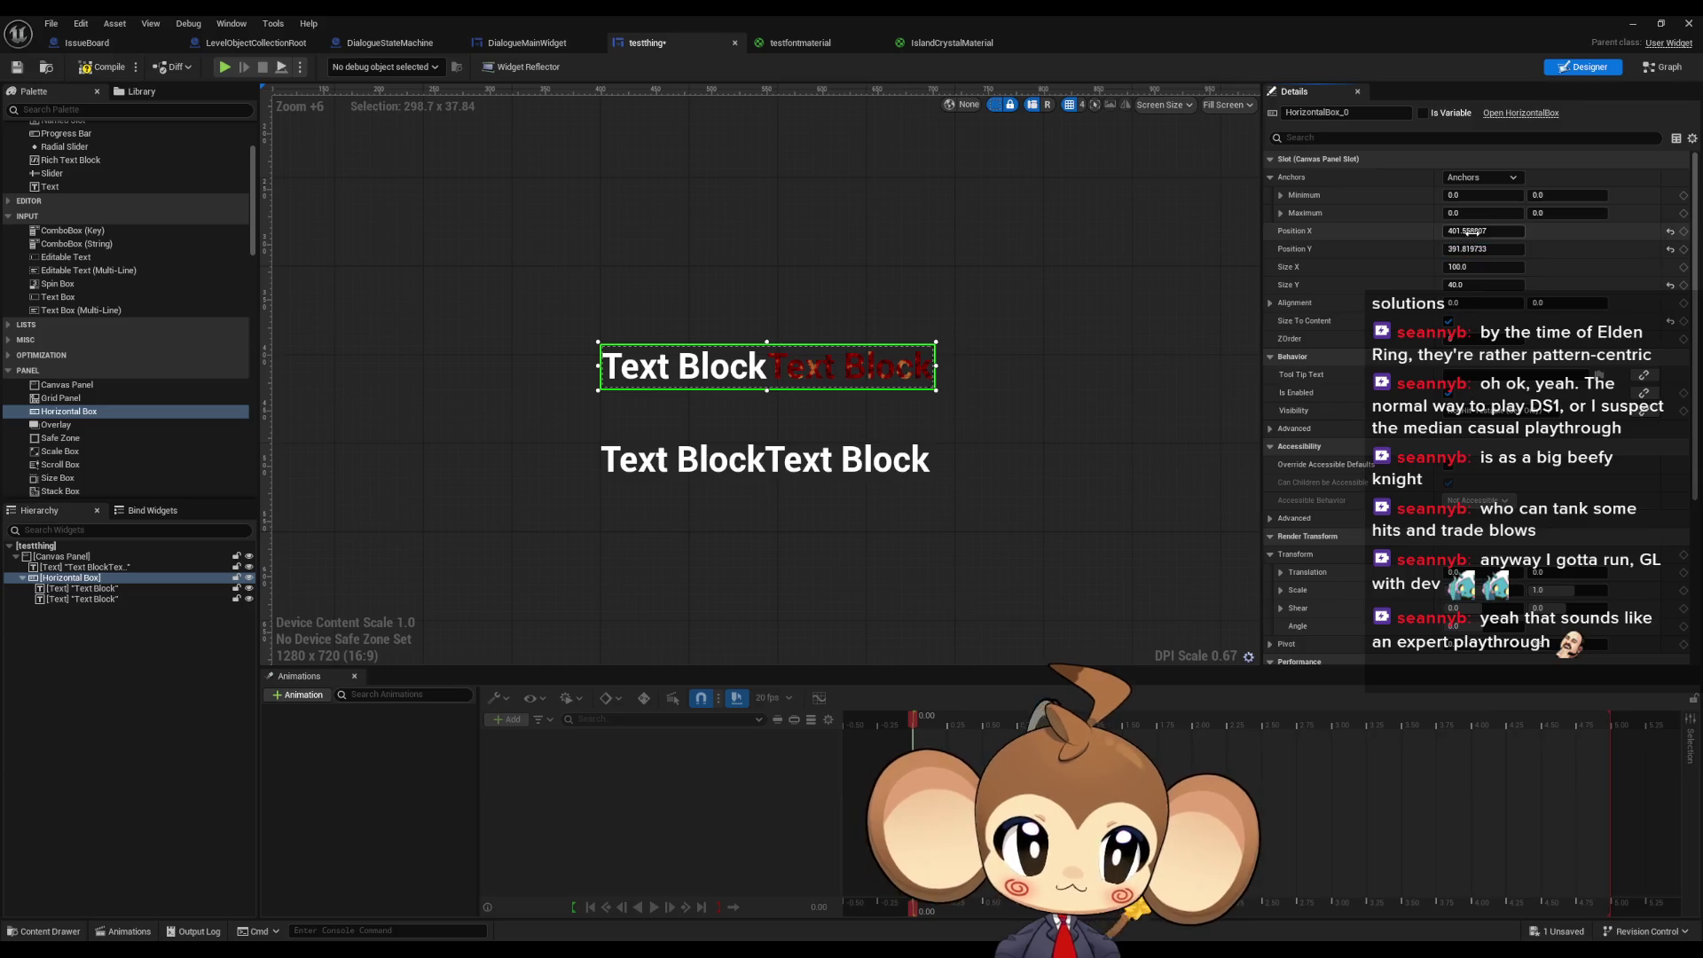
# - Set the Horizontal Box position to X 400, Y 400
pyautogui.write('00.0')
pyautogui.press('Tab')
pyautogui.write('4')
pyautogui.press('Return')
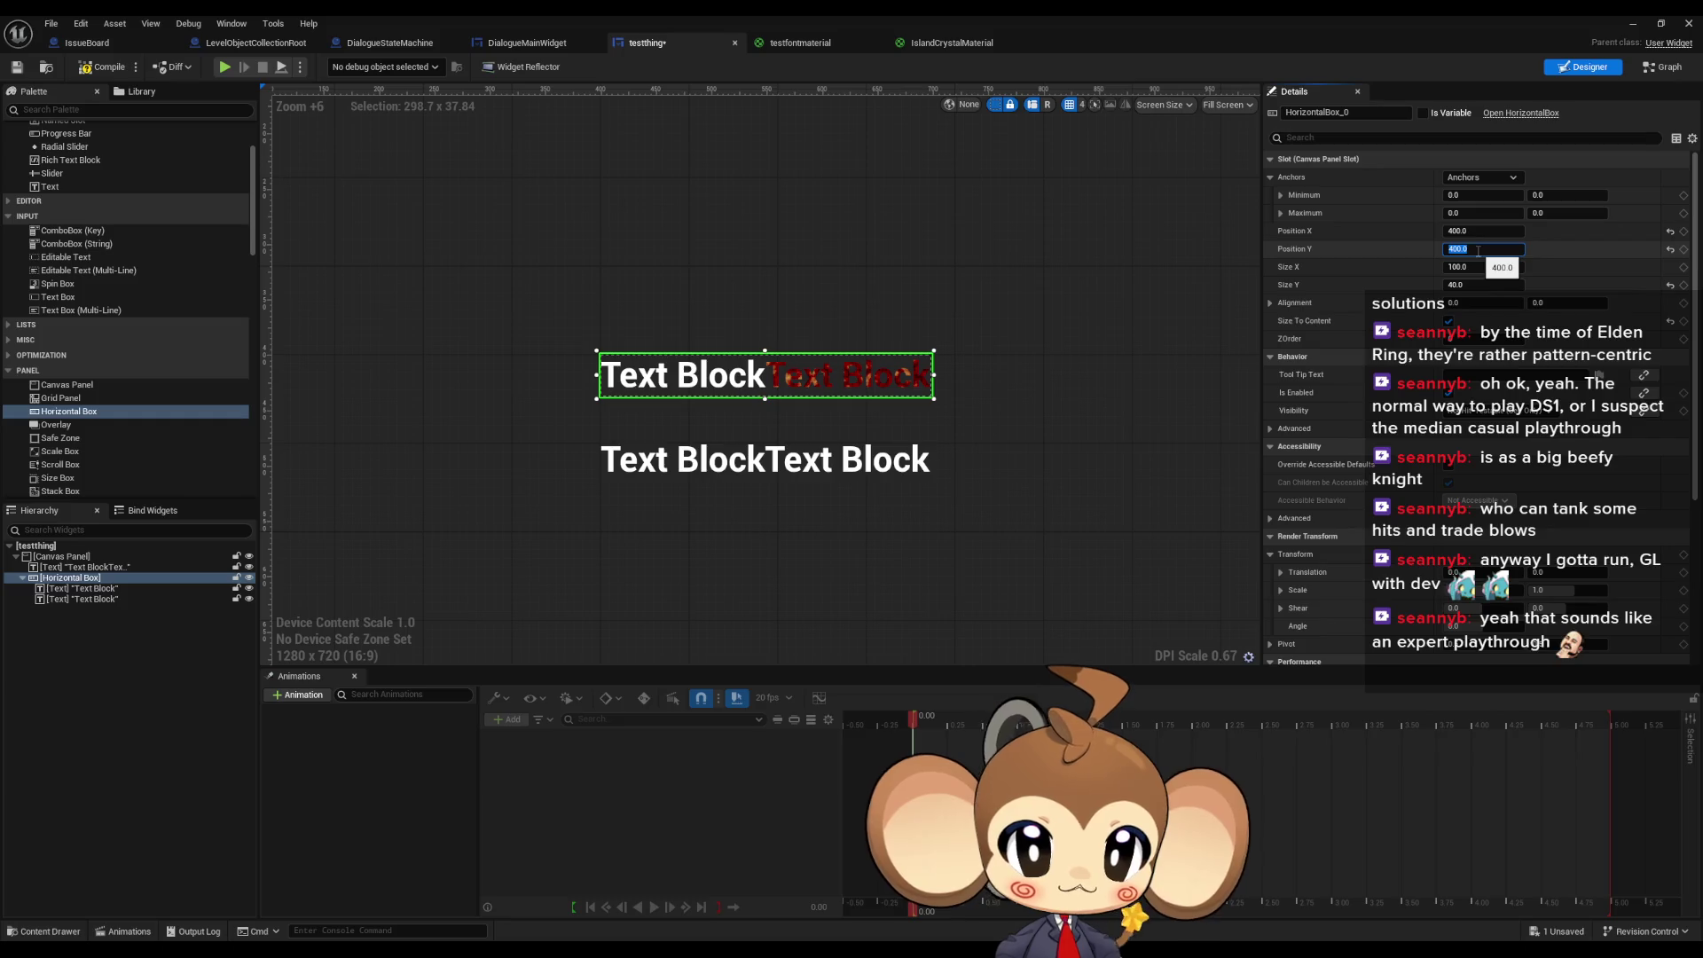
# - Set the lower doubled-text widget's Position Y to 400
pyautogui.click(792, 464)
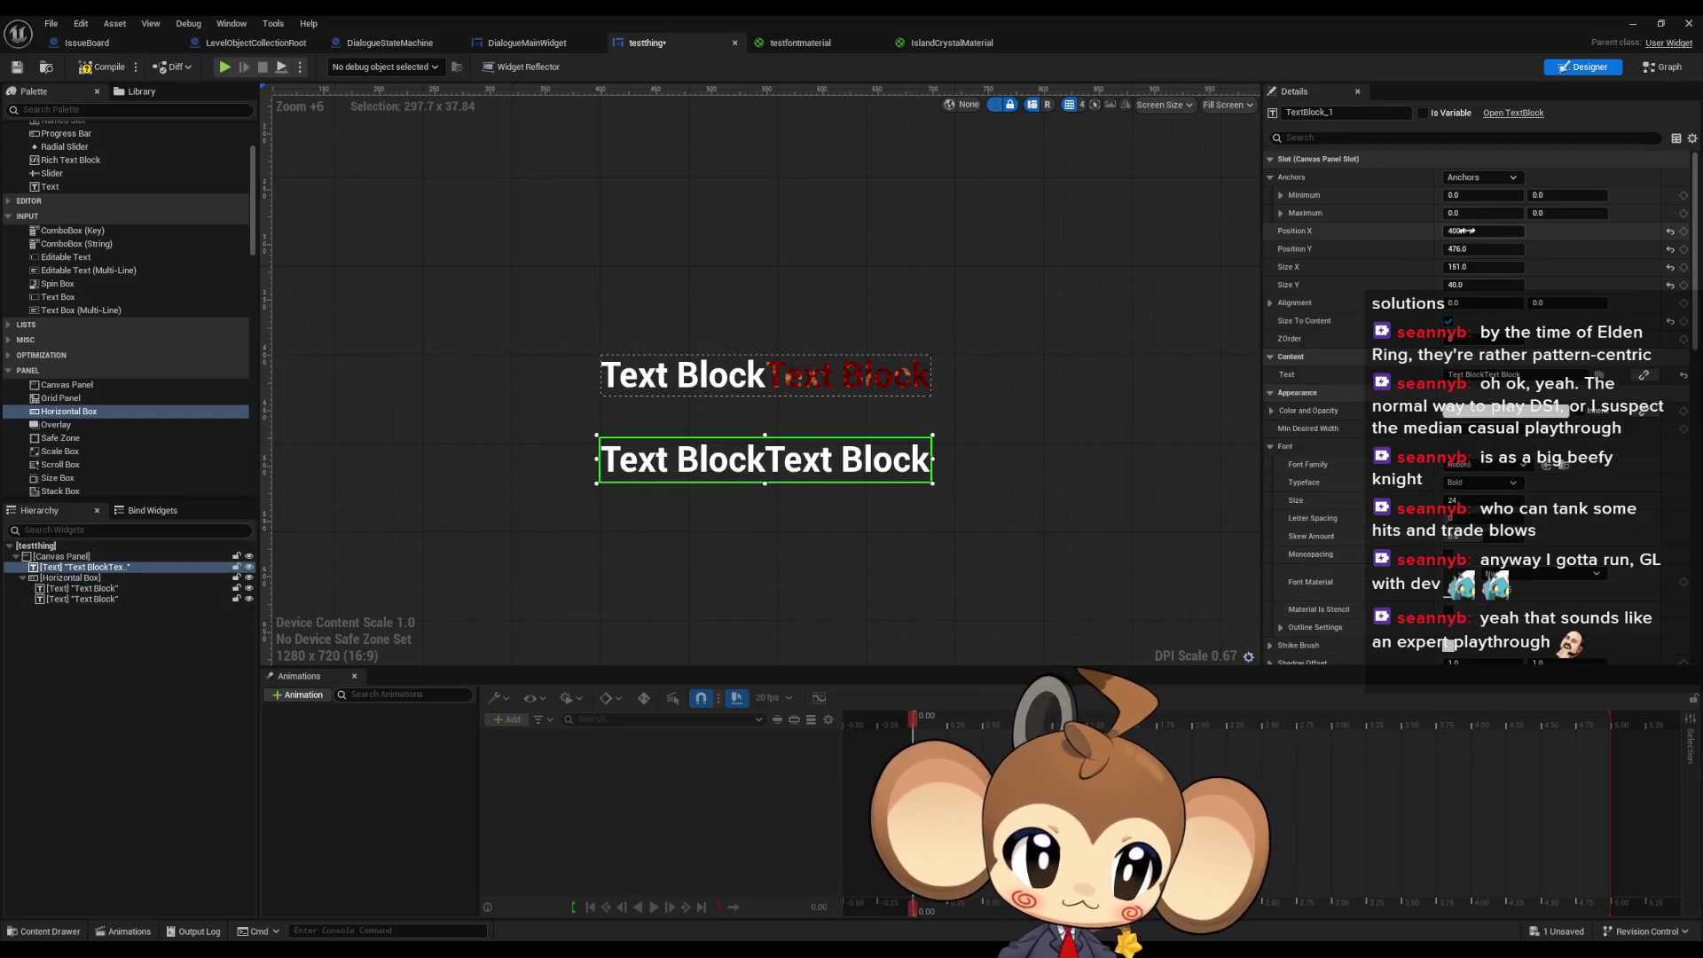
pyautogui.click(1481, 249)
pyautogui.write('400')
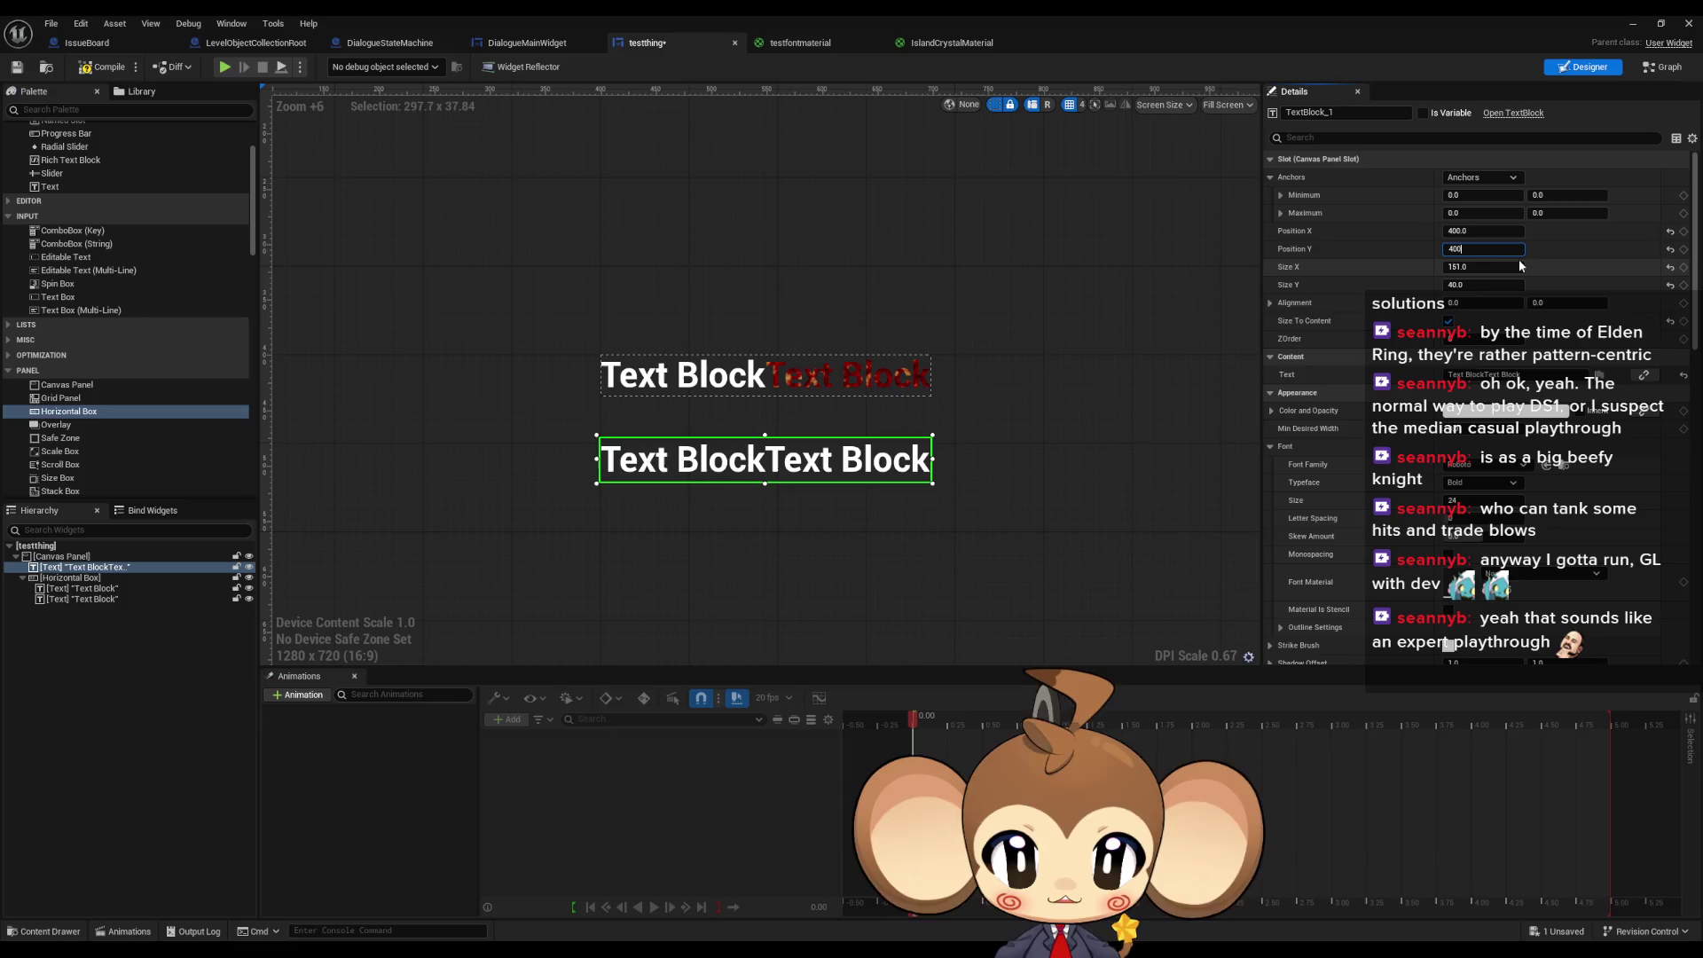
pyautogui.press('Return')
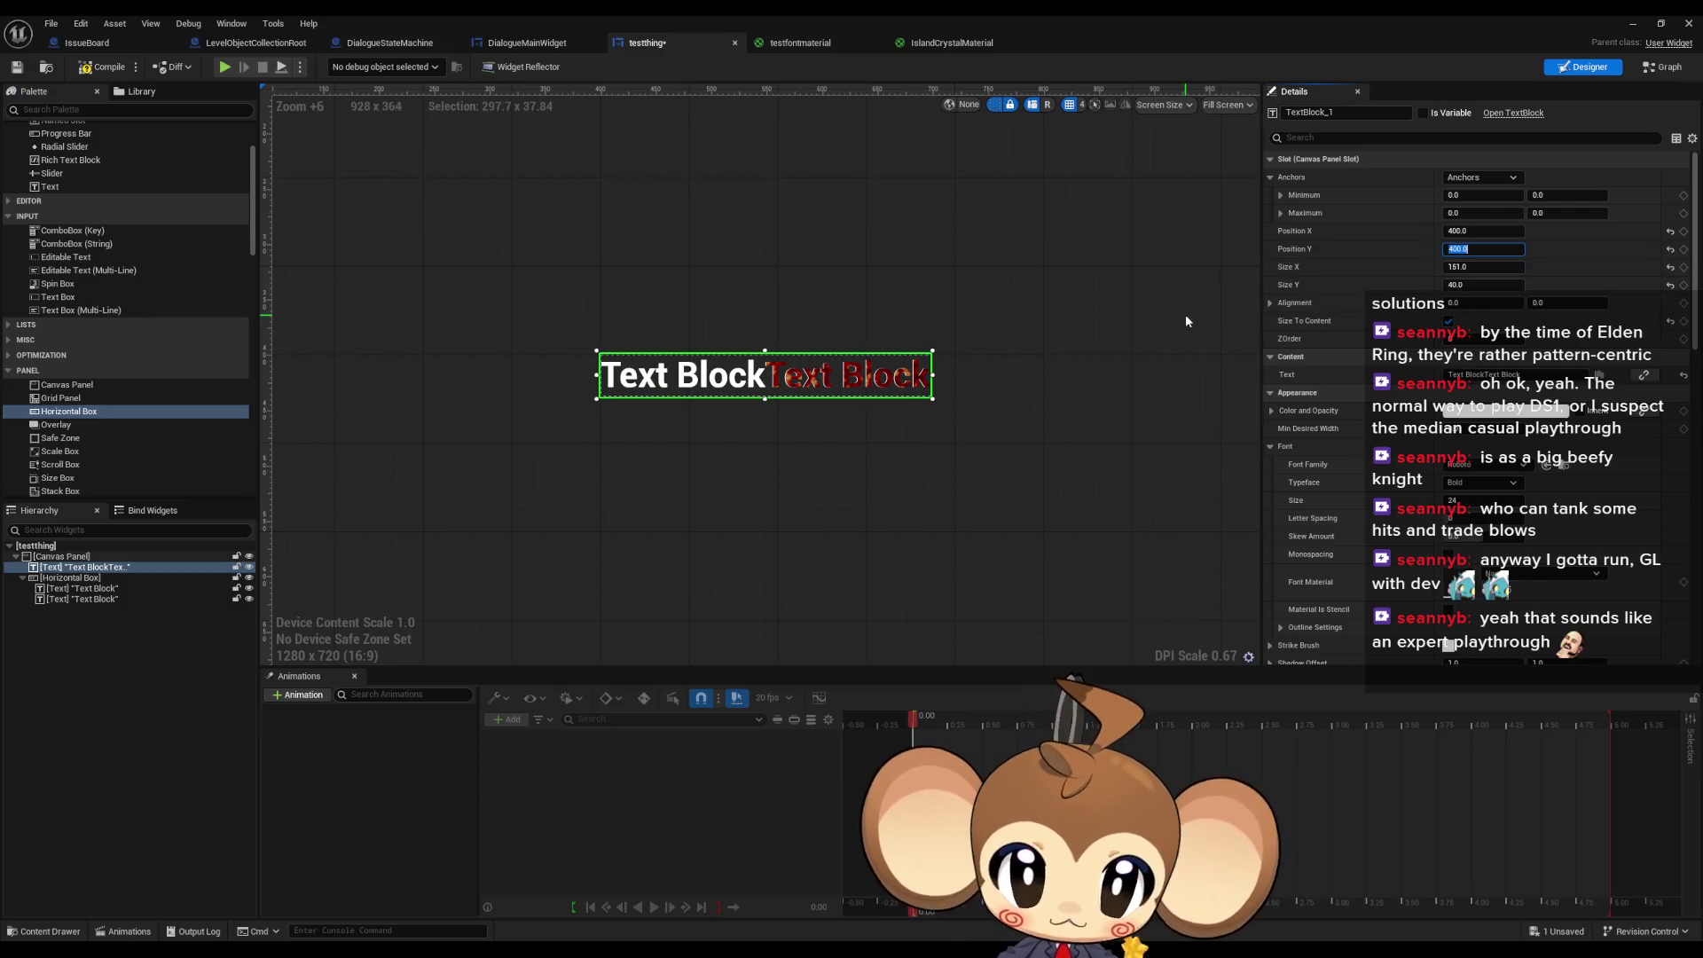
pyautogui.scroll(5, 949, 367)
pyautogui.scroll(9, 949, 360)
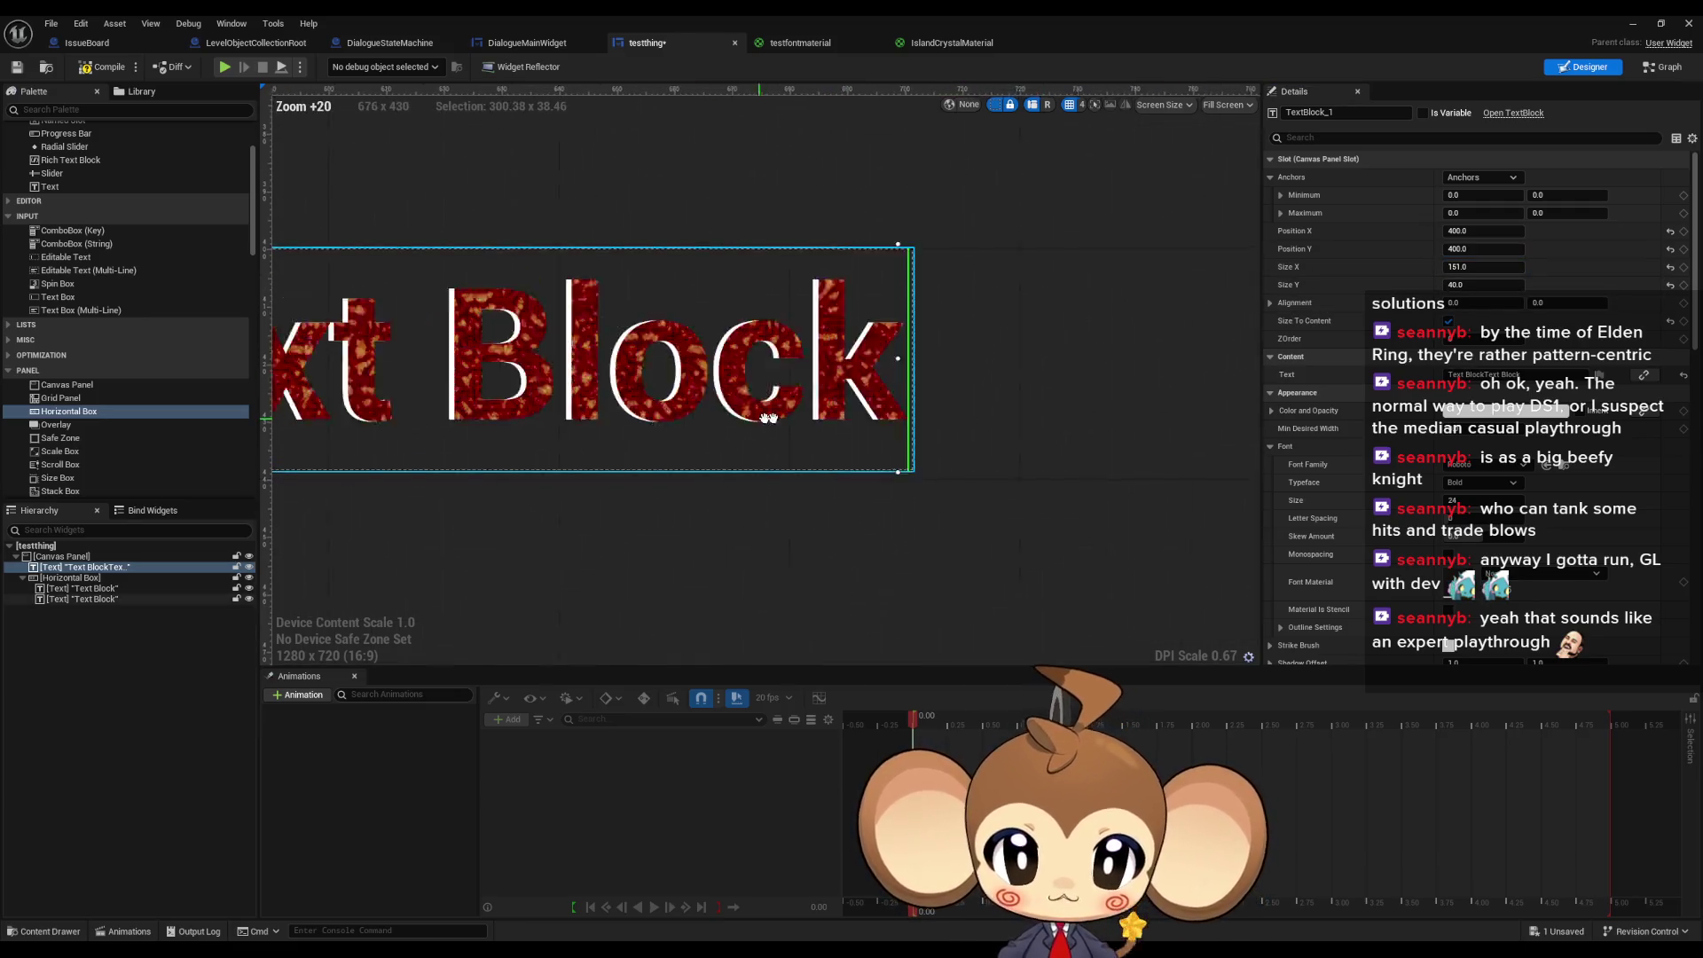
pyautogui.moveTo(769, 454); pyautogui.dragTo(857, 438)
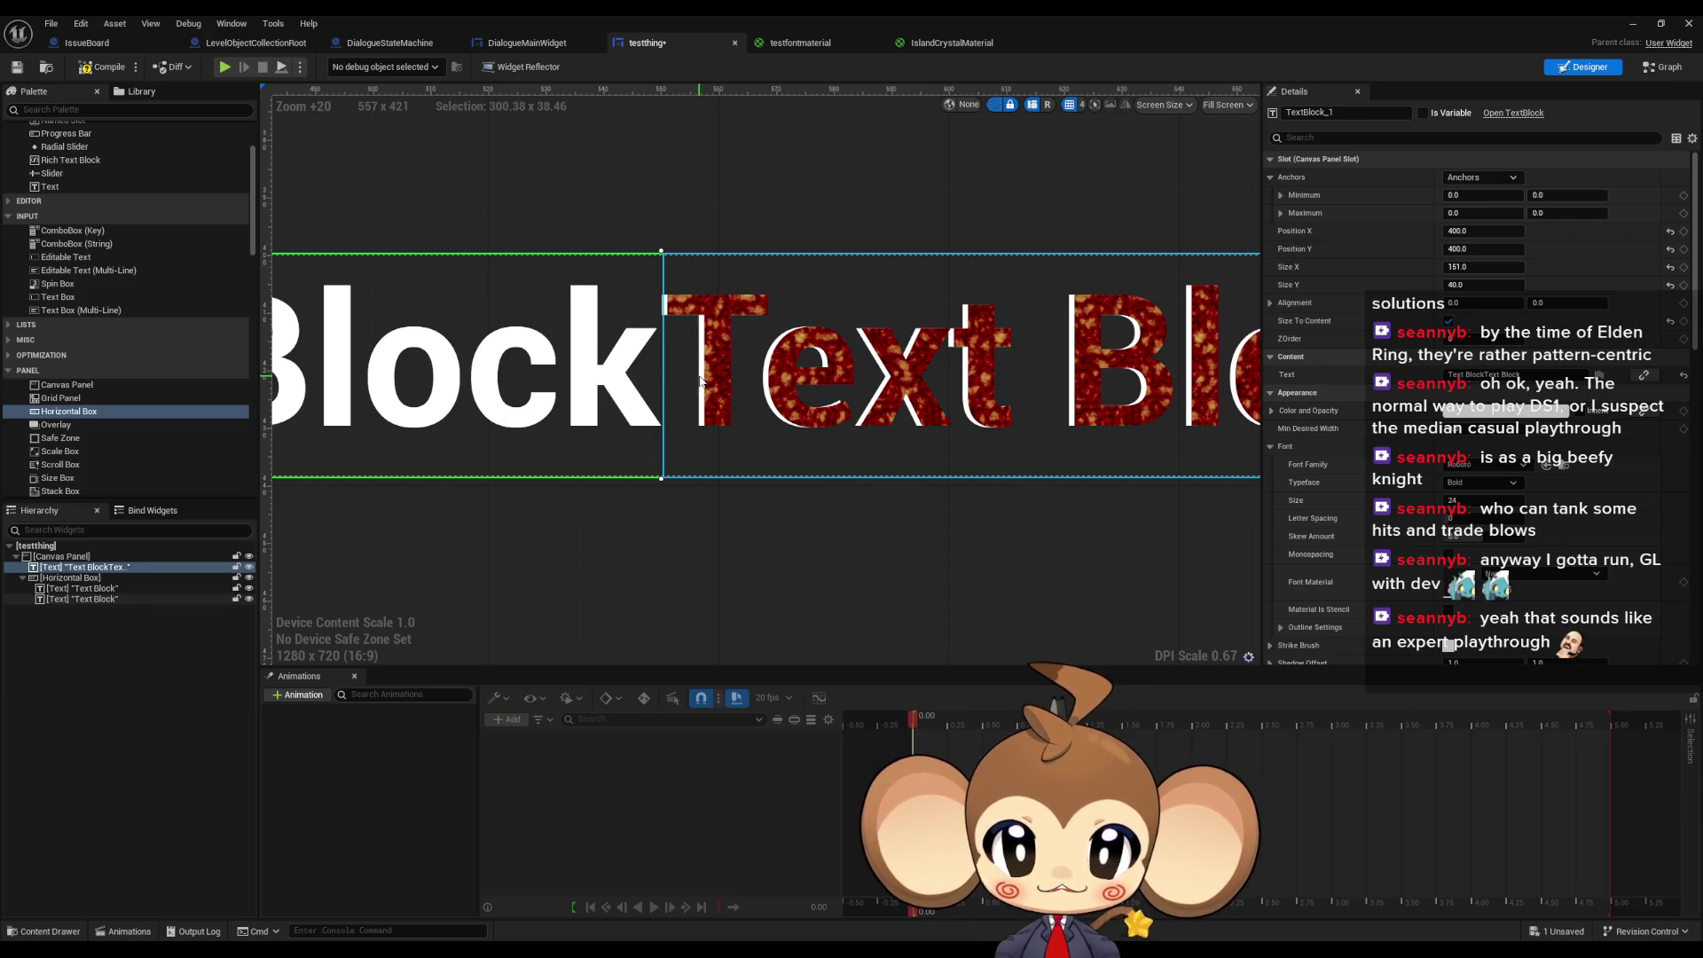
pyautogui.scroll(-2, 683, 373)
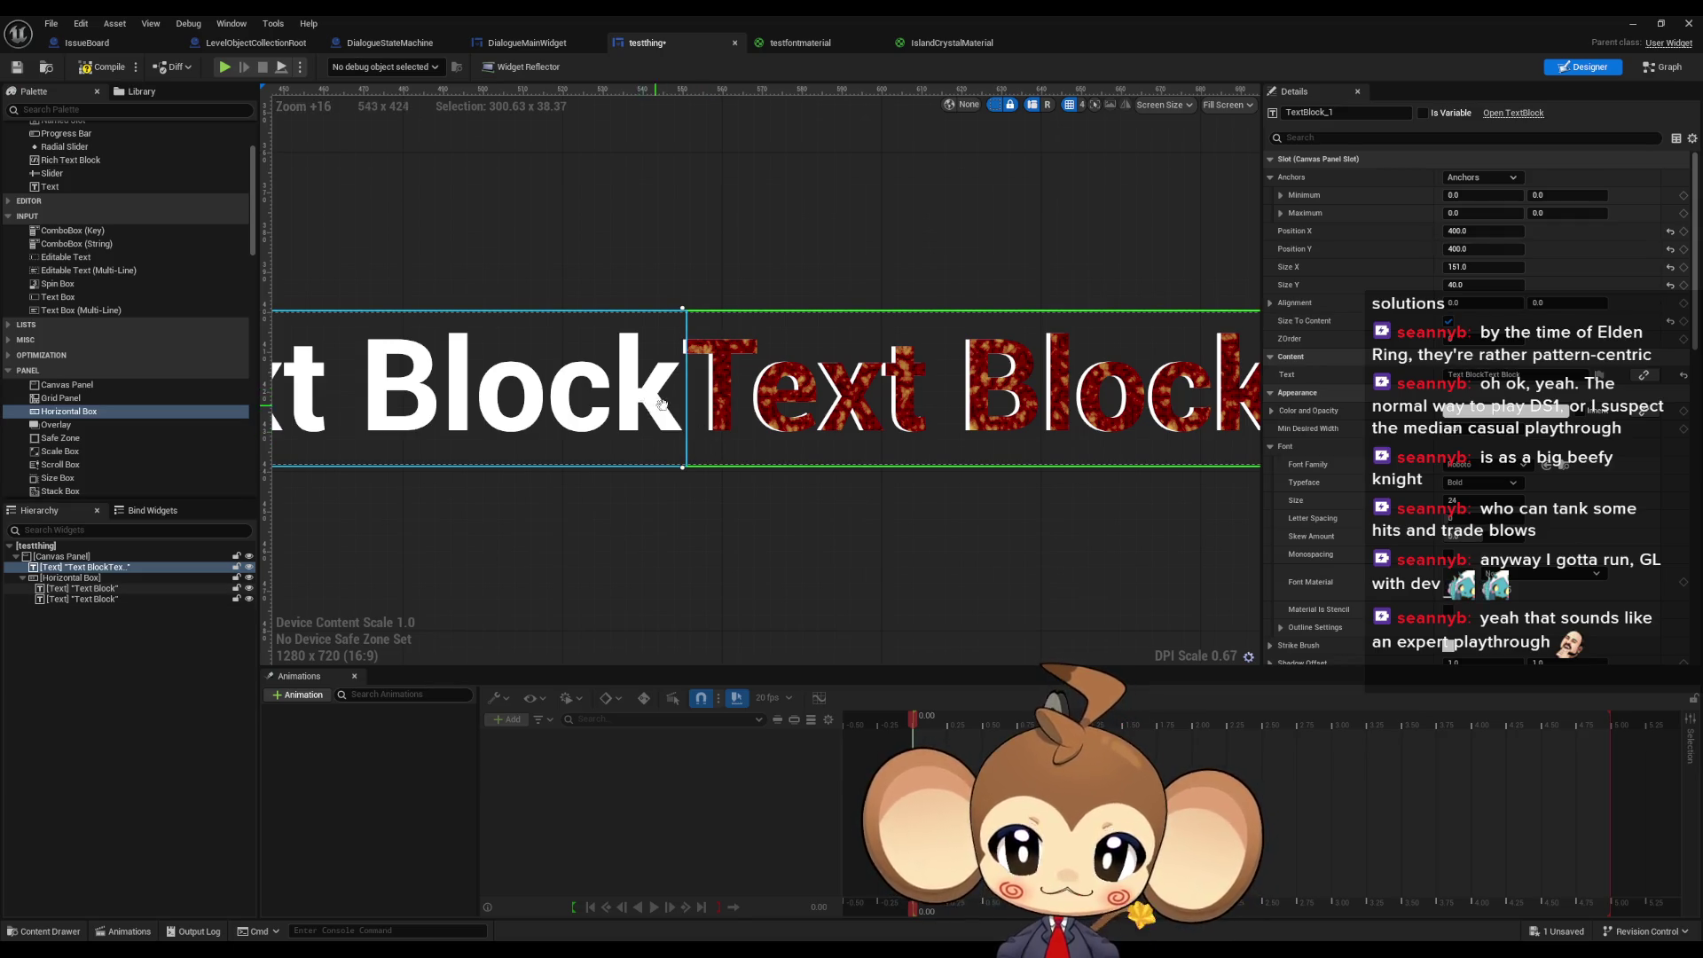
pyautogui.click(71, 588)
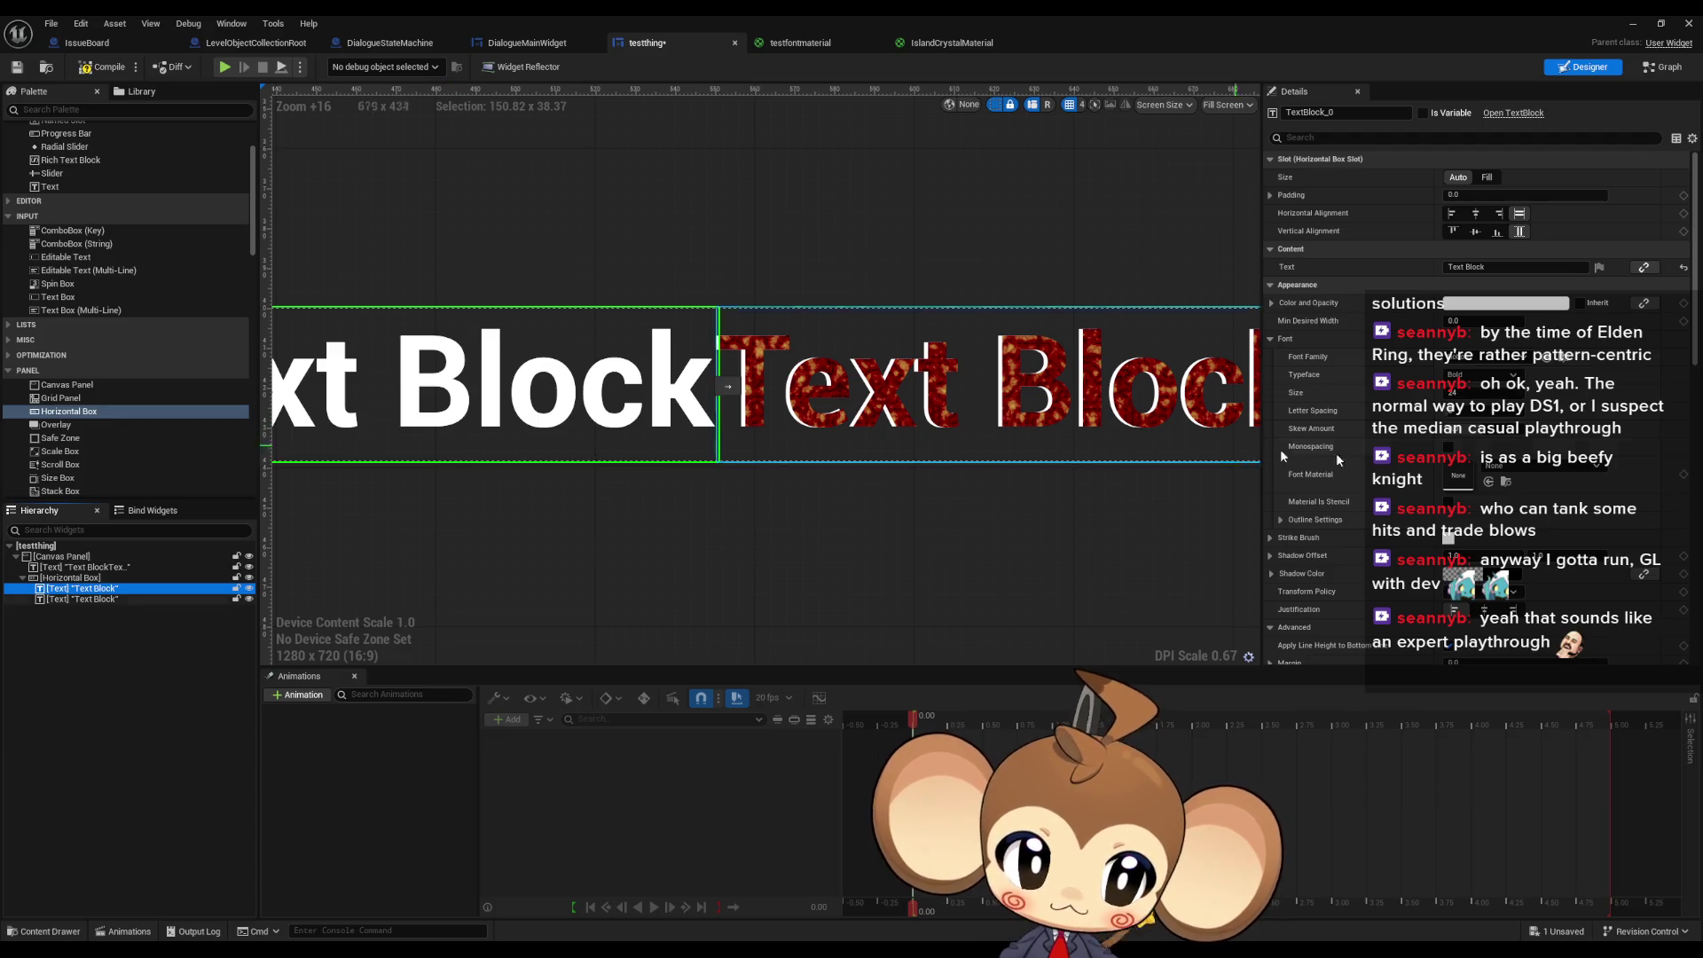
# - Adjust the red textured Text Block's left Margin so it sits against the white text
pyautogui.scroll(-2, 1313, 426)
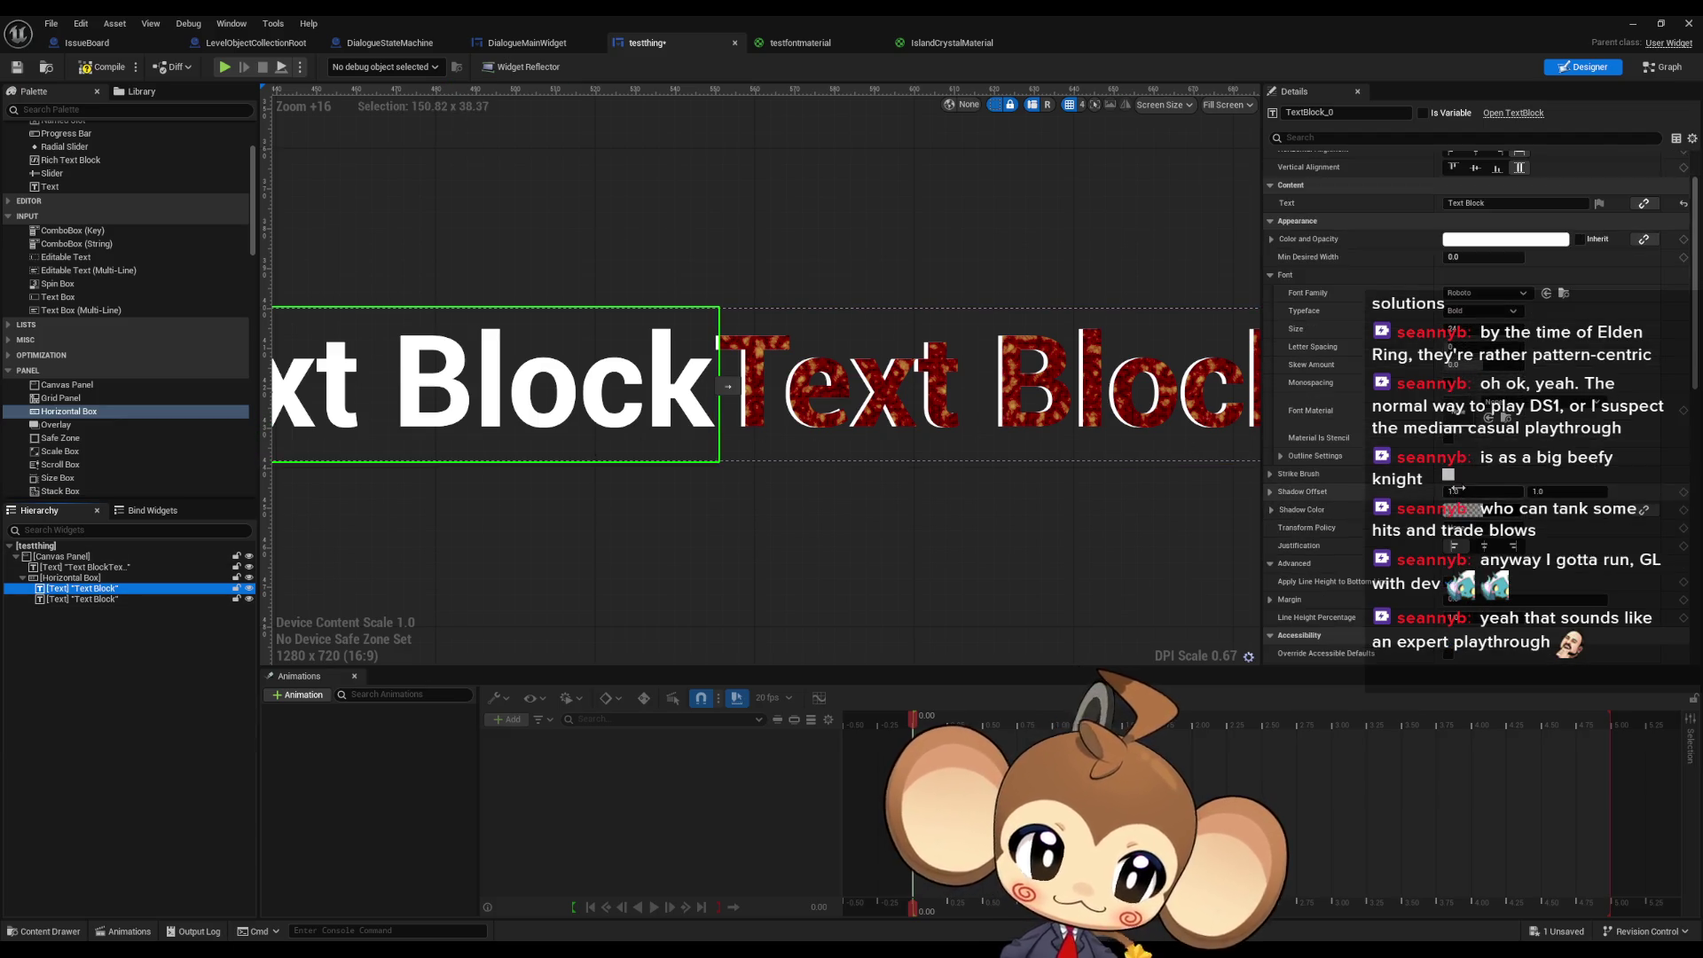
pyautogui.click(84, 600)
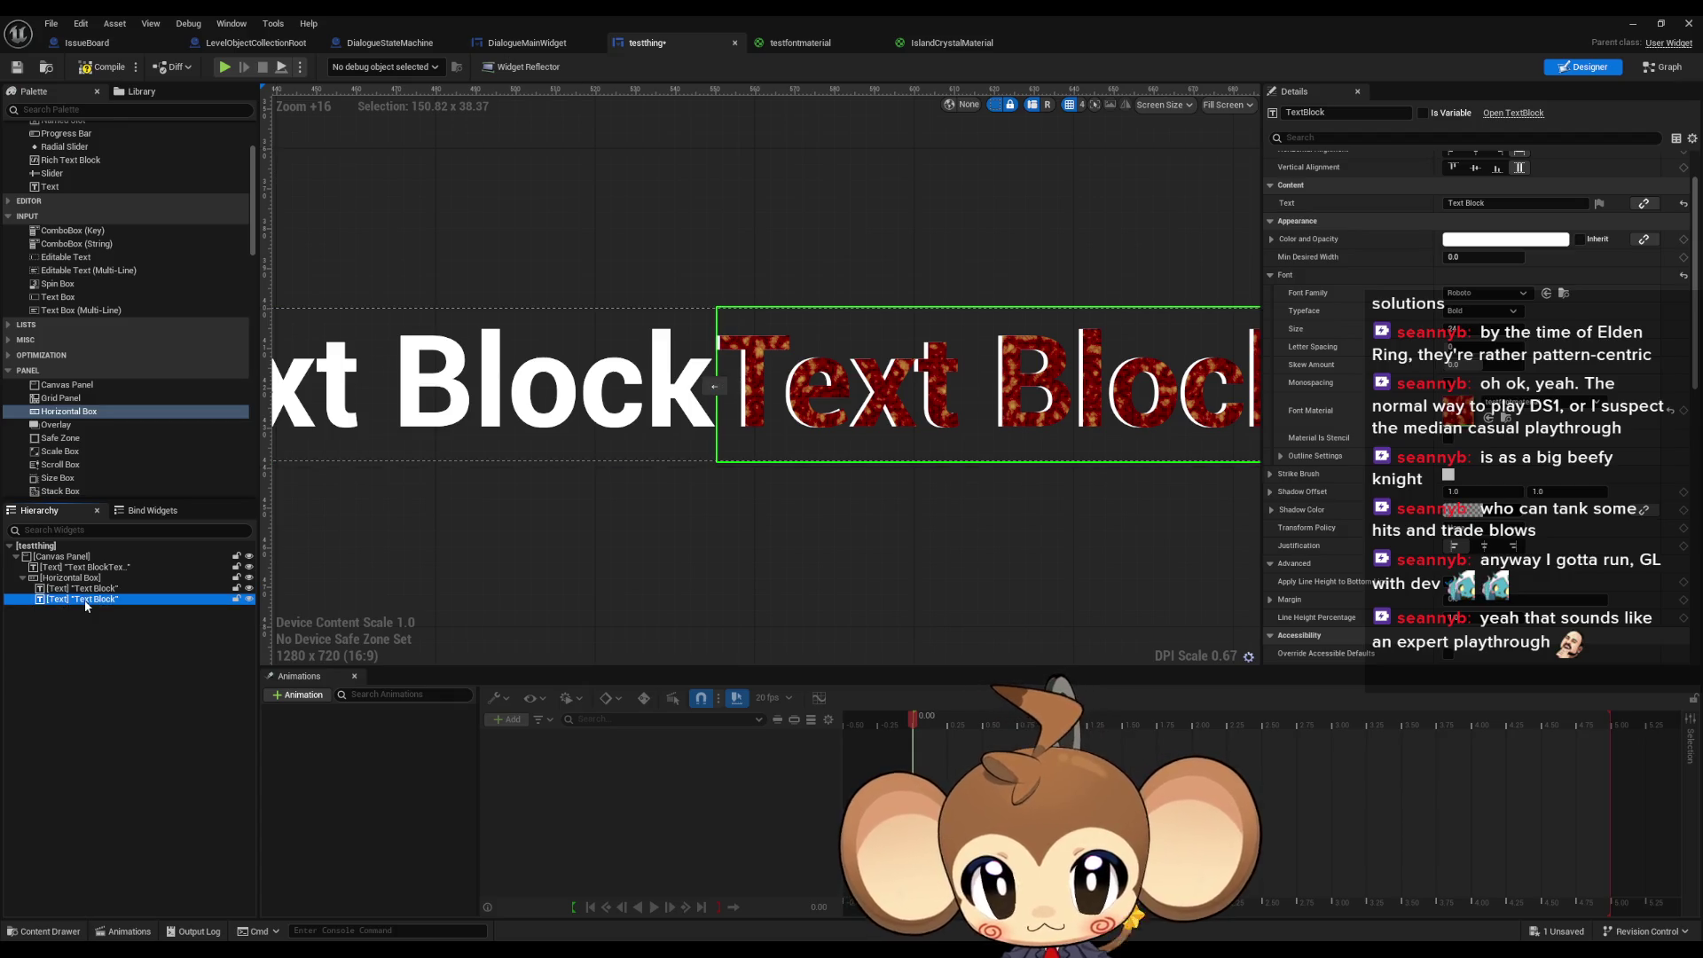
pyautogui.scroll(4, 741, 409)
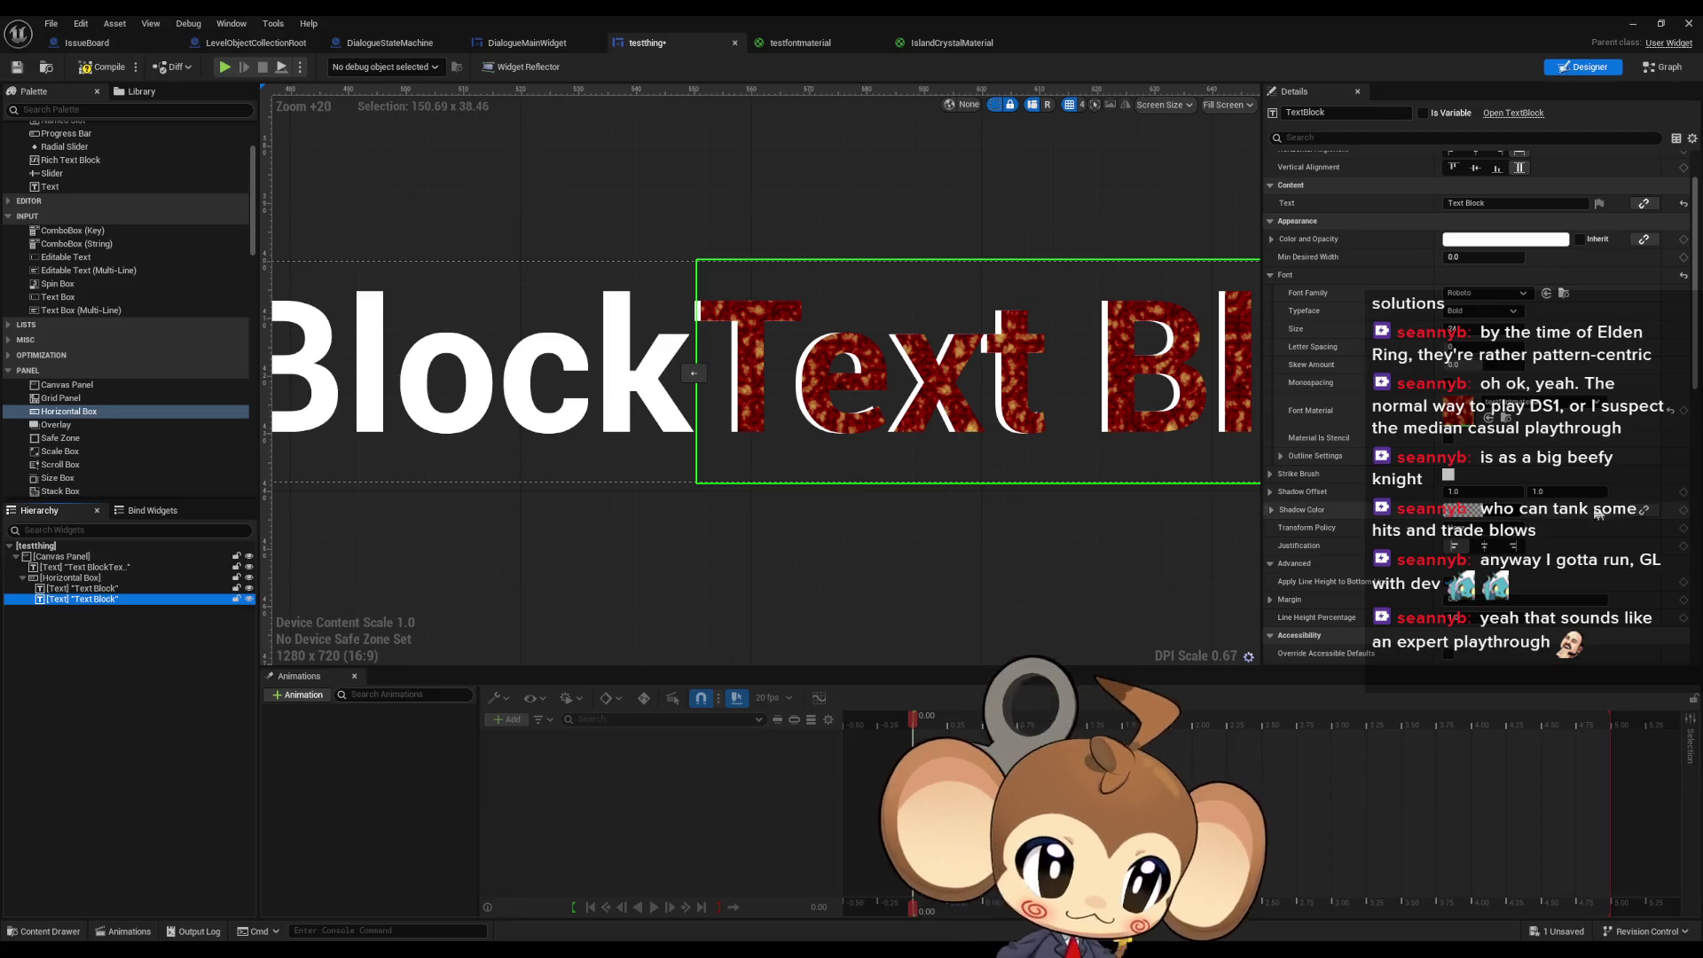
pyautogui.click(1274, 600)
pyautogui.scroll(-2, 1274, 599)
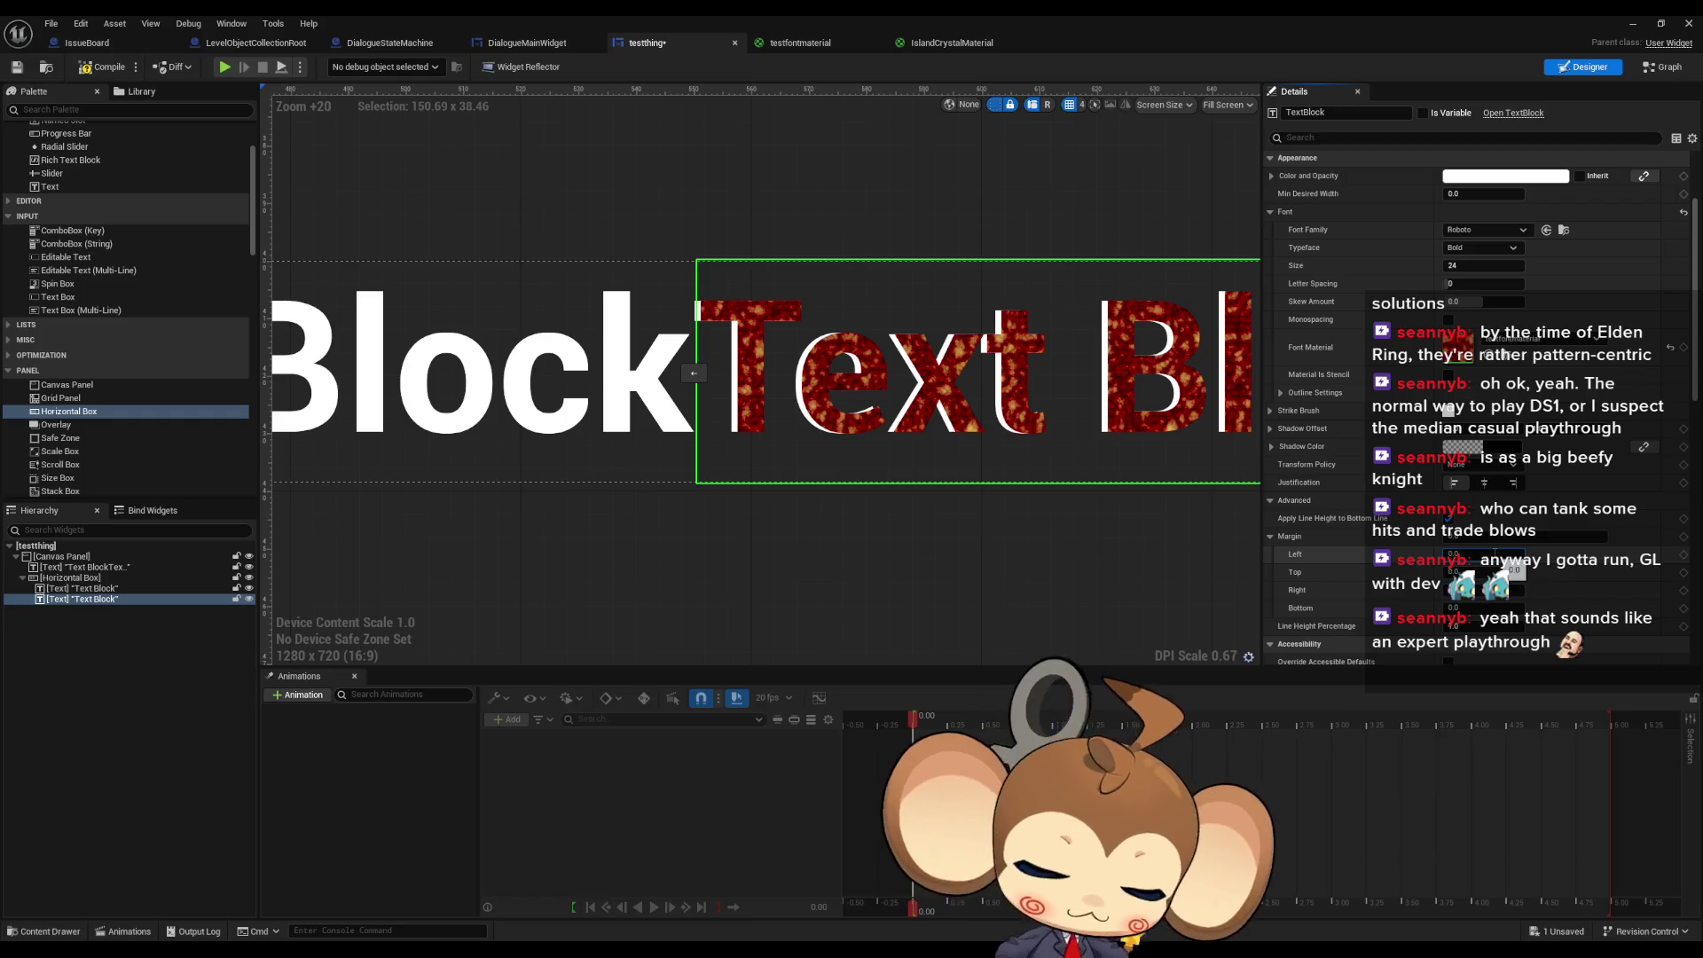
pyautogui.moveTo(1496, 554); pyautogui.dragTo(1490, 554)
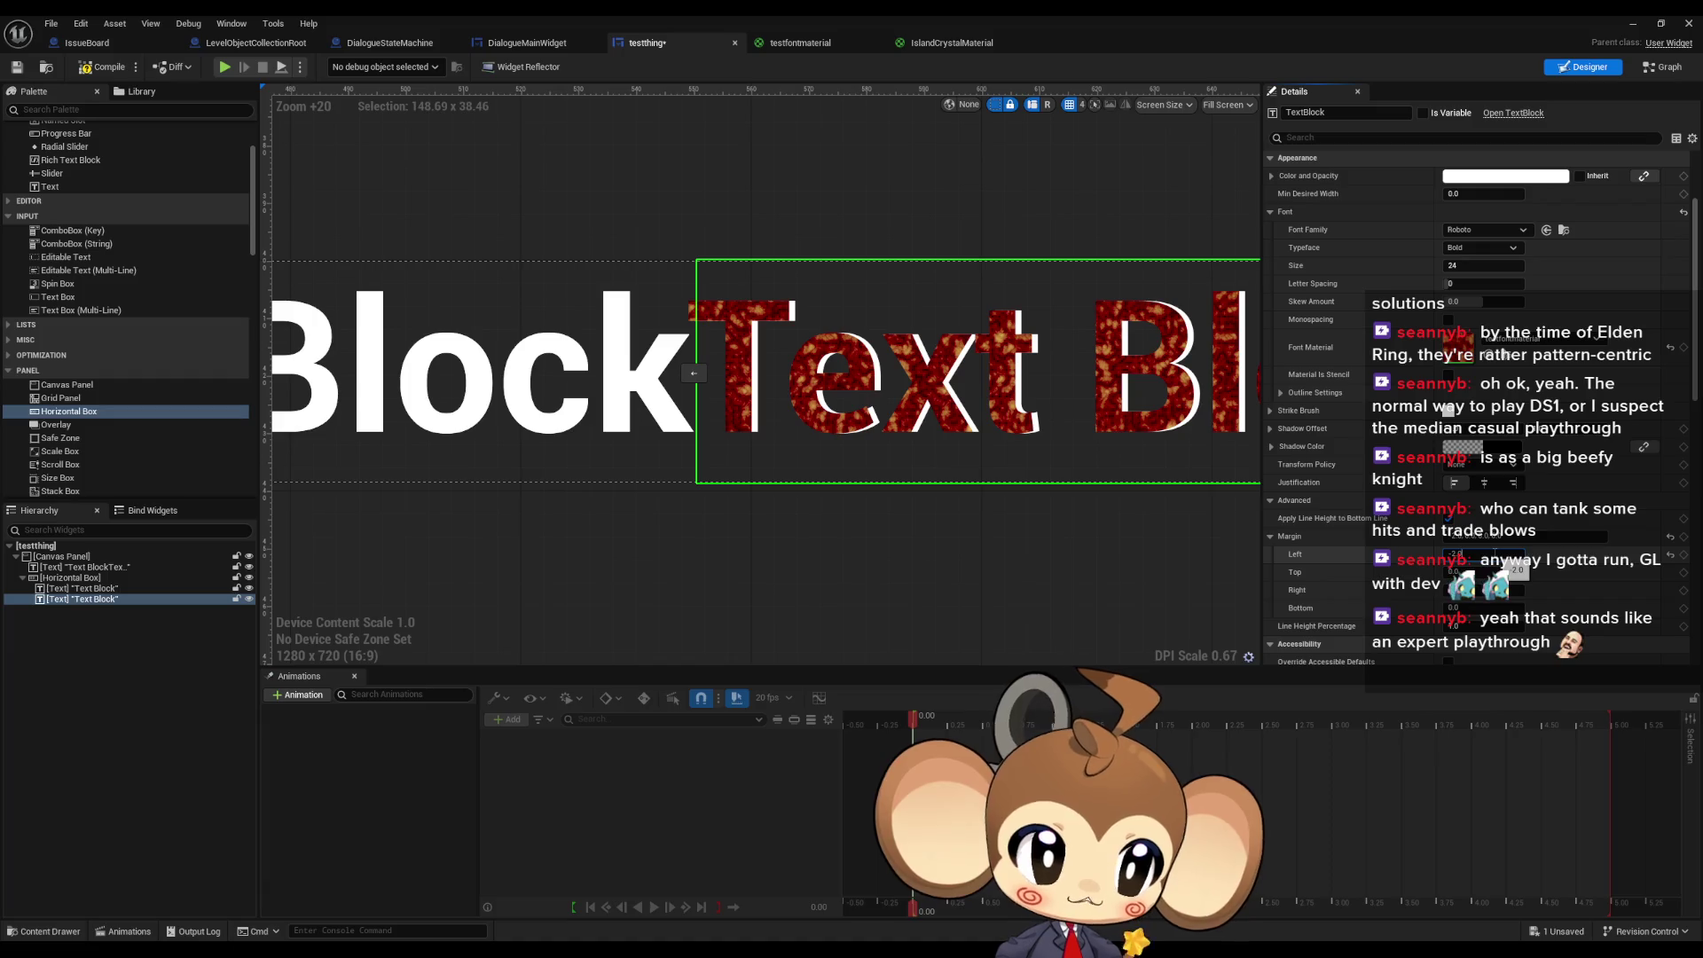
pyautogui.moveTo(1490, 554); pyautogui.dragTo(1495, 554)
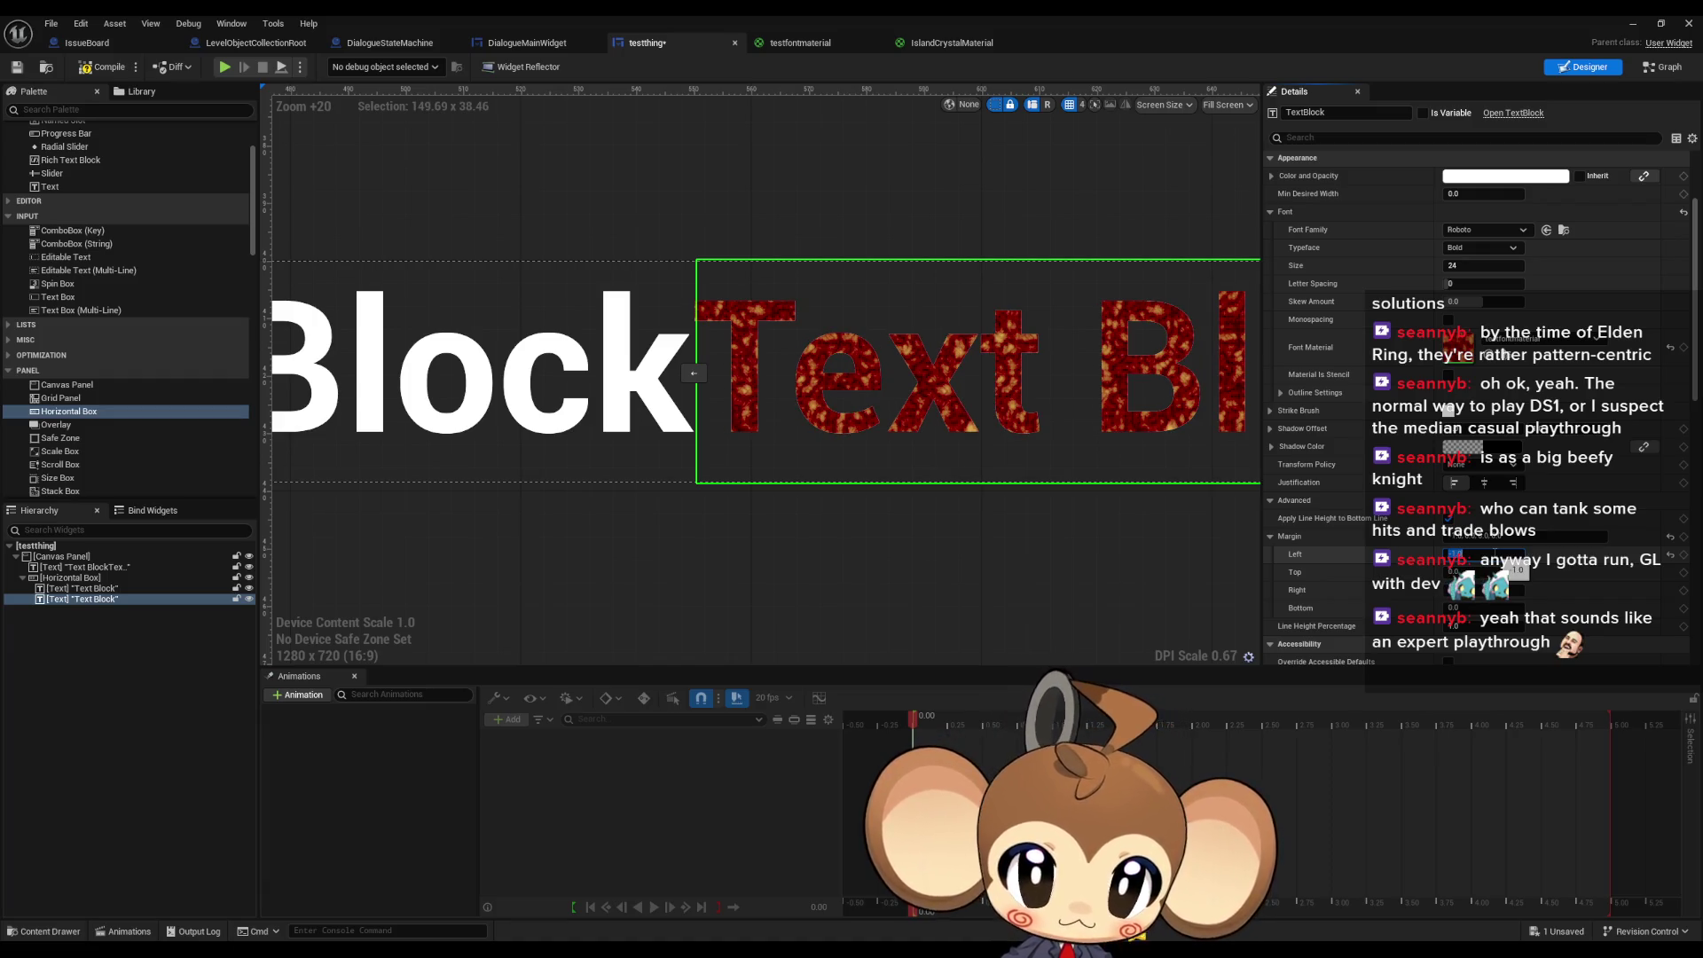
pyautogui.scroll(-2, 781, 550)
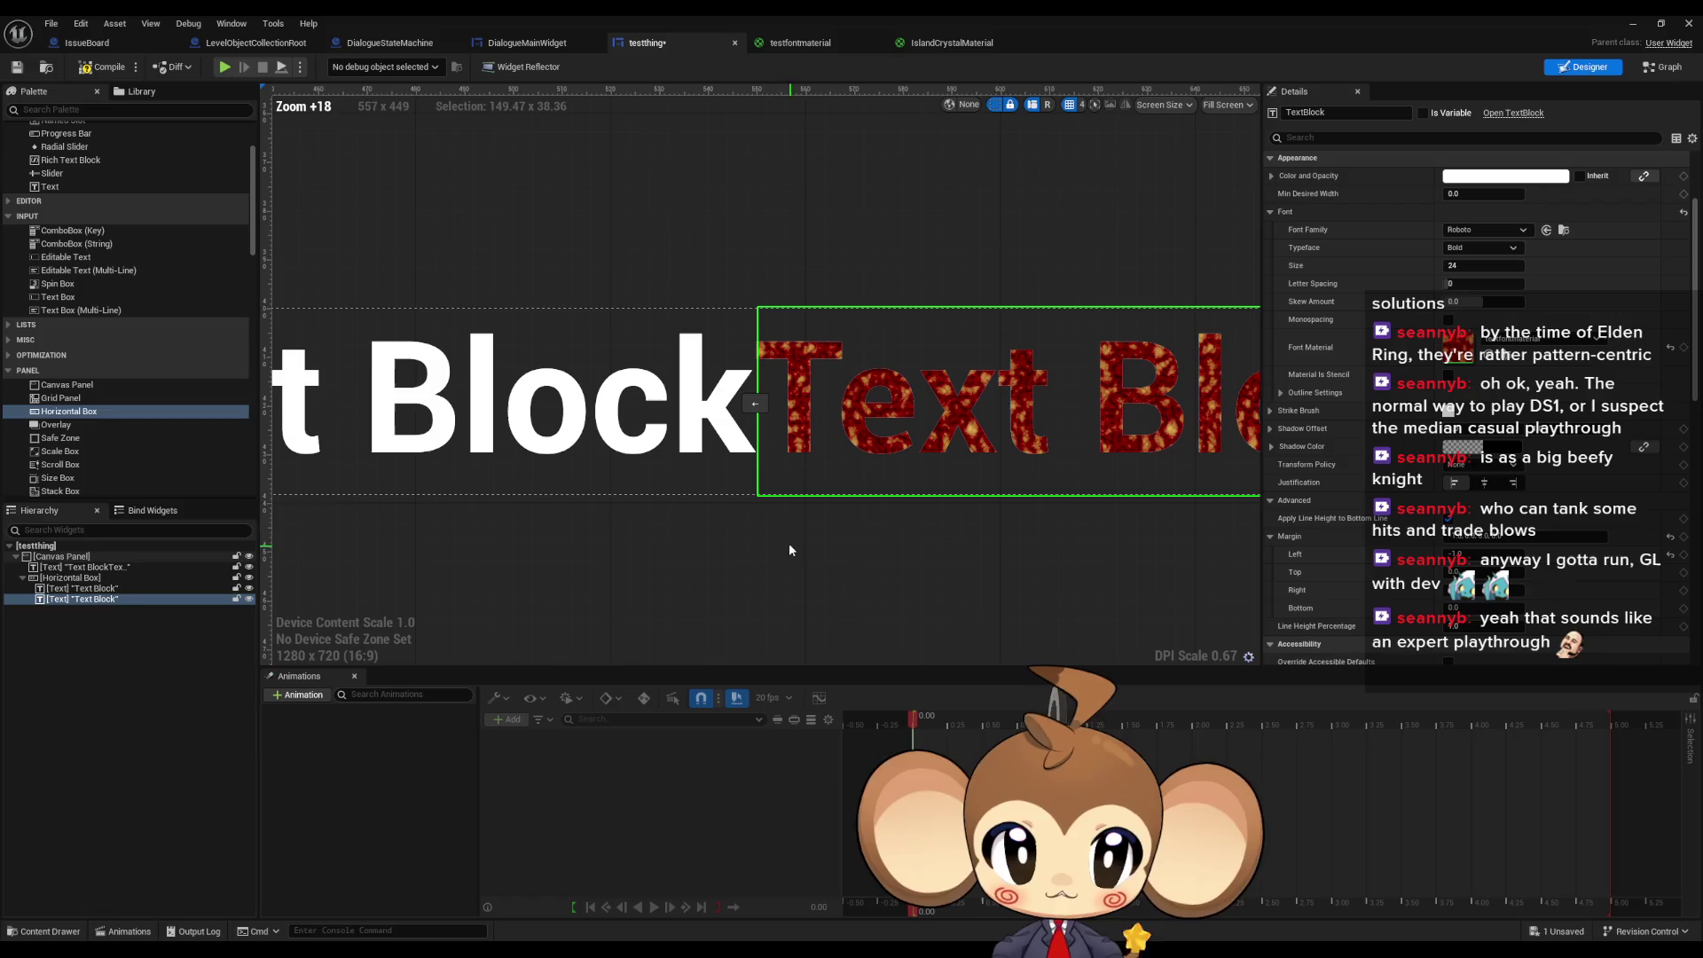
# - Select the standalone text block and begin editing its Text field
pyautogui.click(567, 399)
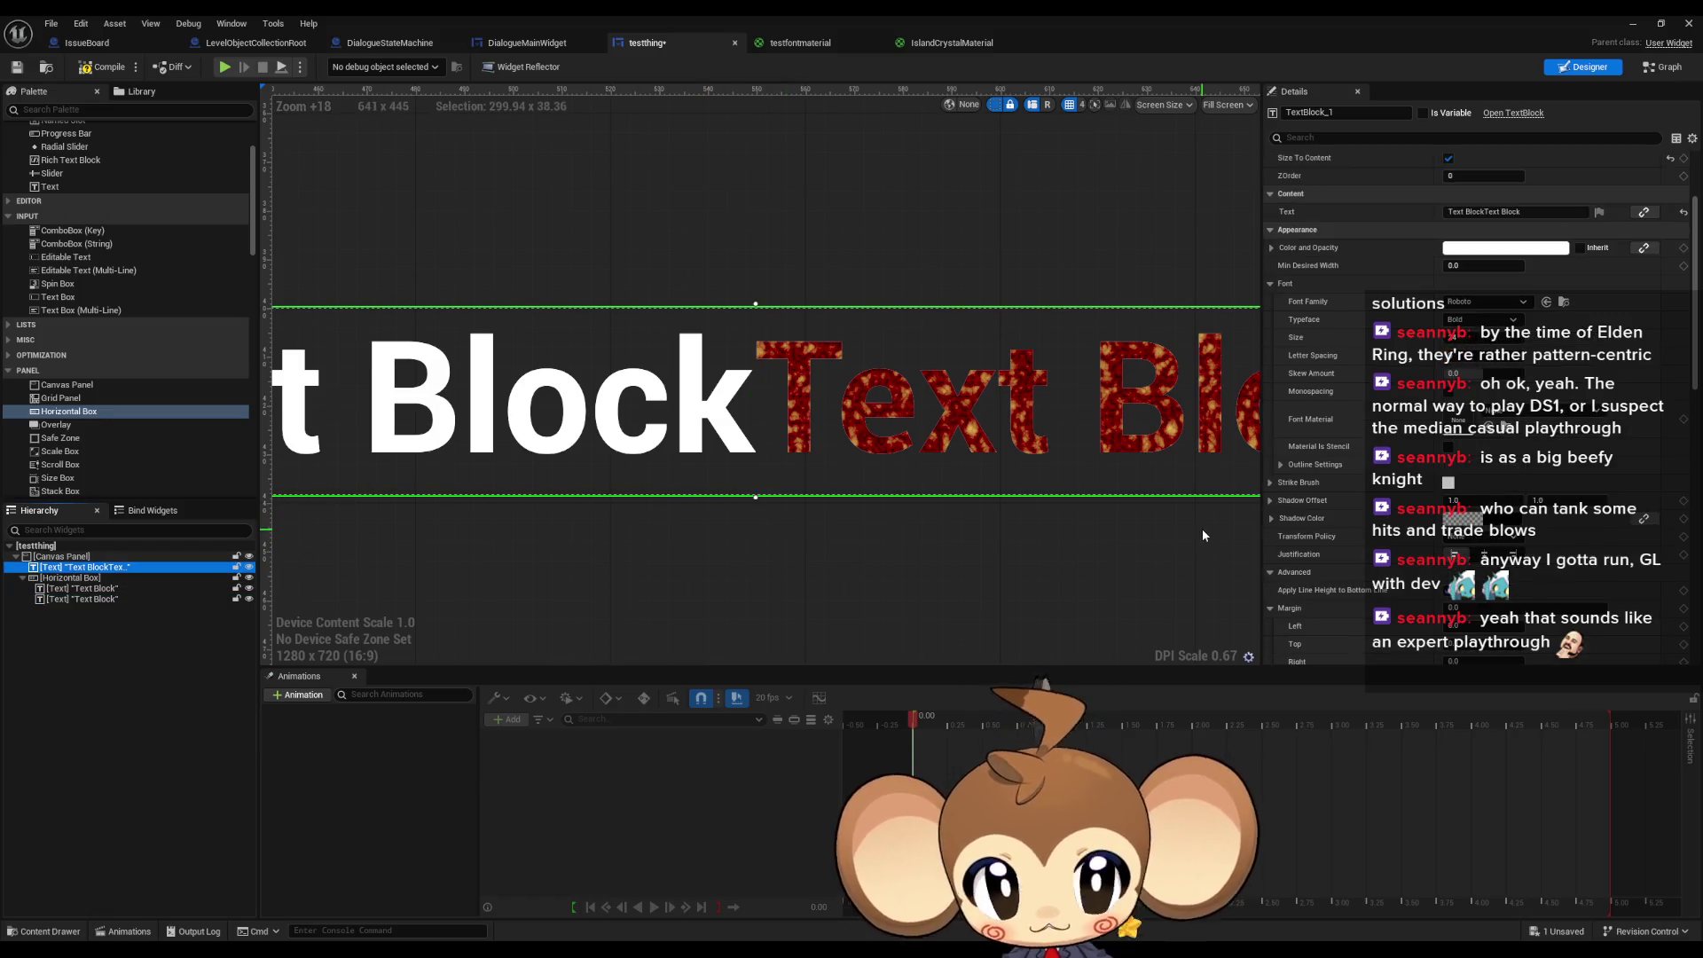
pyautogui.scroll(2, 1473, 266)
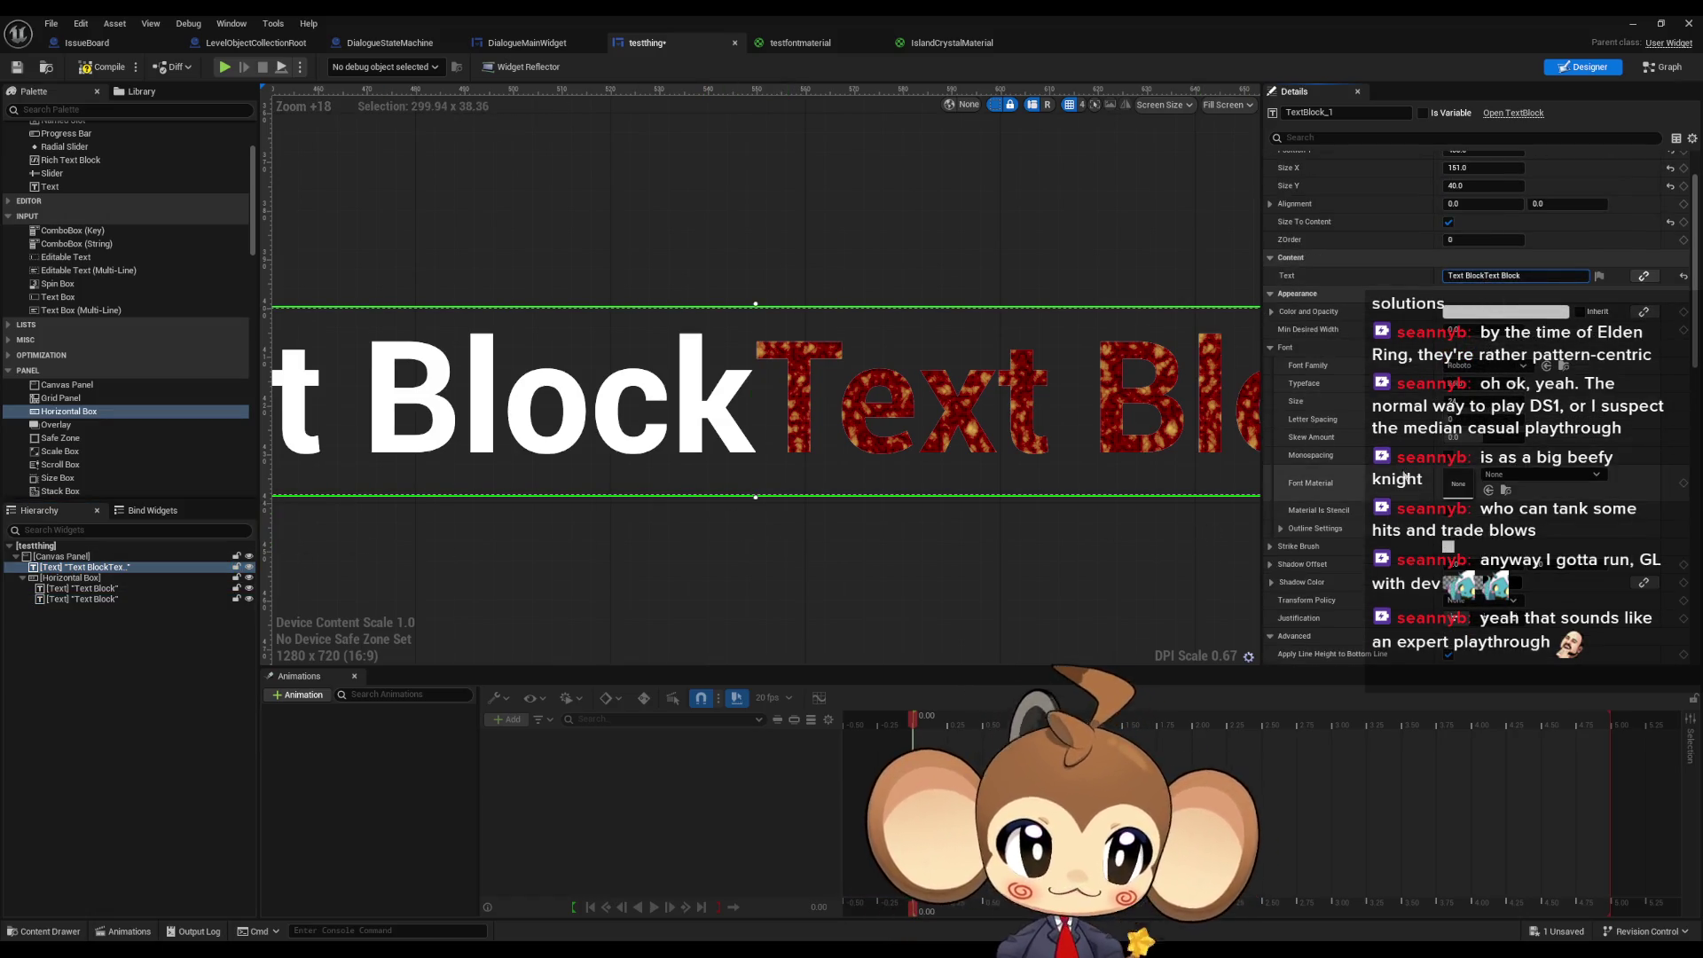
pyautogui.click(1485, 276)
# - Change the standalone text block's text to the 'Hello i am …, how are you' greeting
pyautogui.write('Hello  i am Saru, how are you')
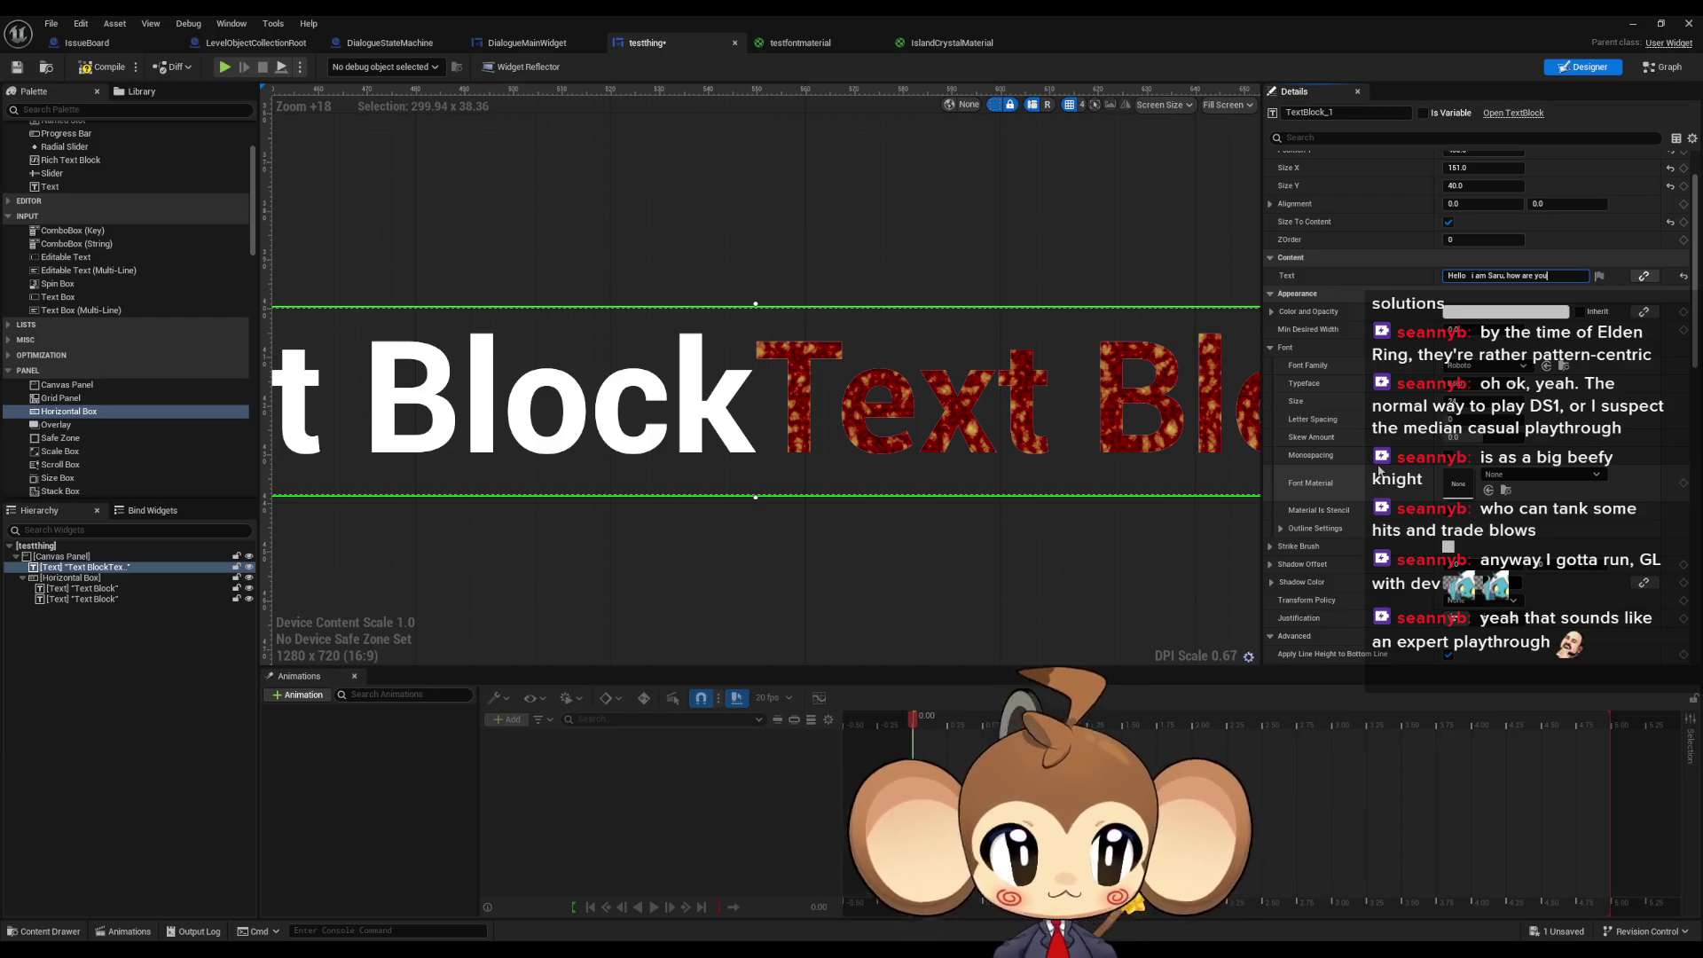
pyautogui.hotkey('shift', 'Left')
pyautogui.hotkey('shift', 'Left')
pyautogui.hotkey('shift', 'Left')
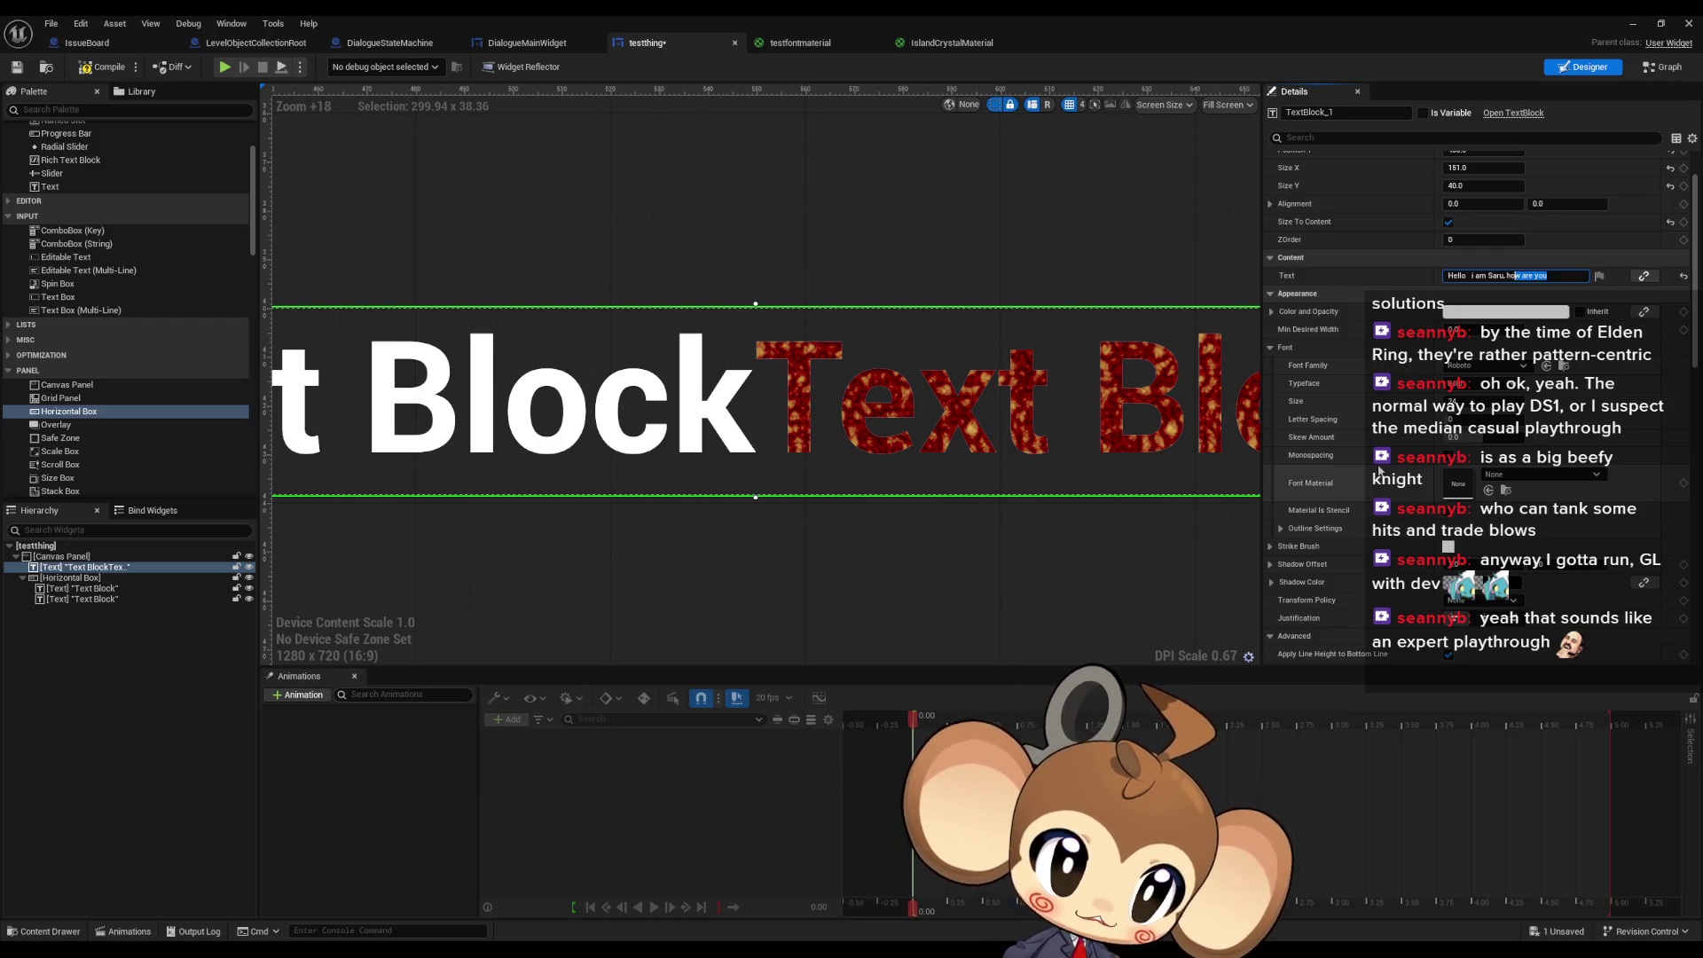
pyautogui.press('Return')
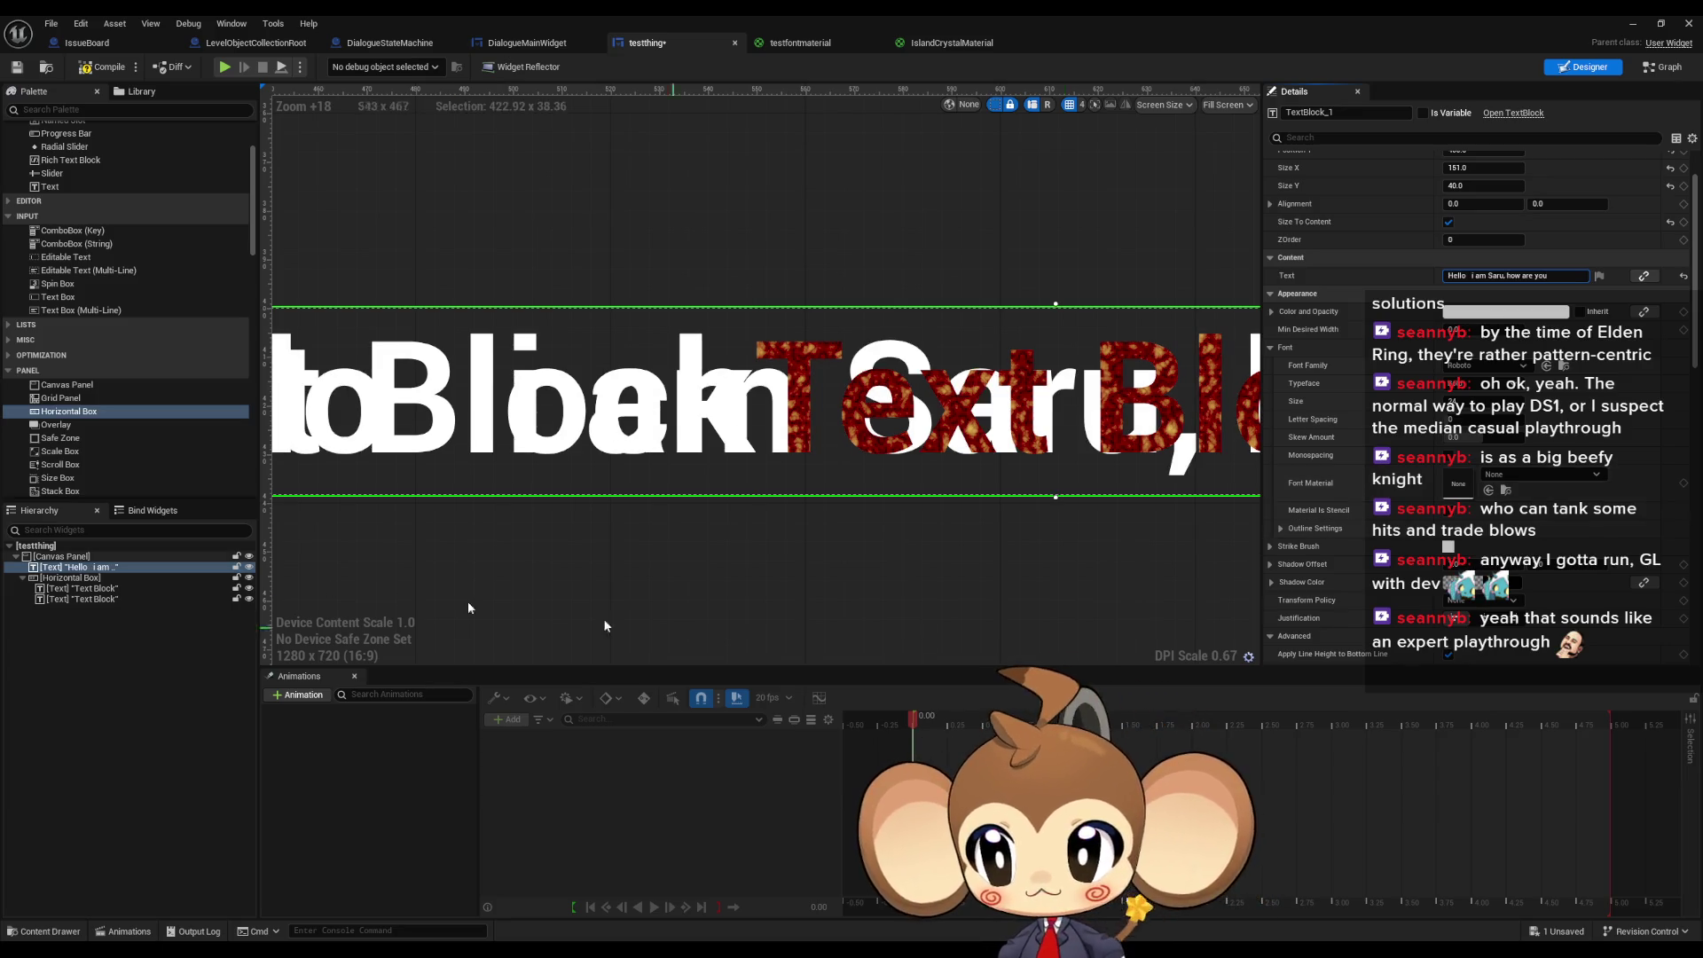
# - Paste 'how are you' into the red textured Text Block's text
pyautogui.click(85, 599)
pyautogui.click(1491, 204)
pyautogui.write('how are you')
# - Confirm the red 'how are you' text and make the white Text Block read the 'Hello i am …,' part
pyautogui.press('Return')
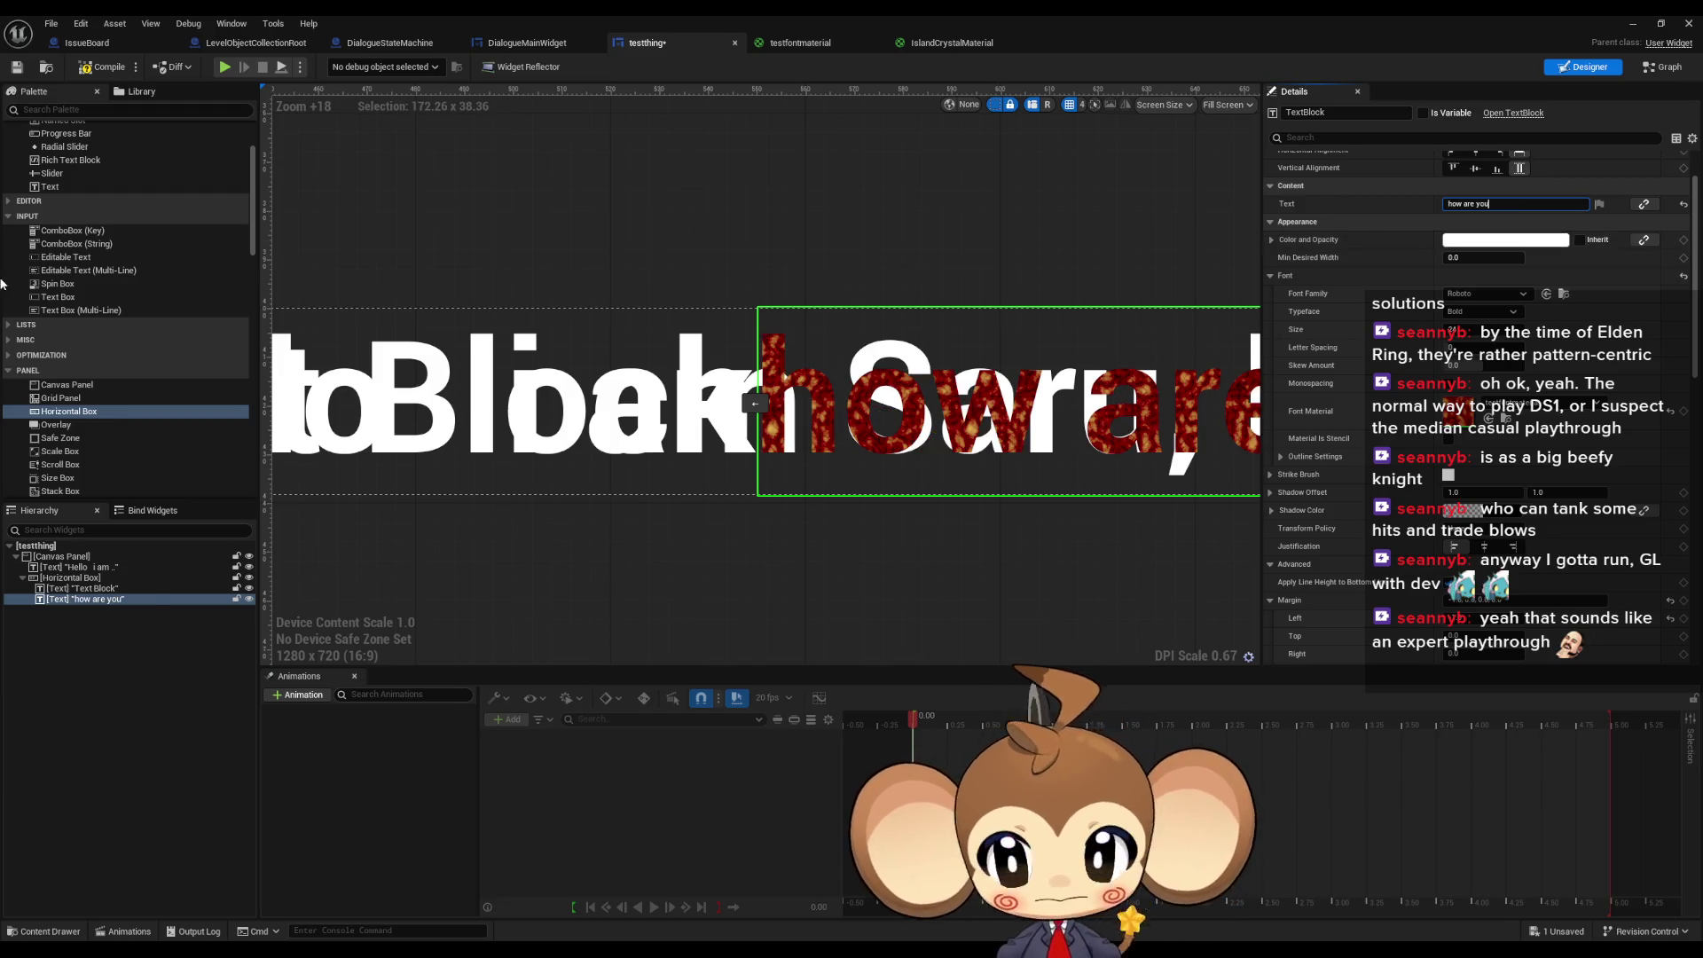
pyautogui.click(80, 568)
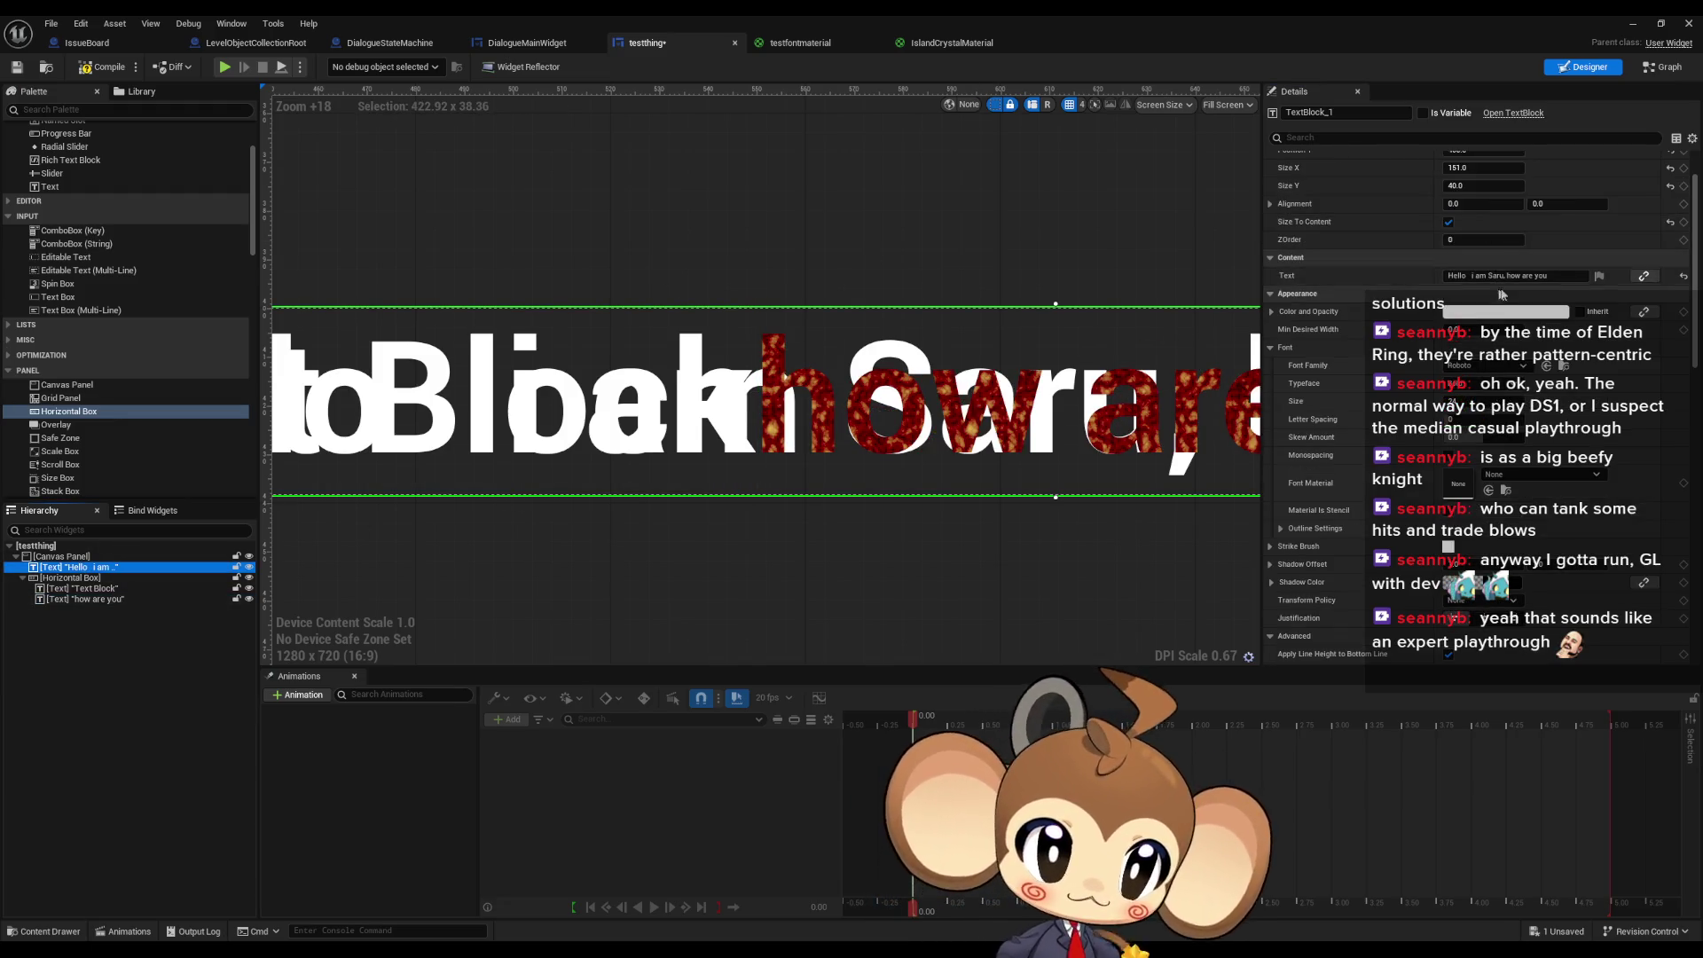
pyautogui.moveTo(1501, 276); pyautogui.dragTo(1397, 276)
pyautogui.hotkey('ctrl', 'c')
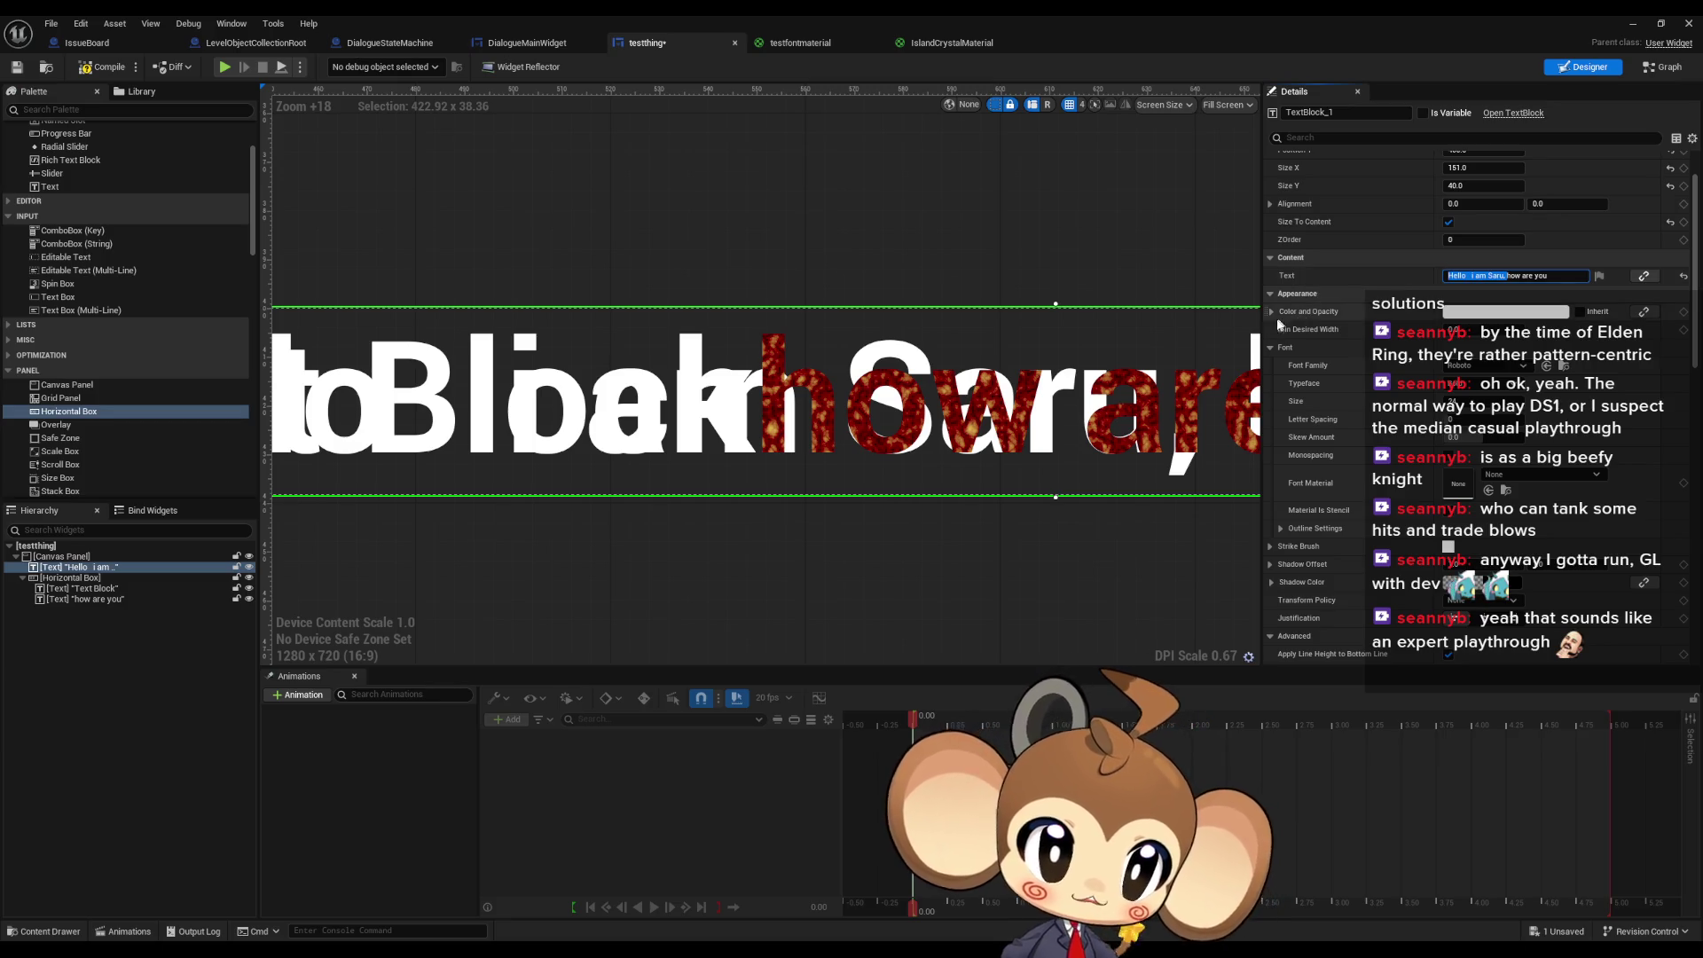
pyautogui.click(130, 588)
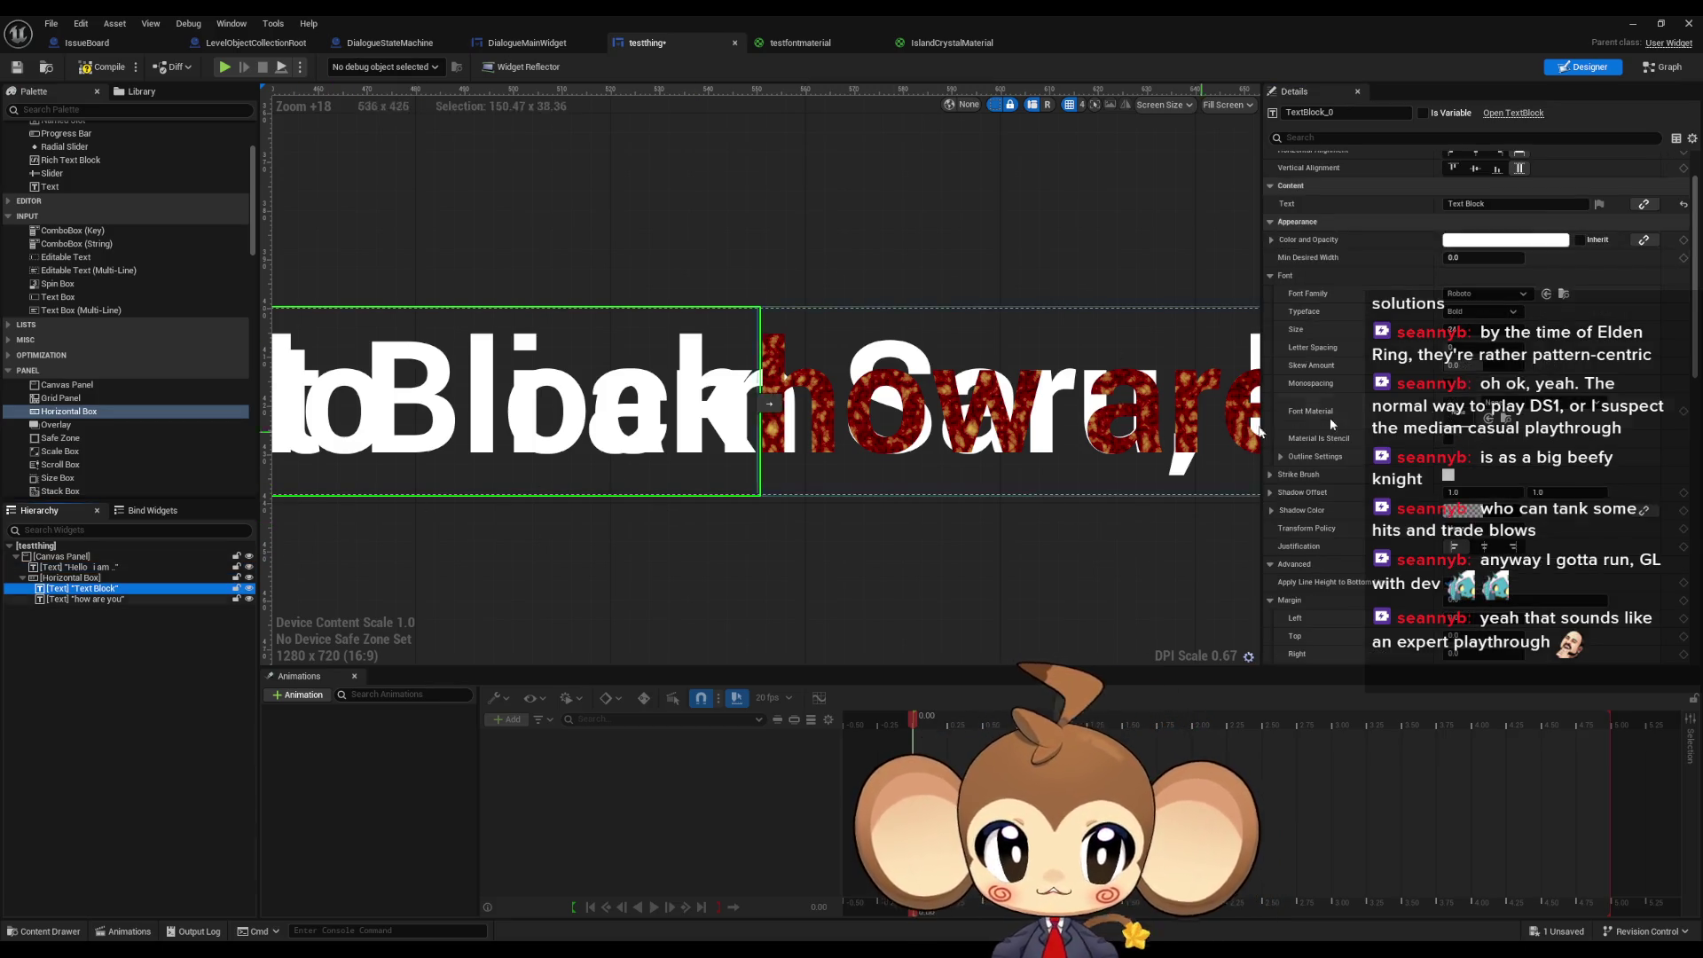
pyautogui.click(1469, 205)
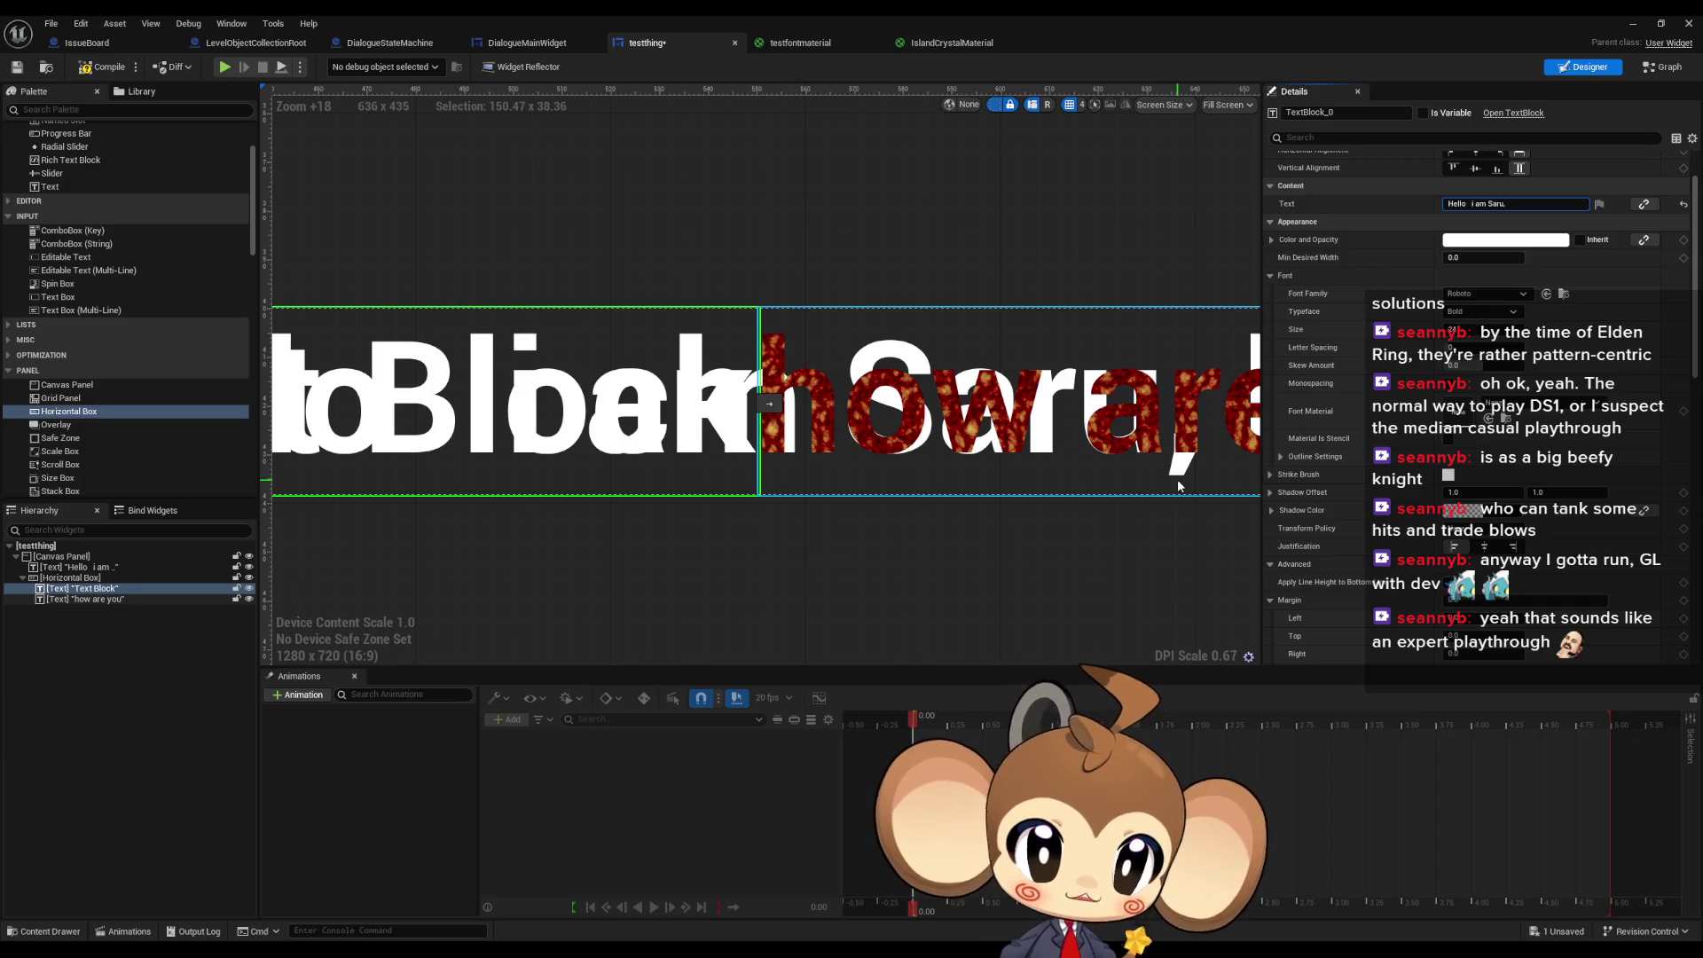
pyautogui.hotkey('ctrl', 'v')
# - Frame the greeting in the Designer view and select the root Canvas Panel
pyautogui.scroll(-10, 810, 386)
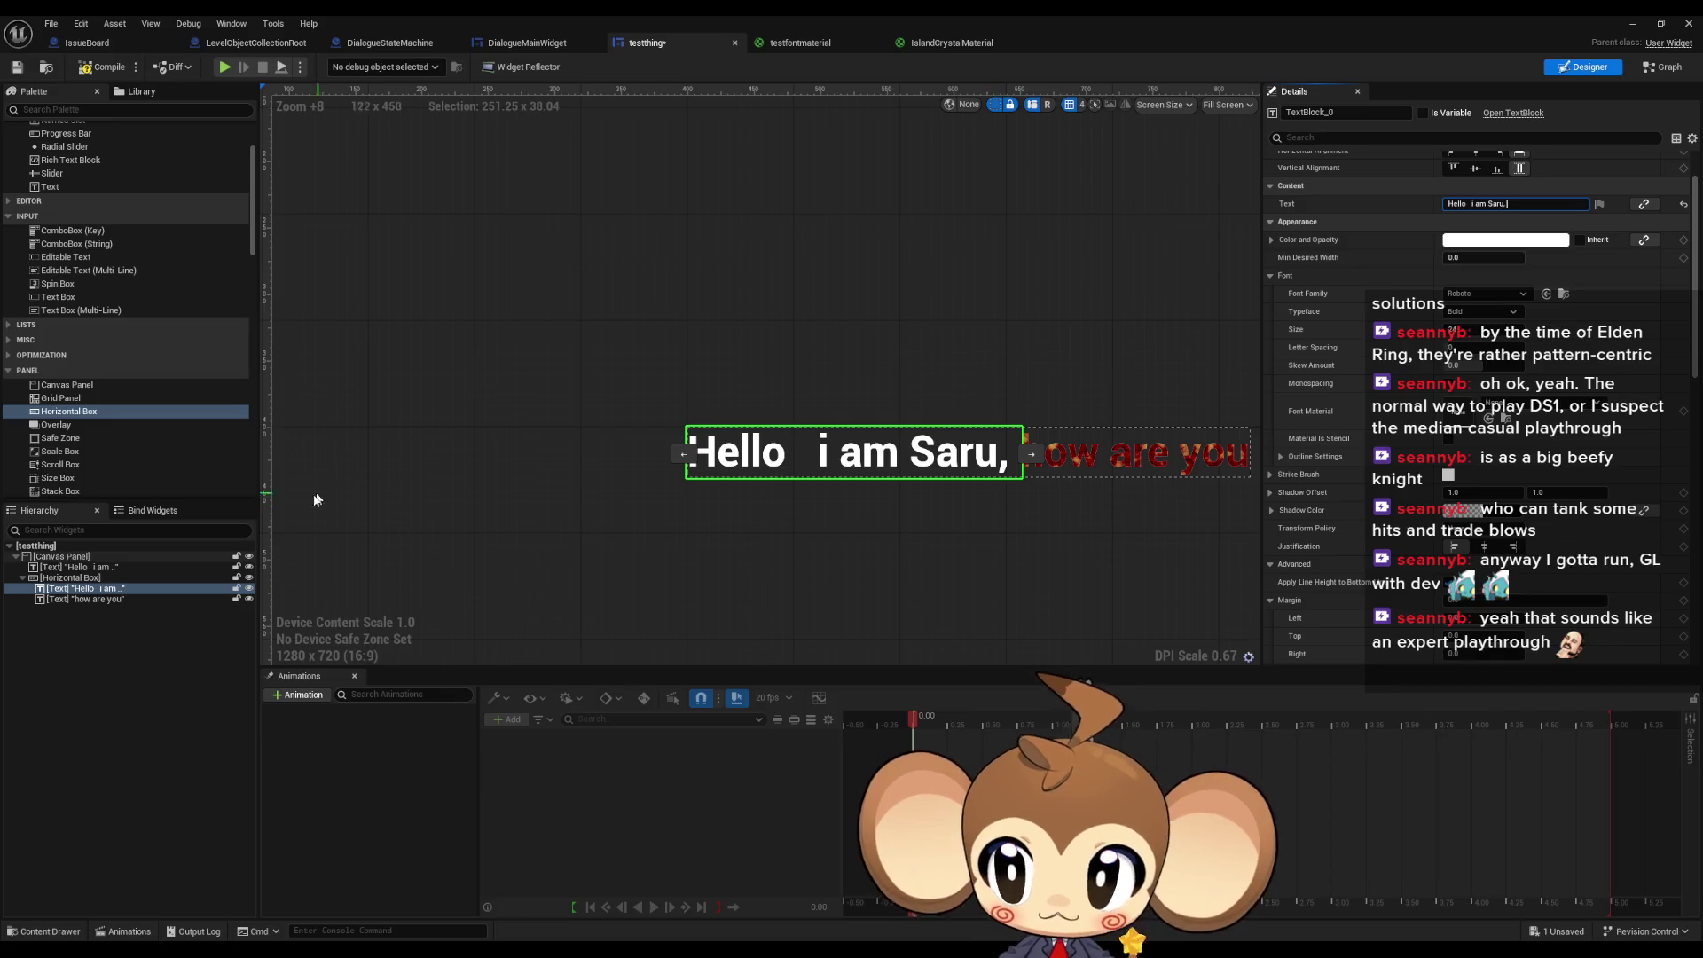
pyautogui.press('f')
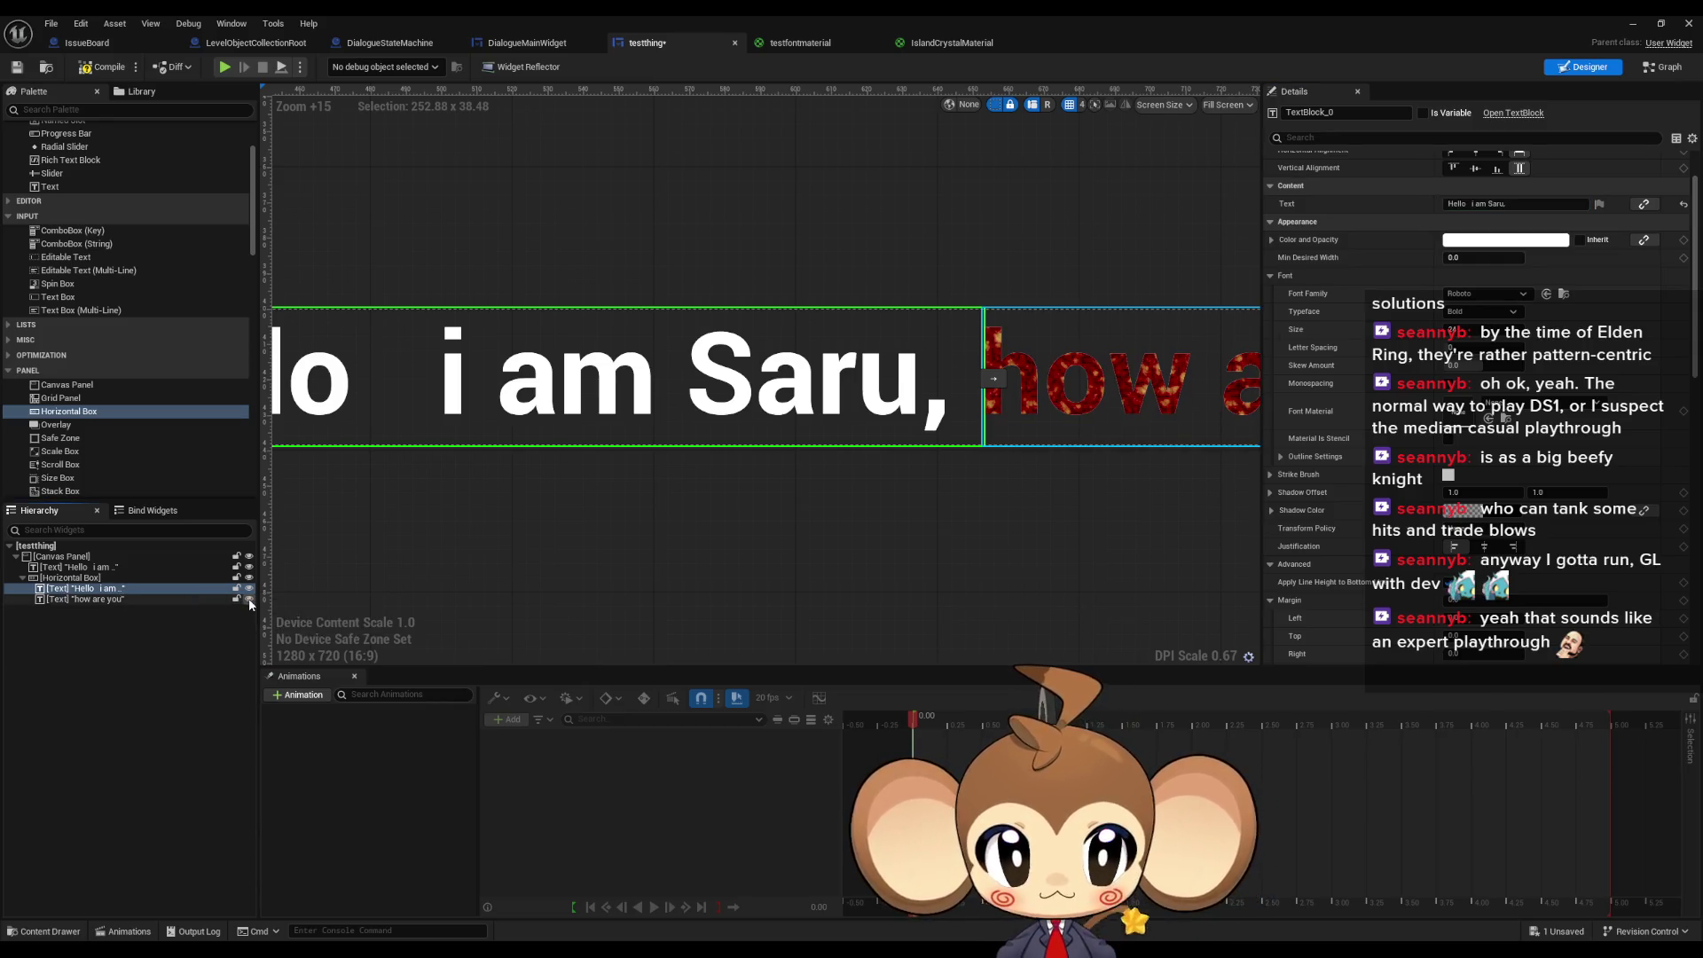
pyautogui.scroll(-4, 862, 306)
pyautogui.scroll(2, 1301, 397)
pyautogui.scroll(4, 1215, 401)
pyautogui.scroll(-3, 657, 324)
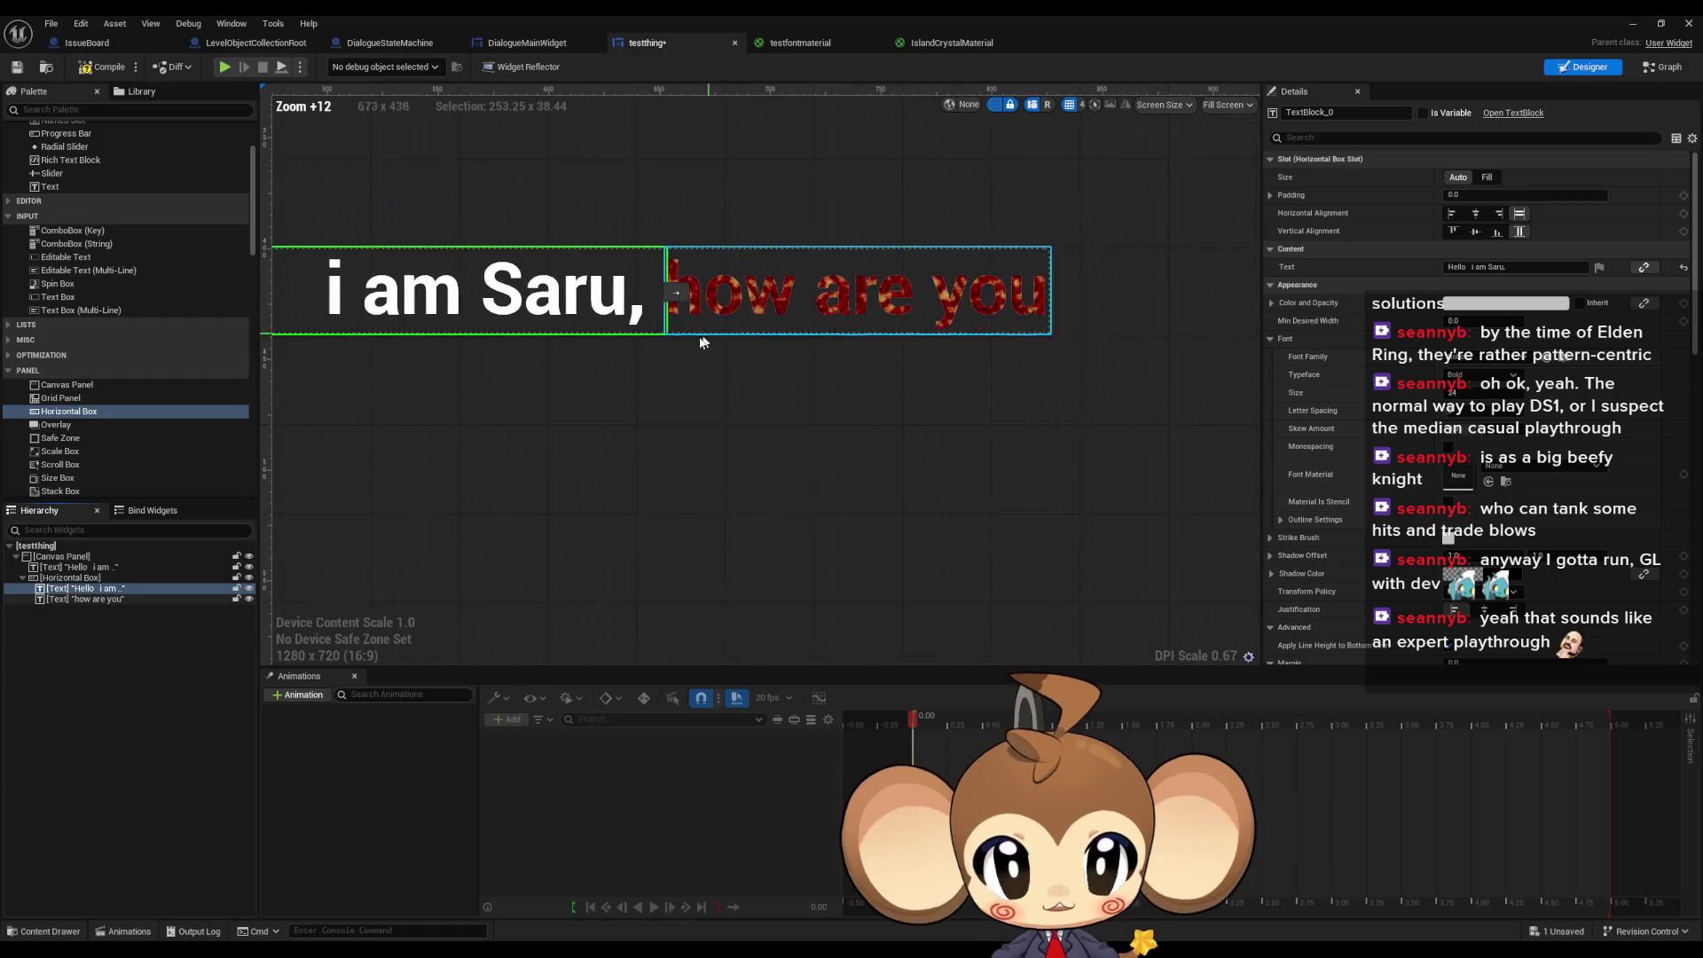
pyautogui.scroll(4, 729, 247)
pyautogui.scroll(1, 668, 541)
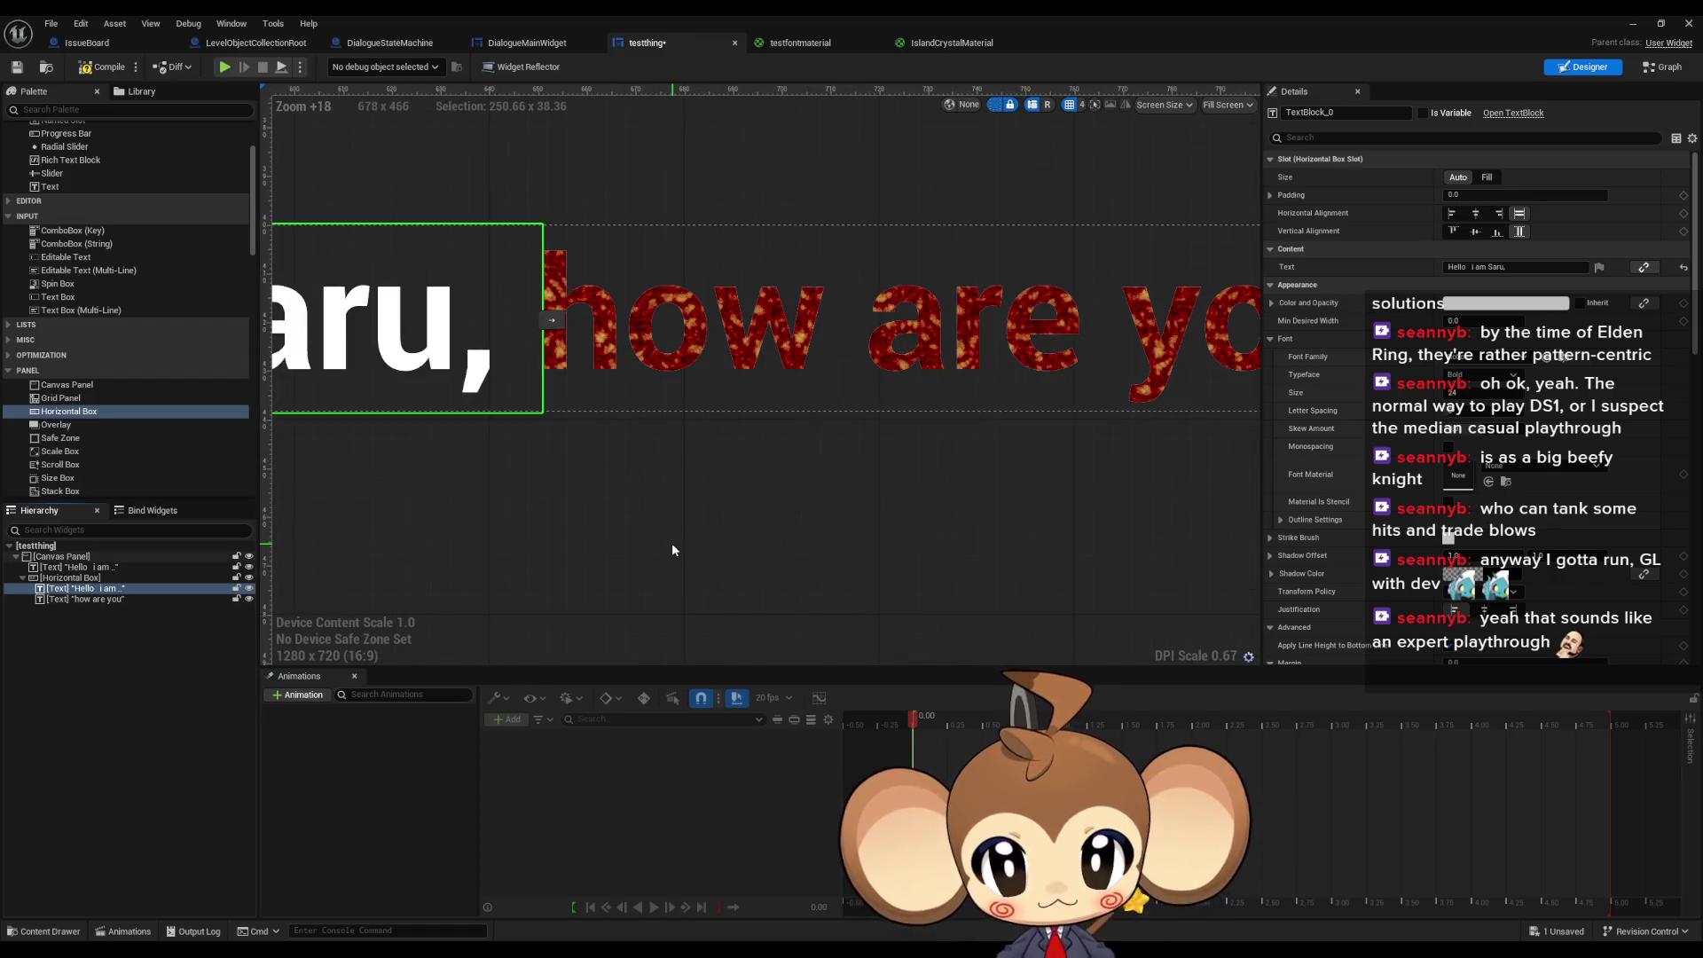
pyautogui.click(656, 538)
pyautogui.scroll(2, 719, 470)
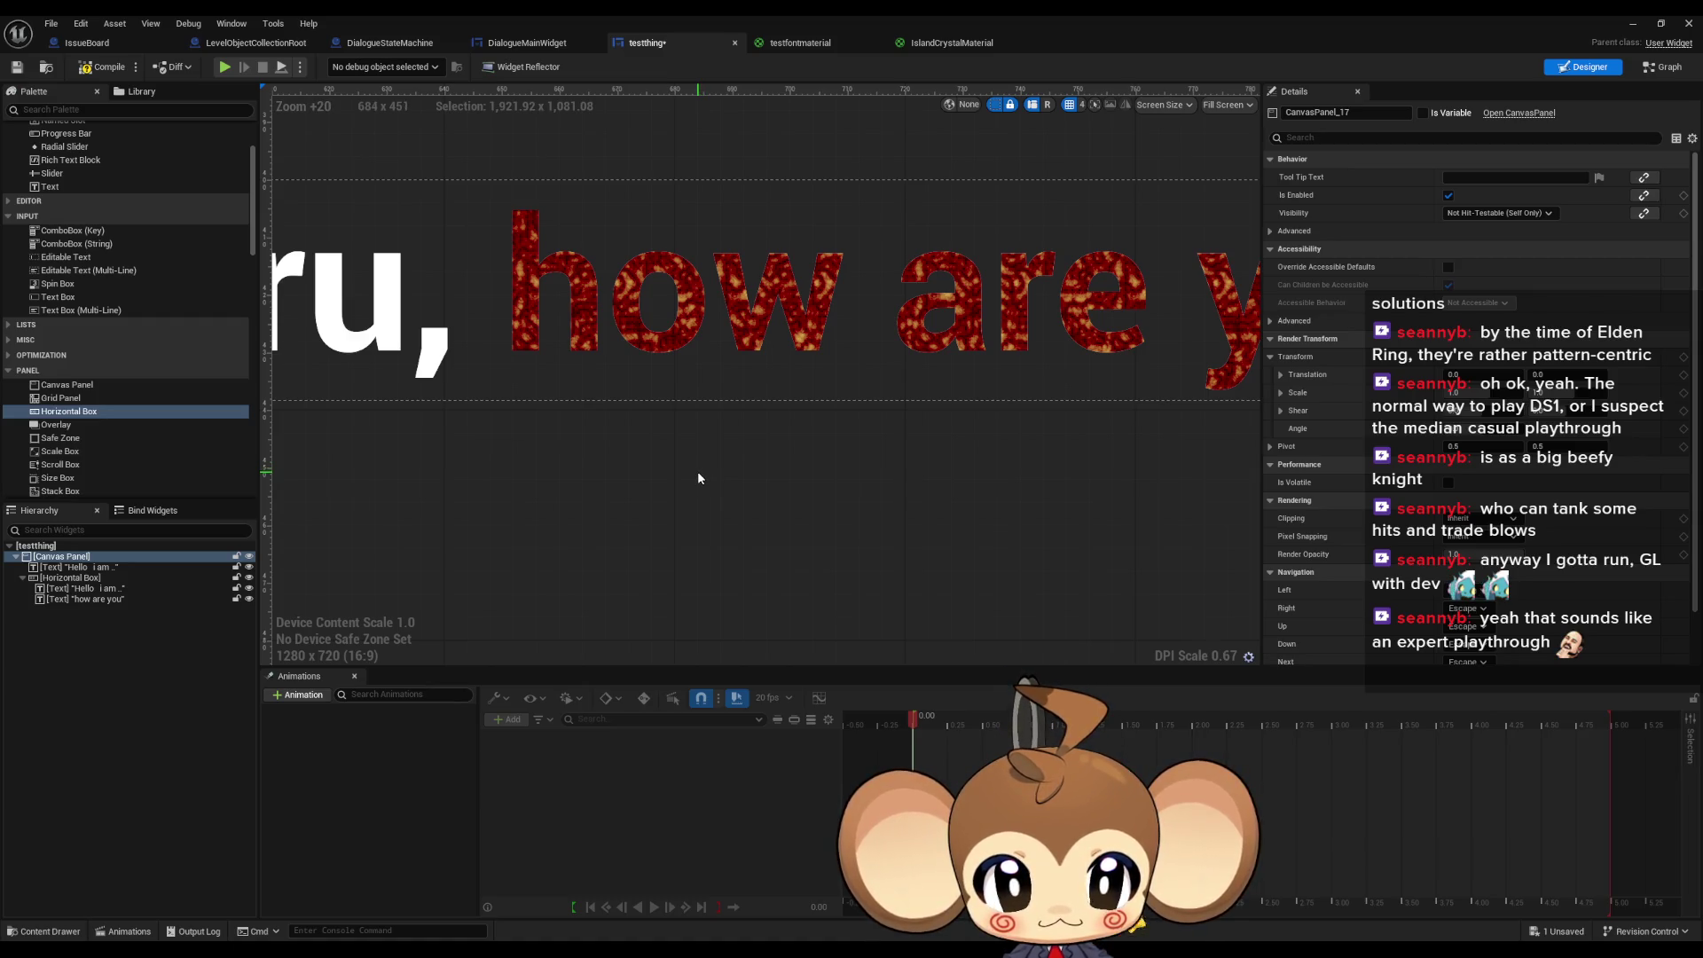
pyautogui.scroll(-10, 697, 472)
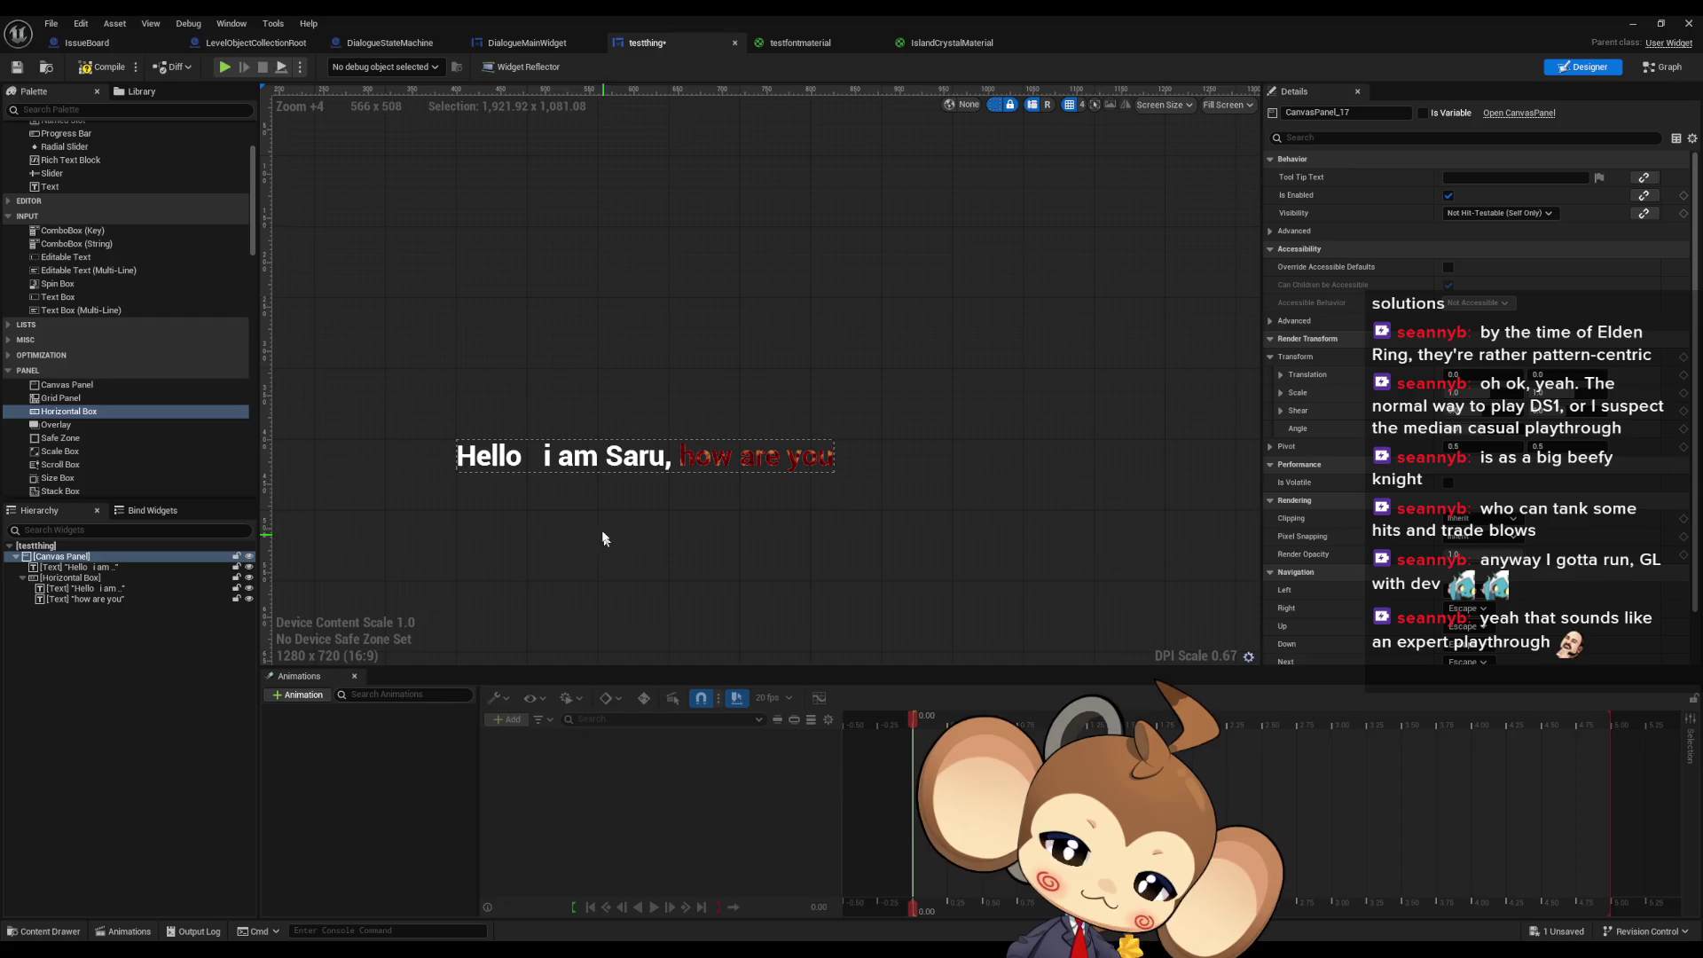
# - Open the 'yes' dialogue data asset, expand TextByLanguage, then go to the Dialogue widget design
pyautogui.doubleClick(1247, 32)
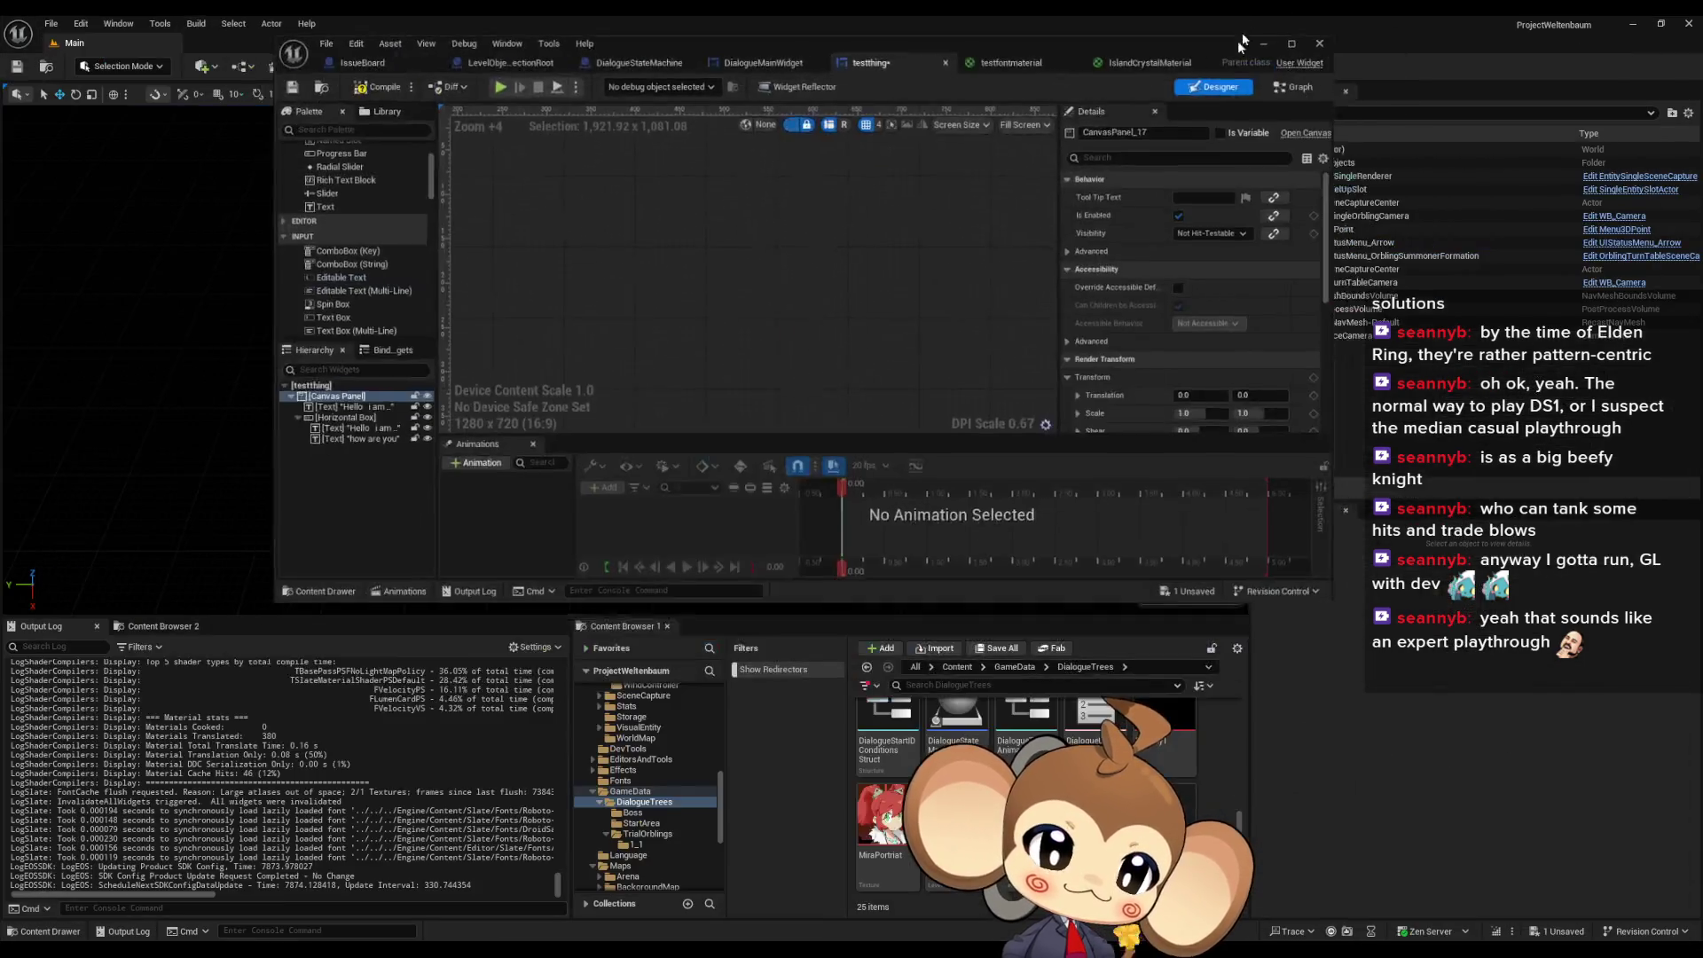
pyautogui.doubleClick(1093, 825)
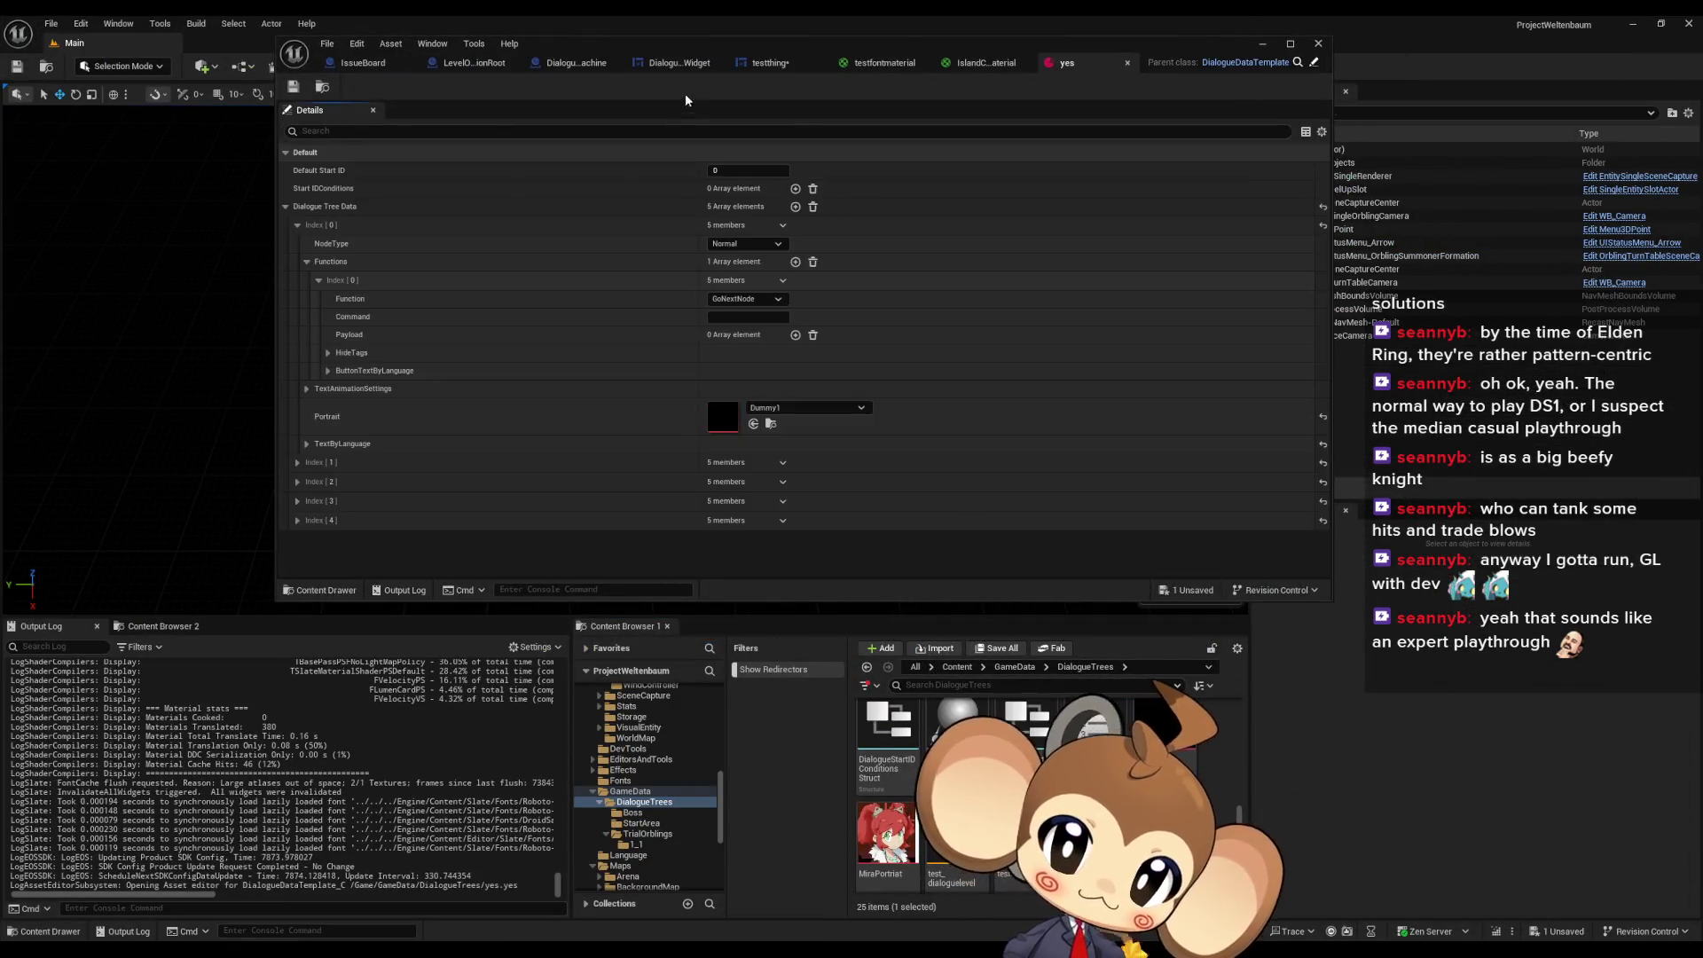
pyautogui.click(307, 444)
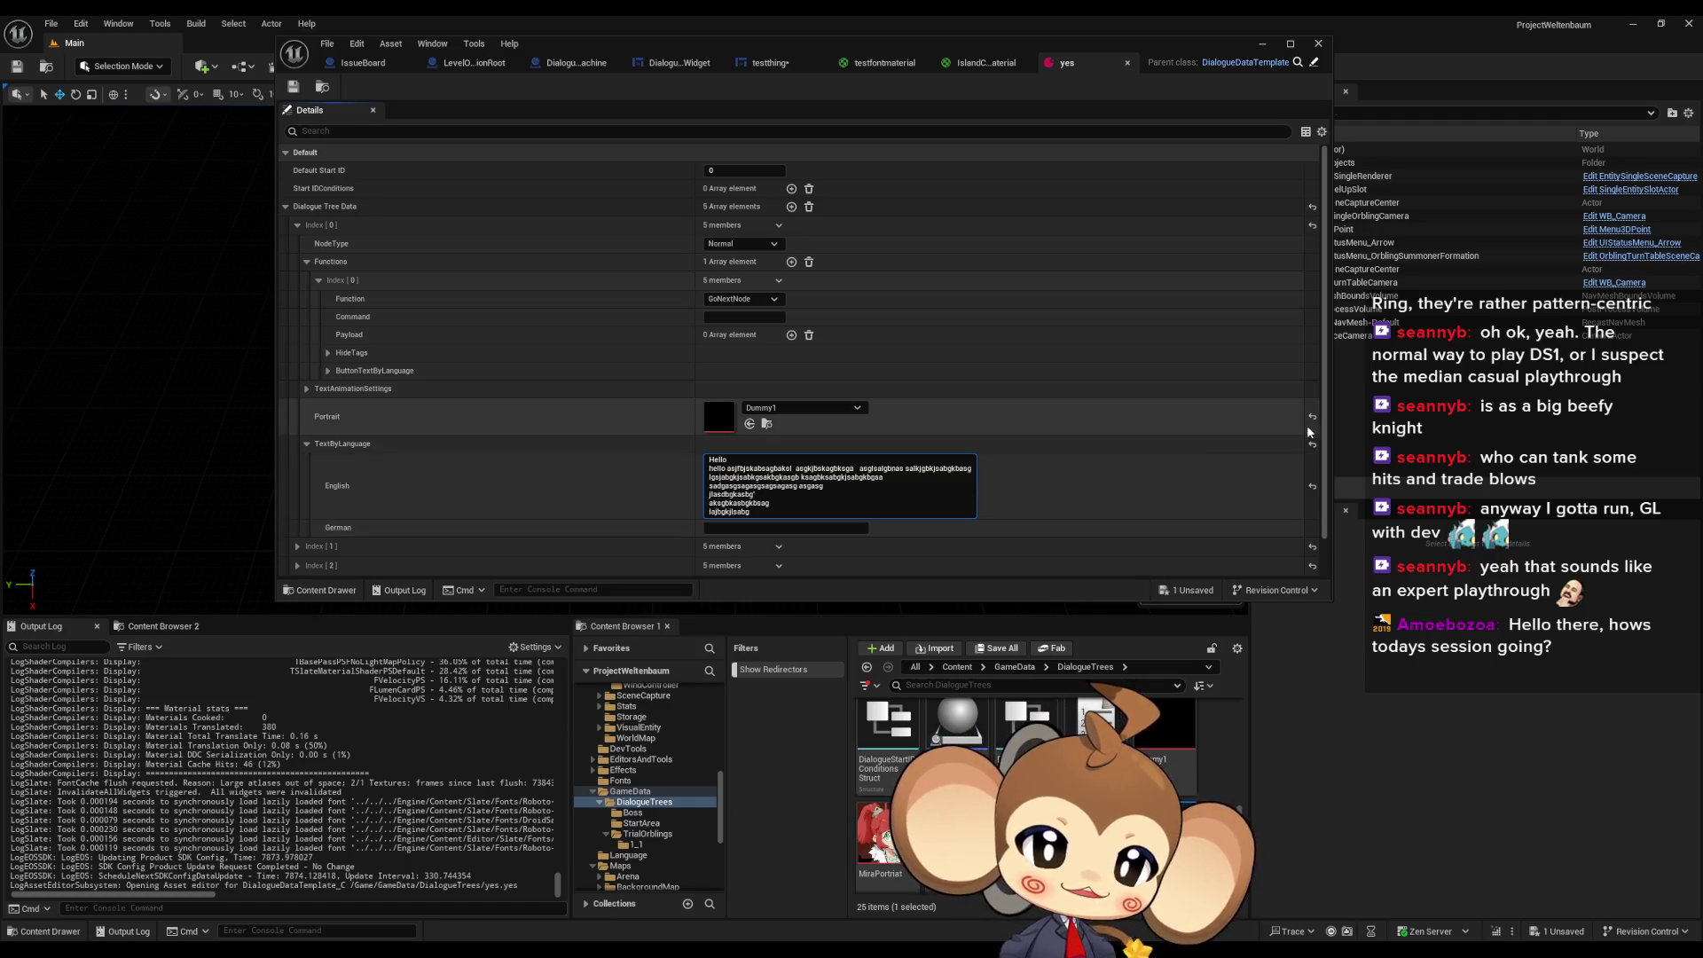
pyautogui.click(673, 64)
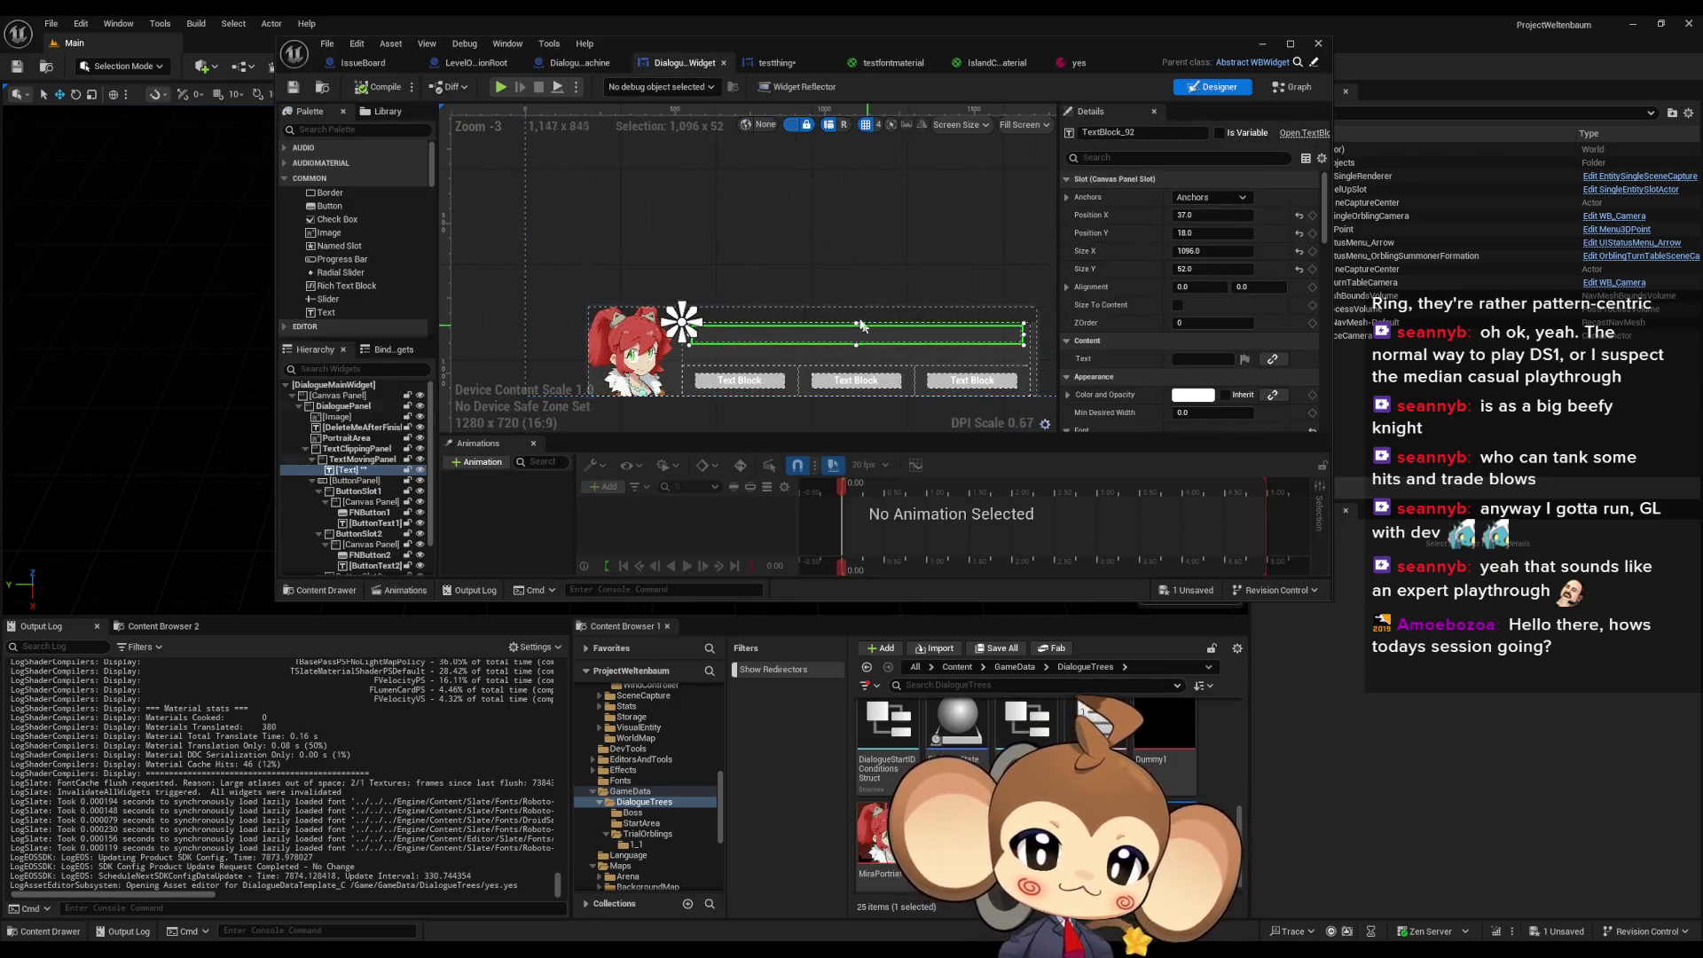
# - Switch to the testthing widget designer tab
pyautogui.click(777, 63)
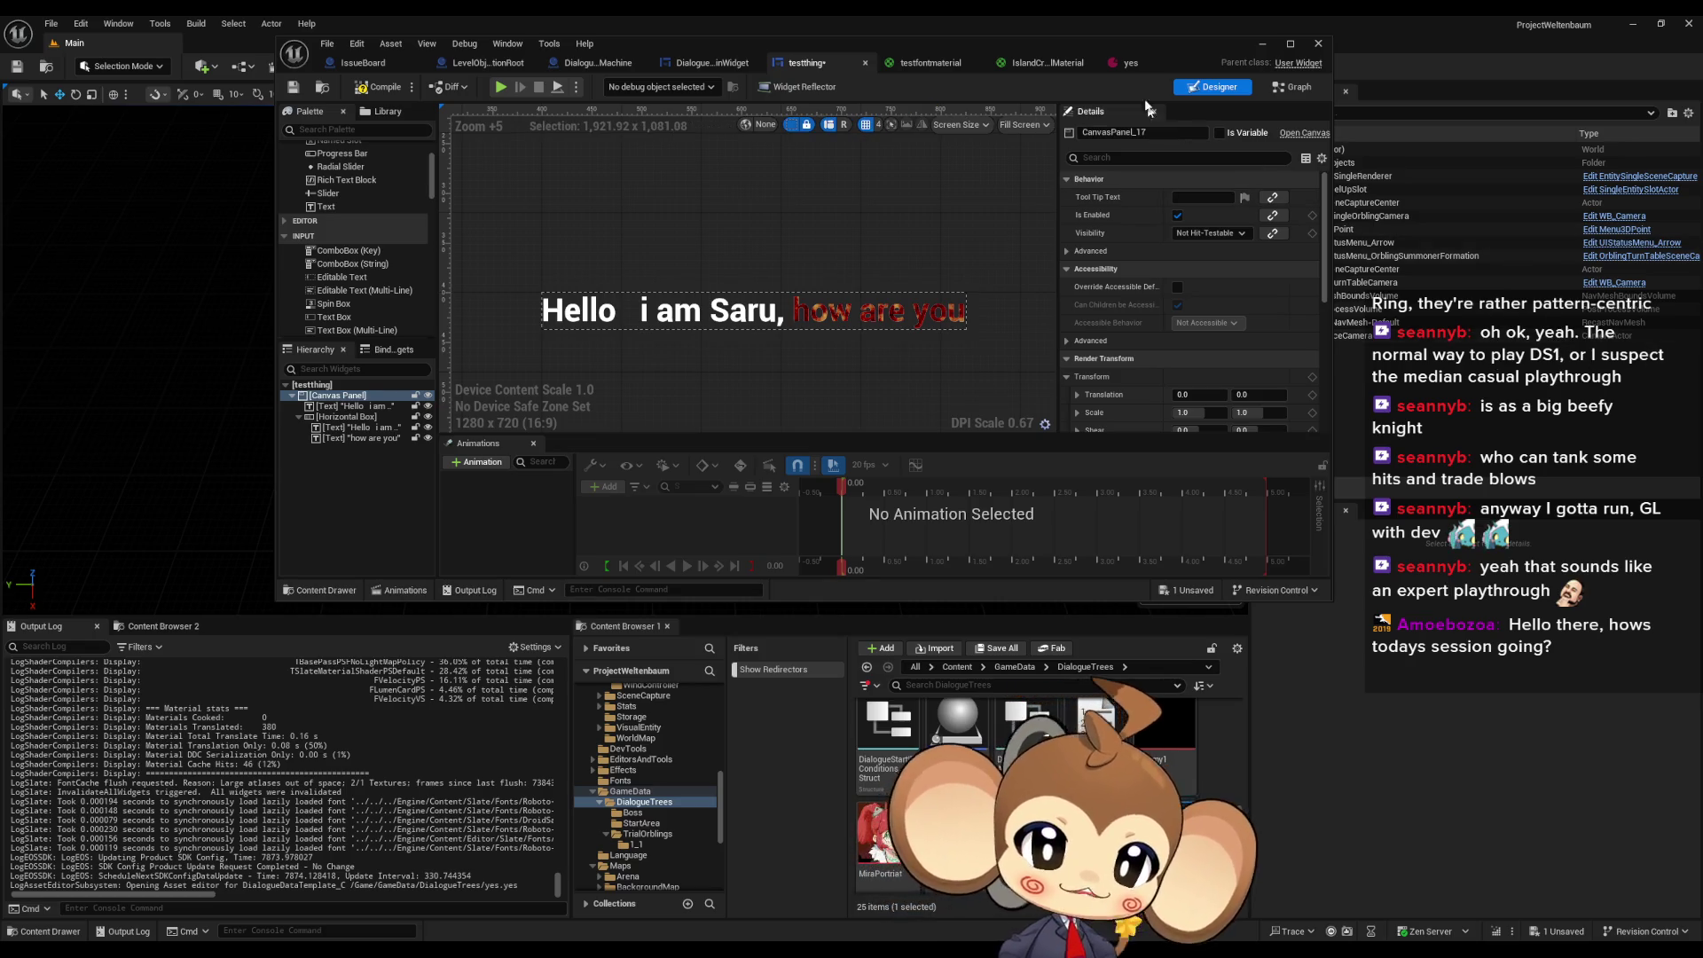
# - Go to the 'yes' data asset tab and put the caret in the English dialogue text
pyautogui.click(1140, 67)
pyautogui.click(840, 492)
pyautogui.click(779, 469)
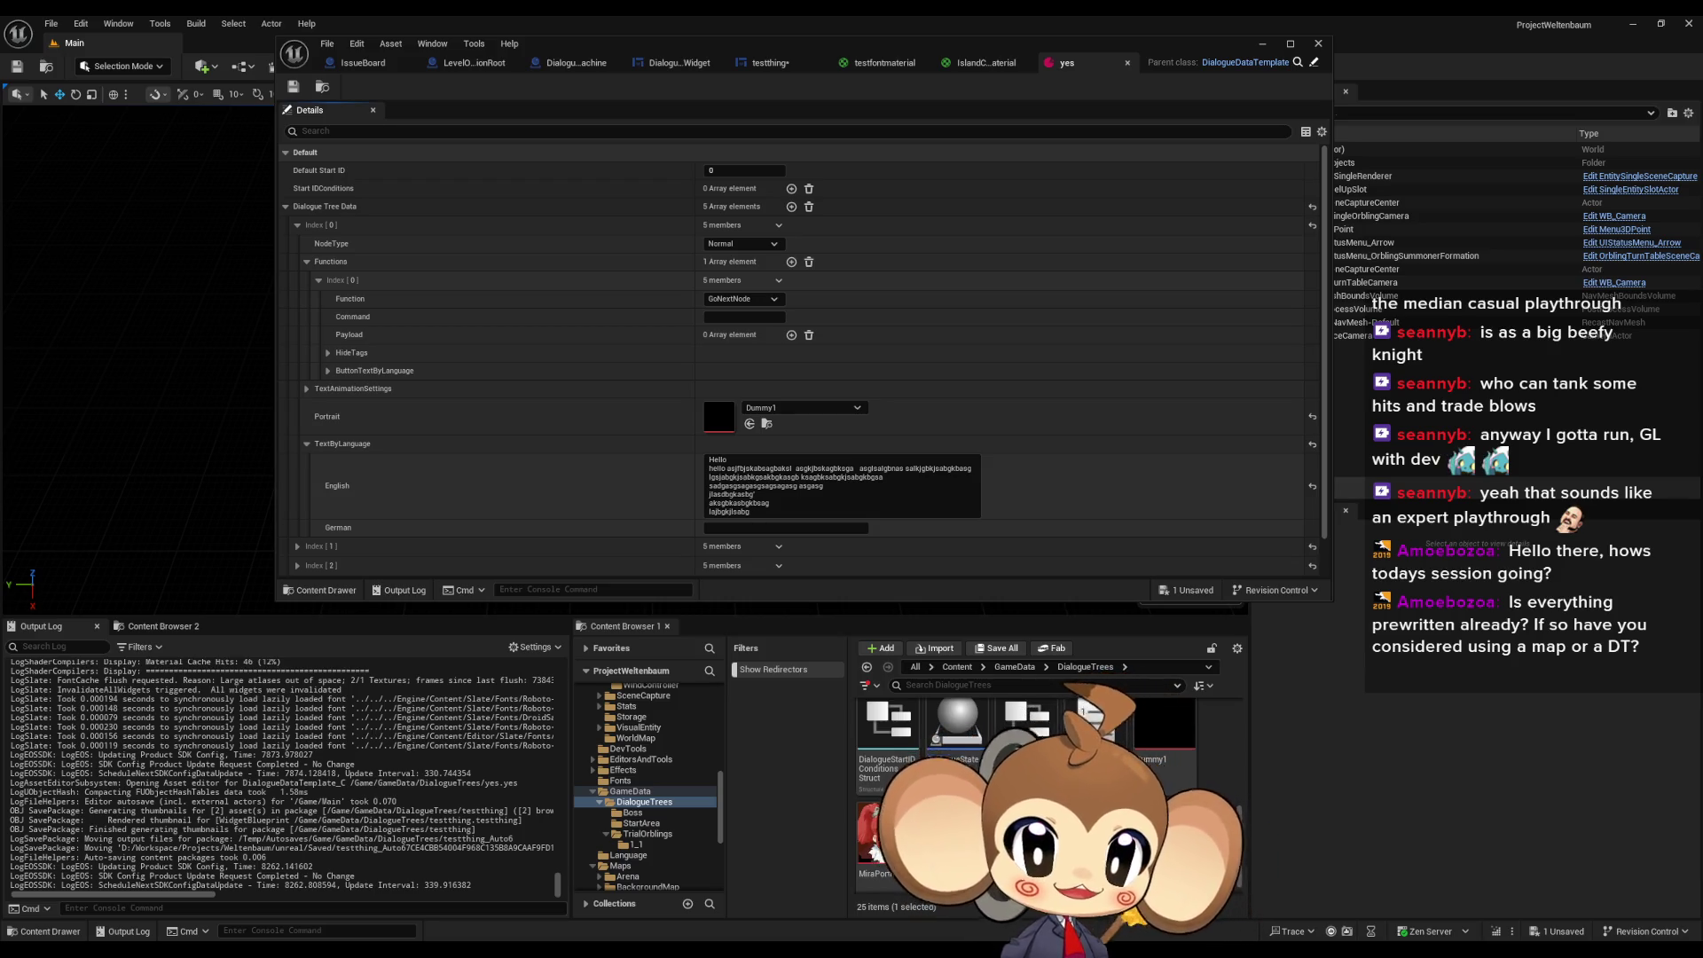
# - Select the end of the English dialogue text and return to the testthing widget tab
pyautogui.moveTo(777, 487); pyautogui.dragTo(751, 513)
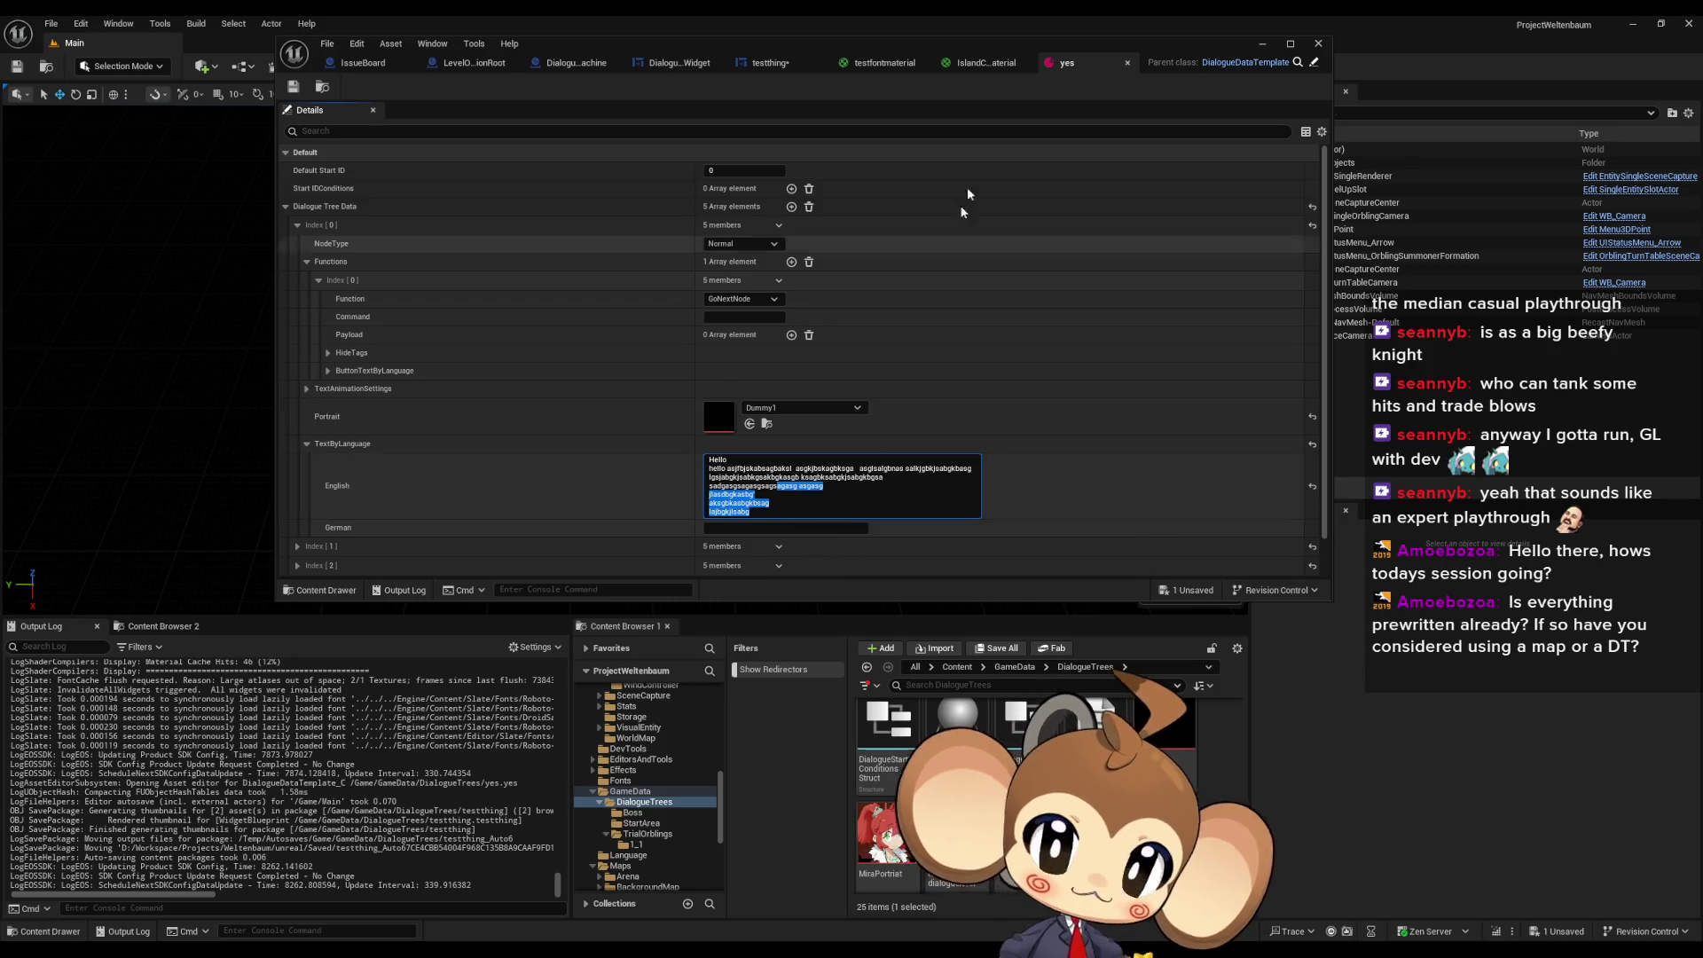
pyautogui.click(768, 63)
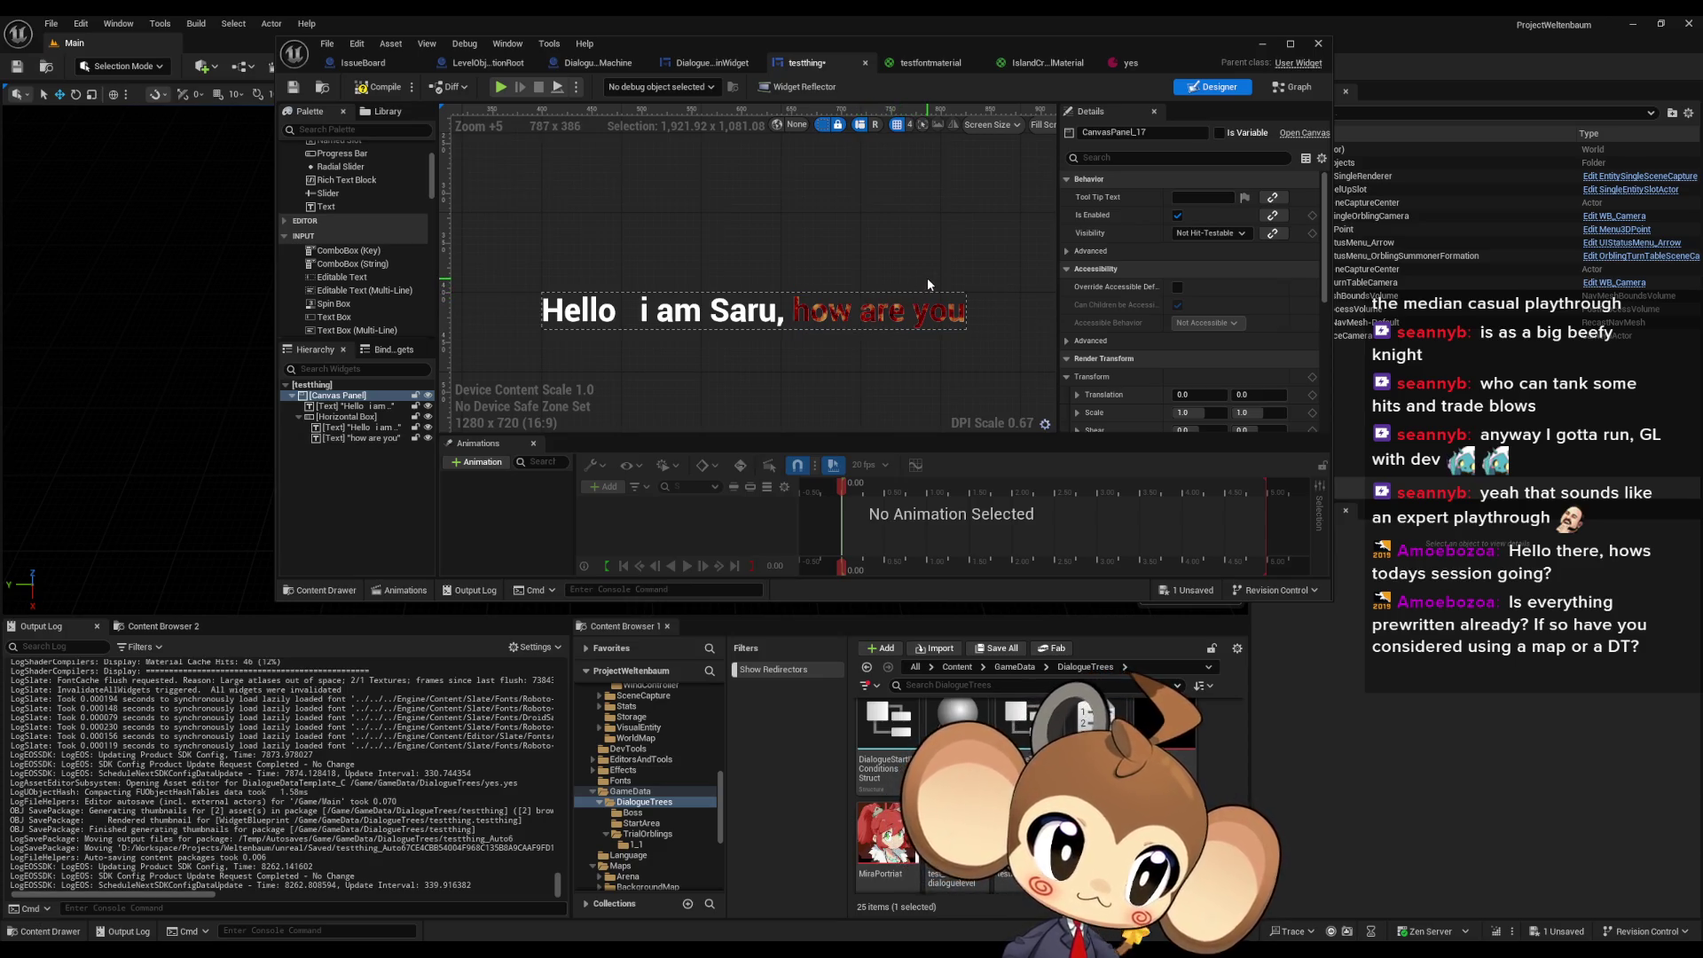
# - Zoom out the designer and minimize the widget blueprint to show the New Game/Load Game menu
pyautogui.scroll(-1, 865, 309)
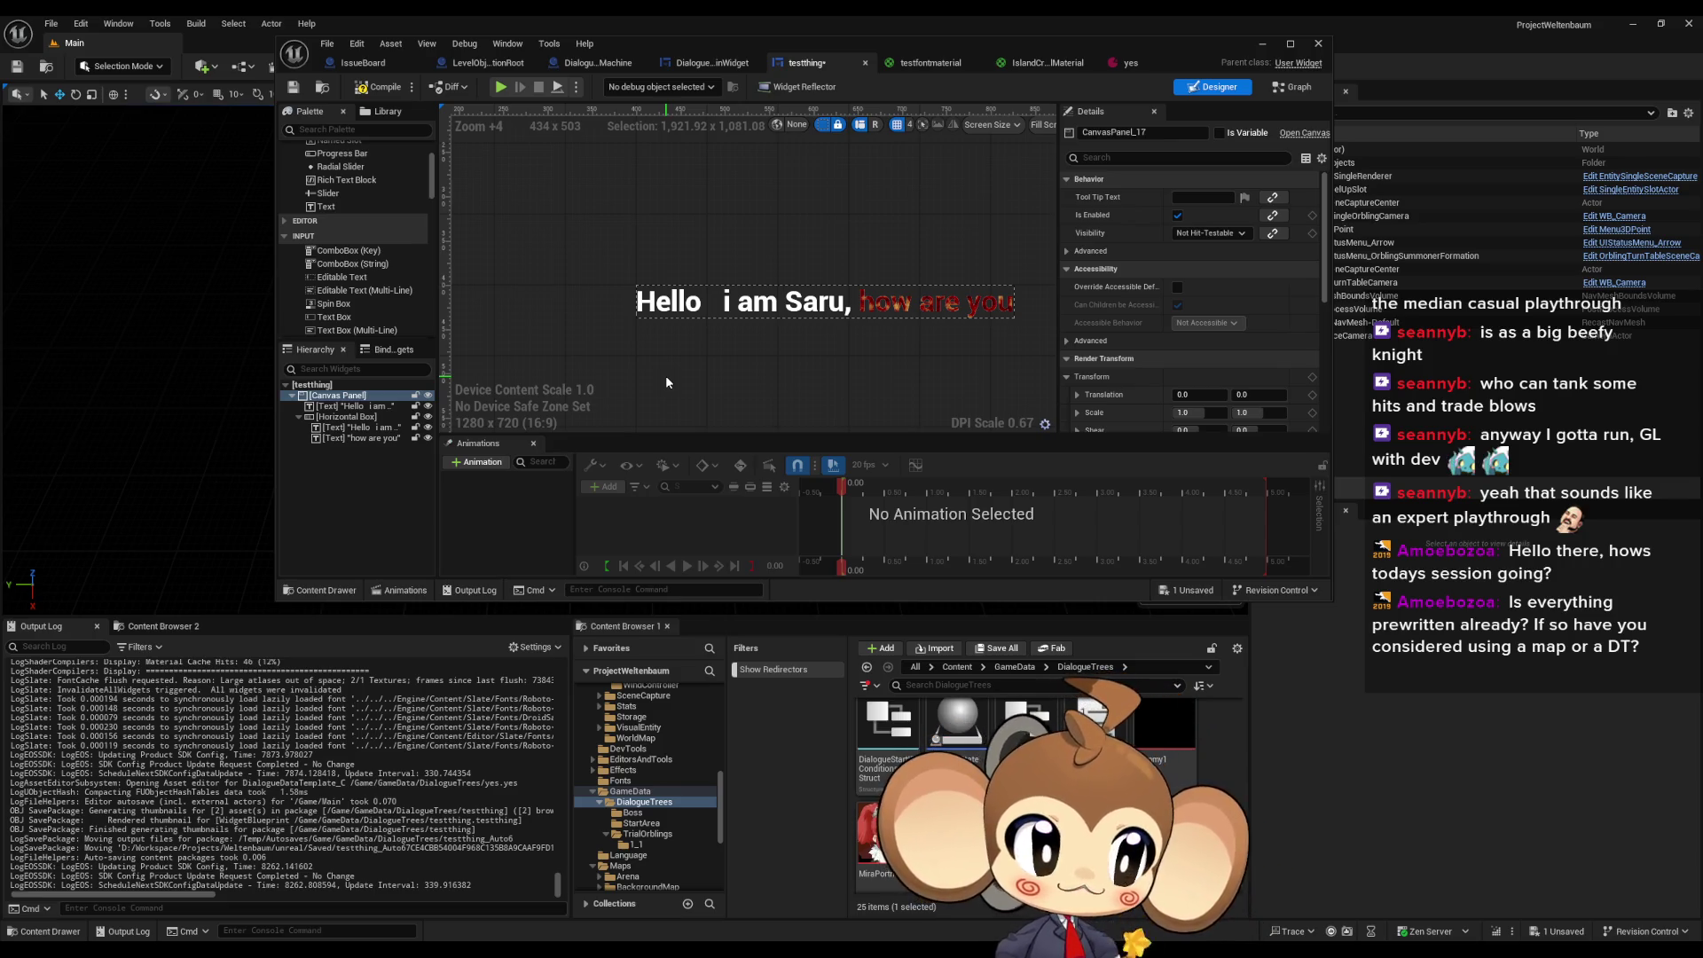
pyautogui.click(1263, 43)
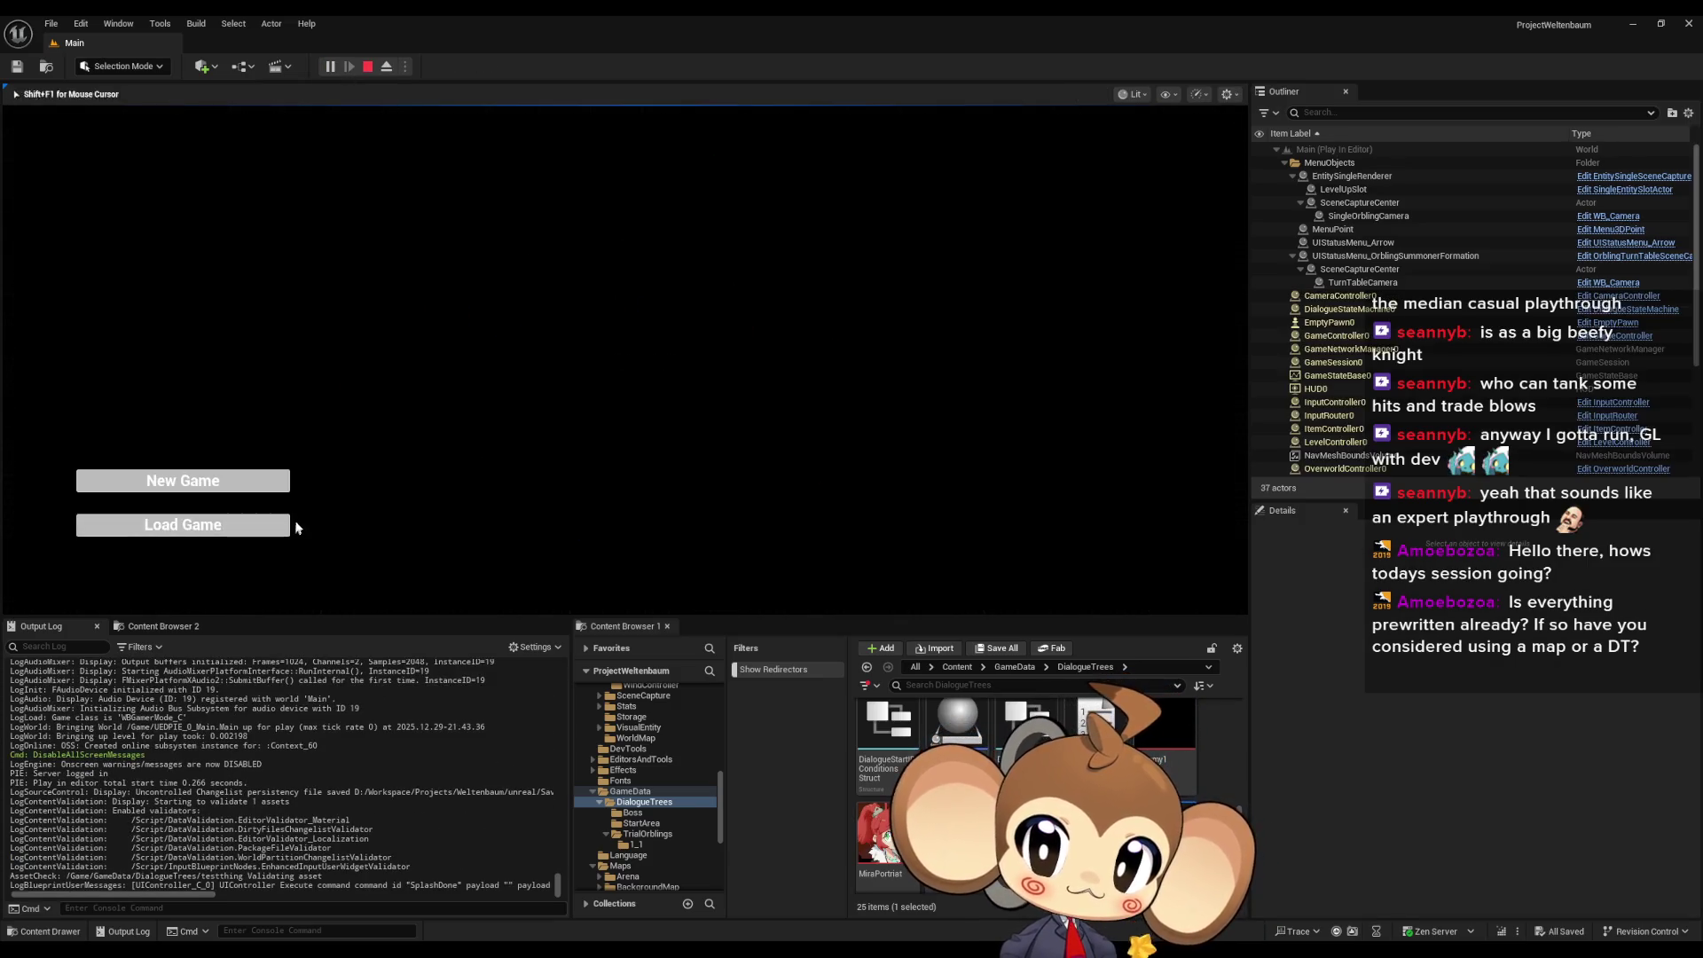
# - Load the game, advance past the Hello lines to the Option 1/Option 2 choice, then stop
pyautogui.click(292, 521)
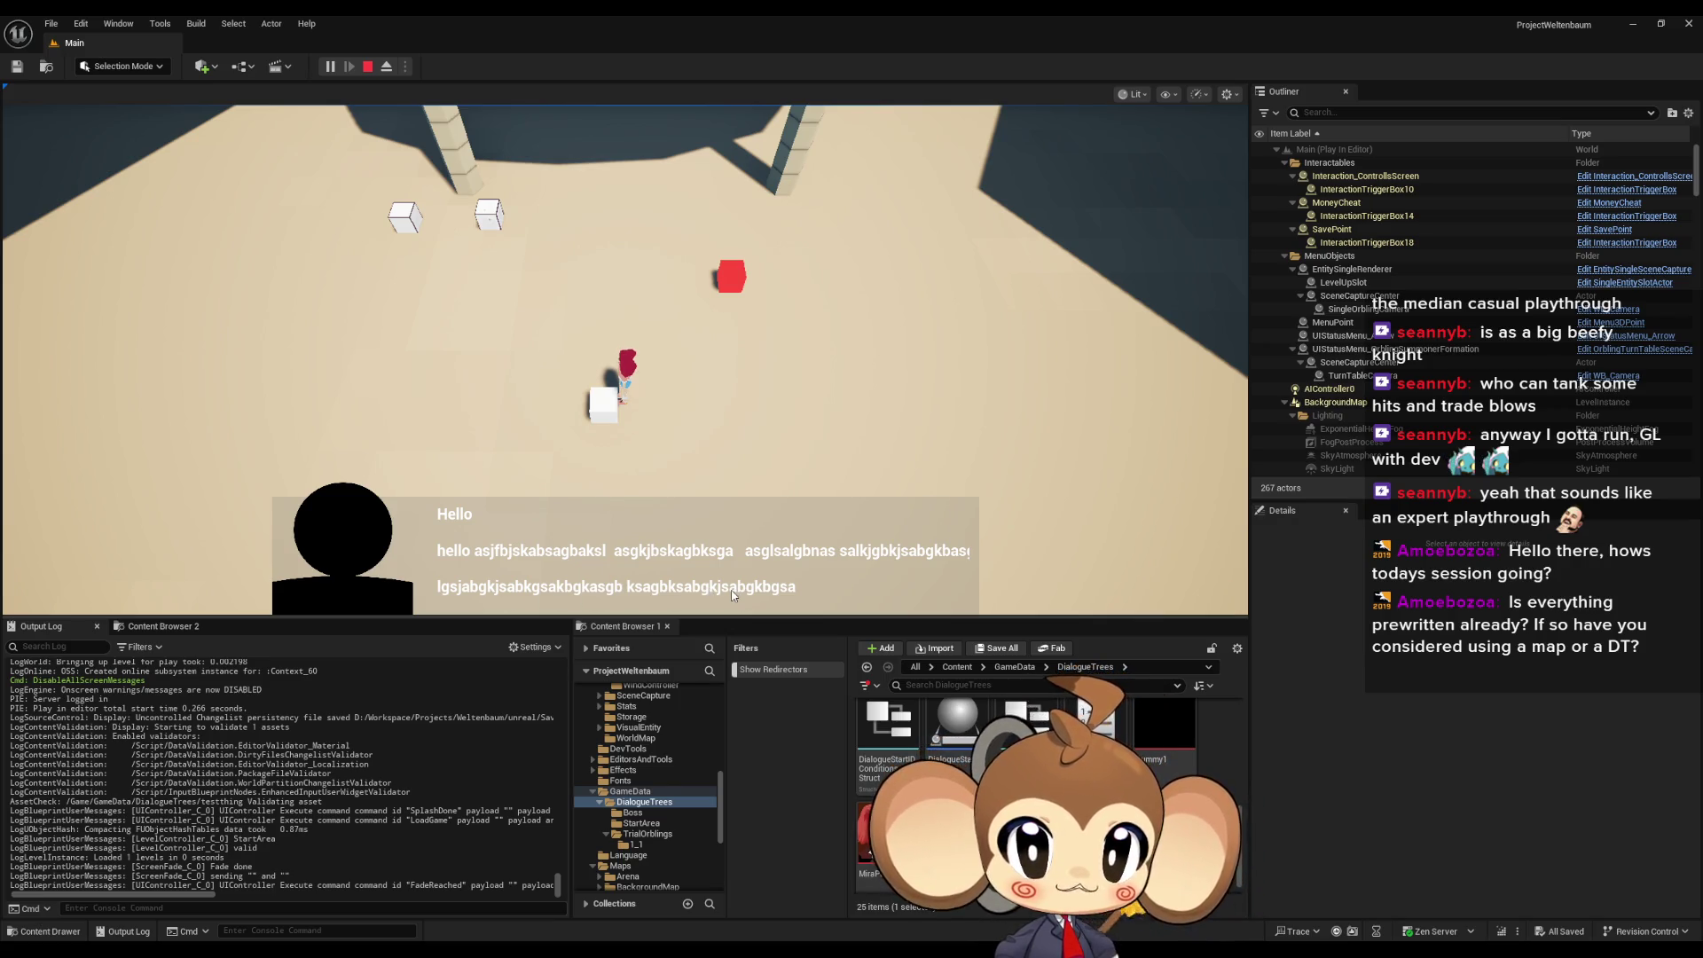
pyautogui.click(733, 596)
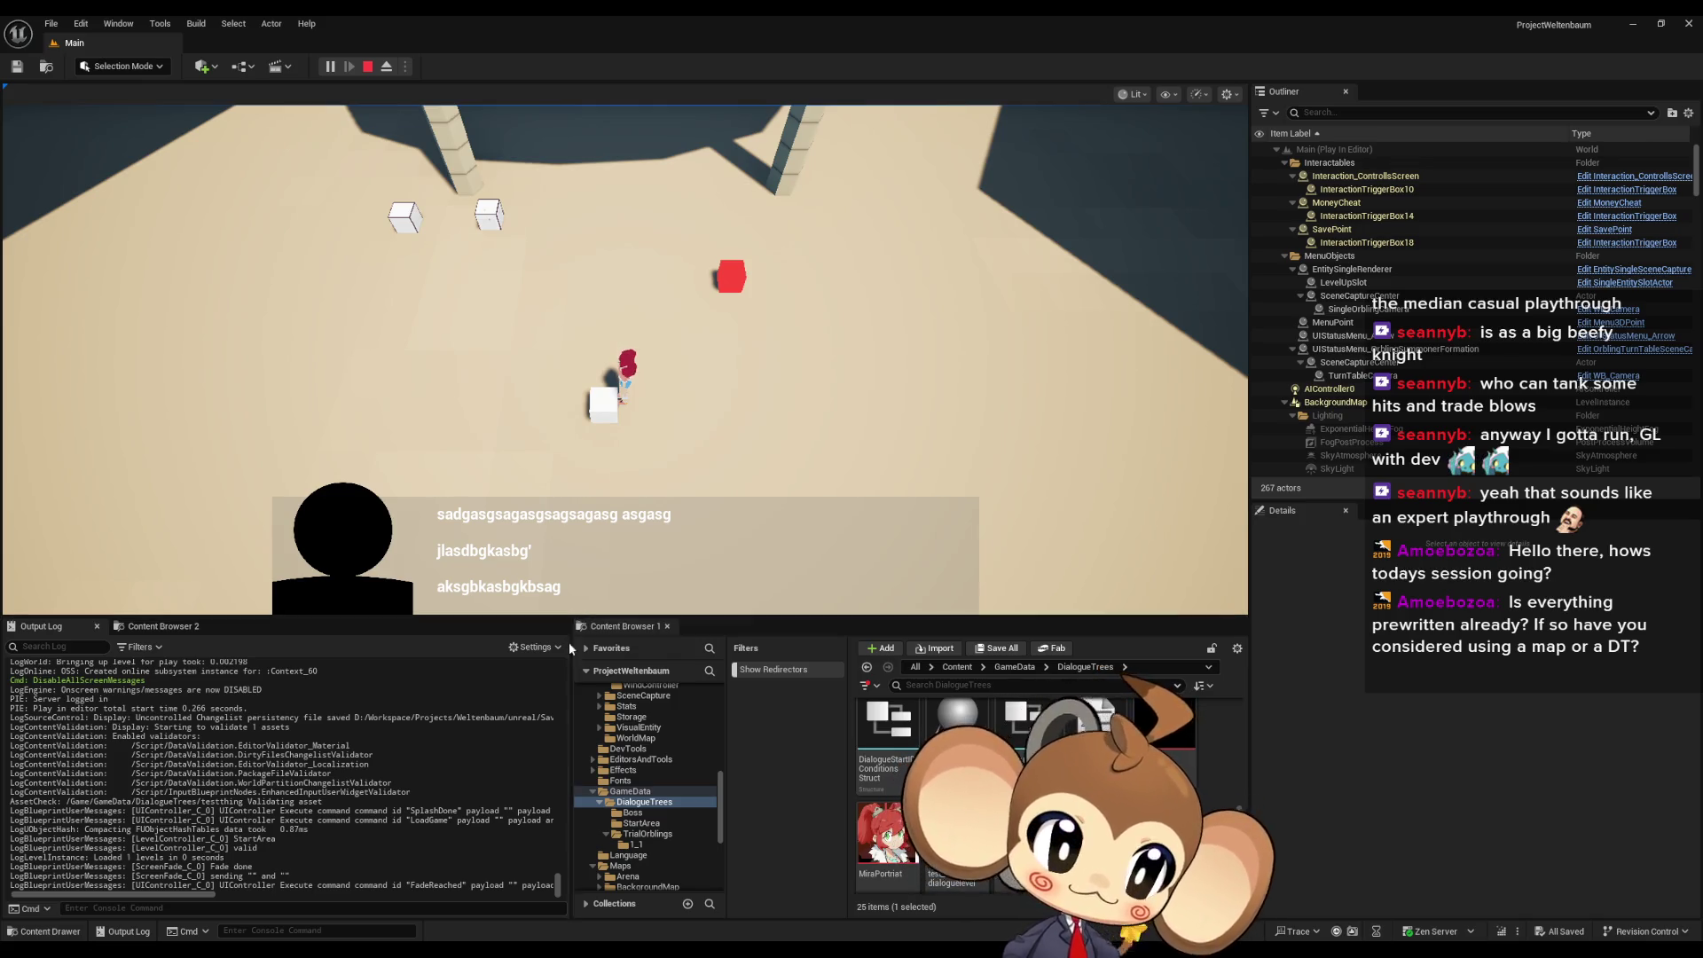
pyautogui.click(368, 67)
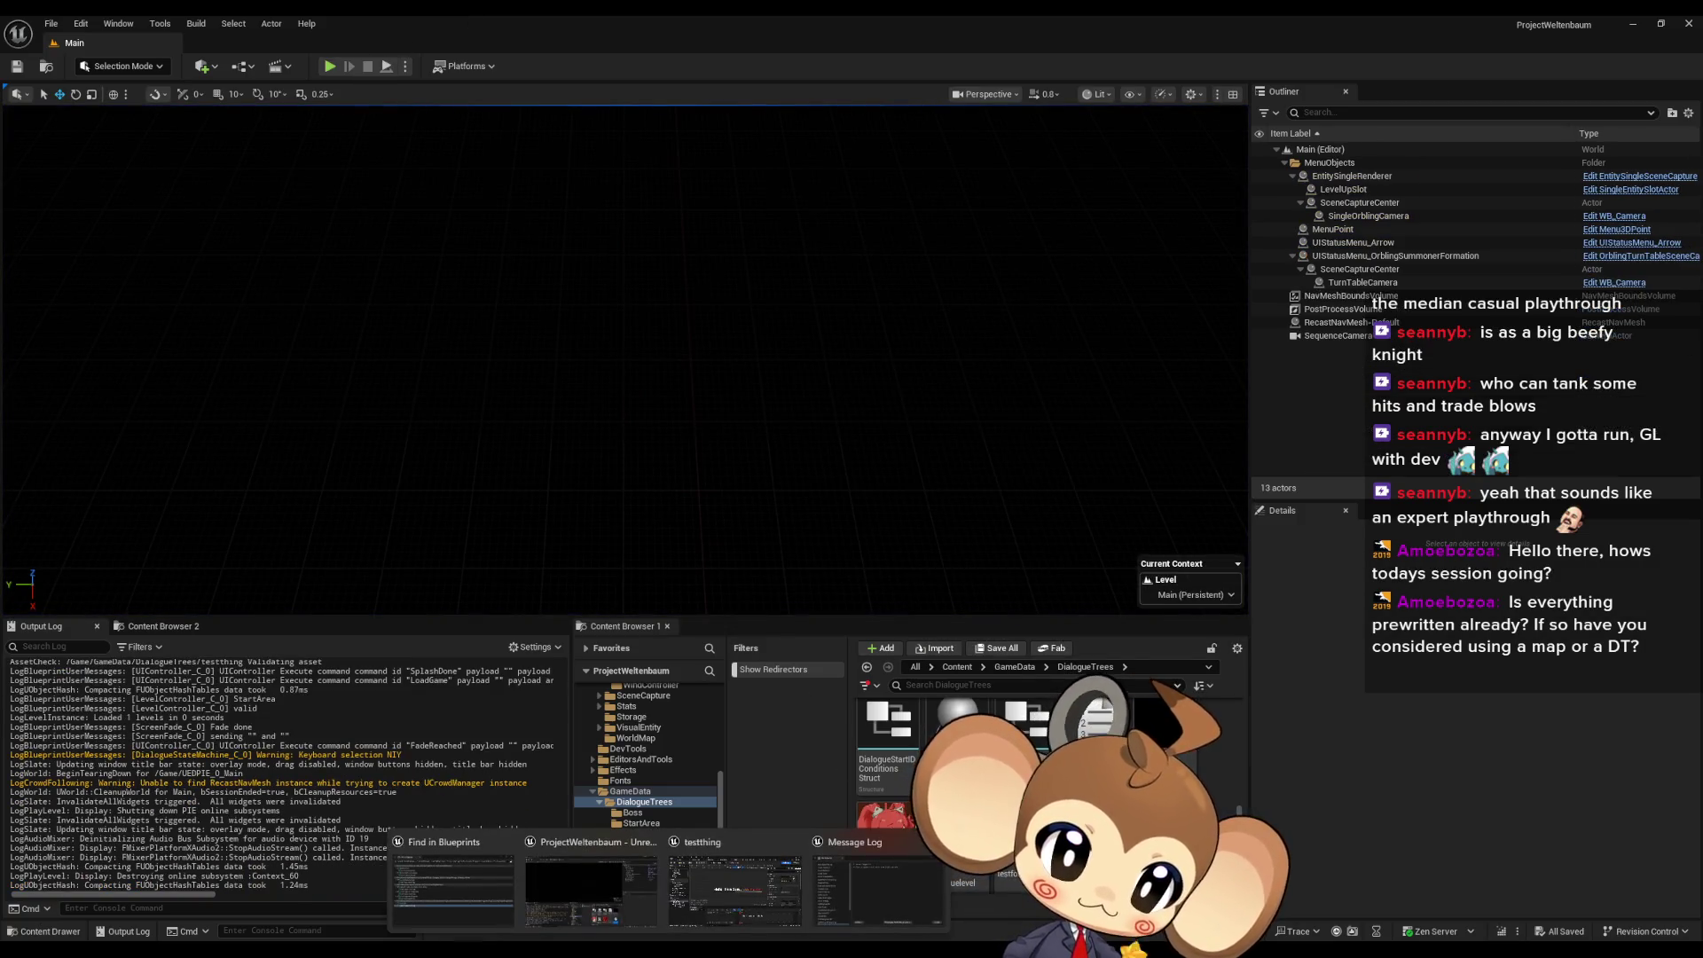
# - Return to the testthing widget editor, recentre the Hello text, and open the yes dialogue data
pyautogui.hotkey('alt', 'Tab')
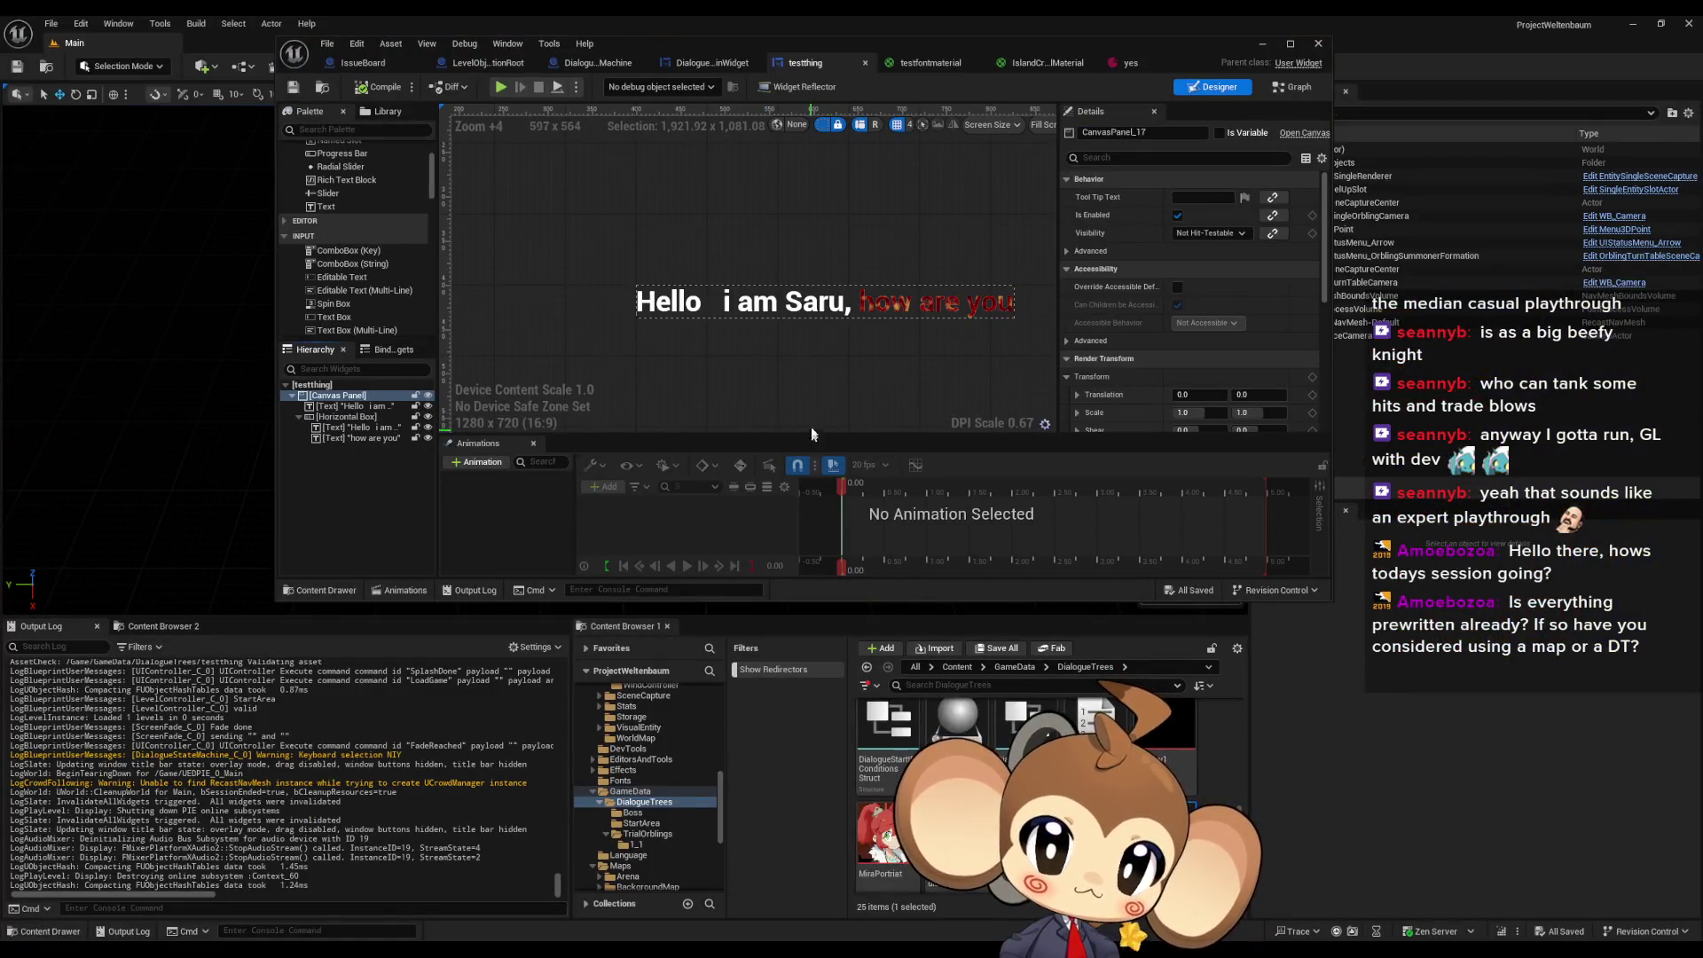
pyautogui.moveTo(807, 411); pyautogui.dragTo(782, 391)
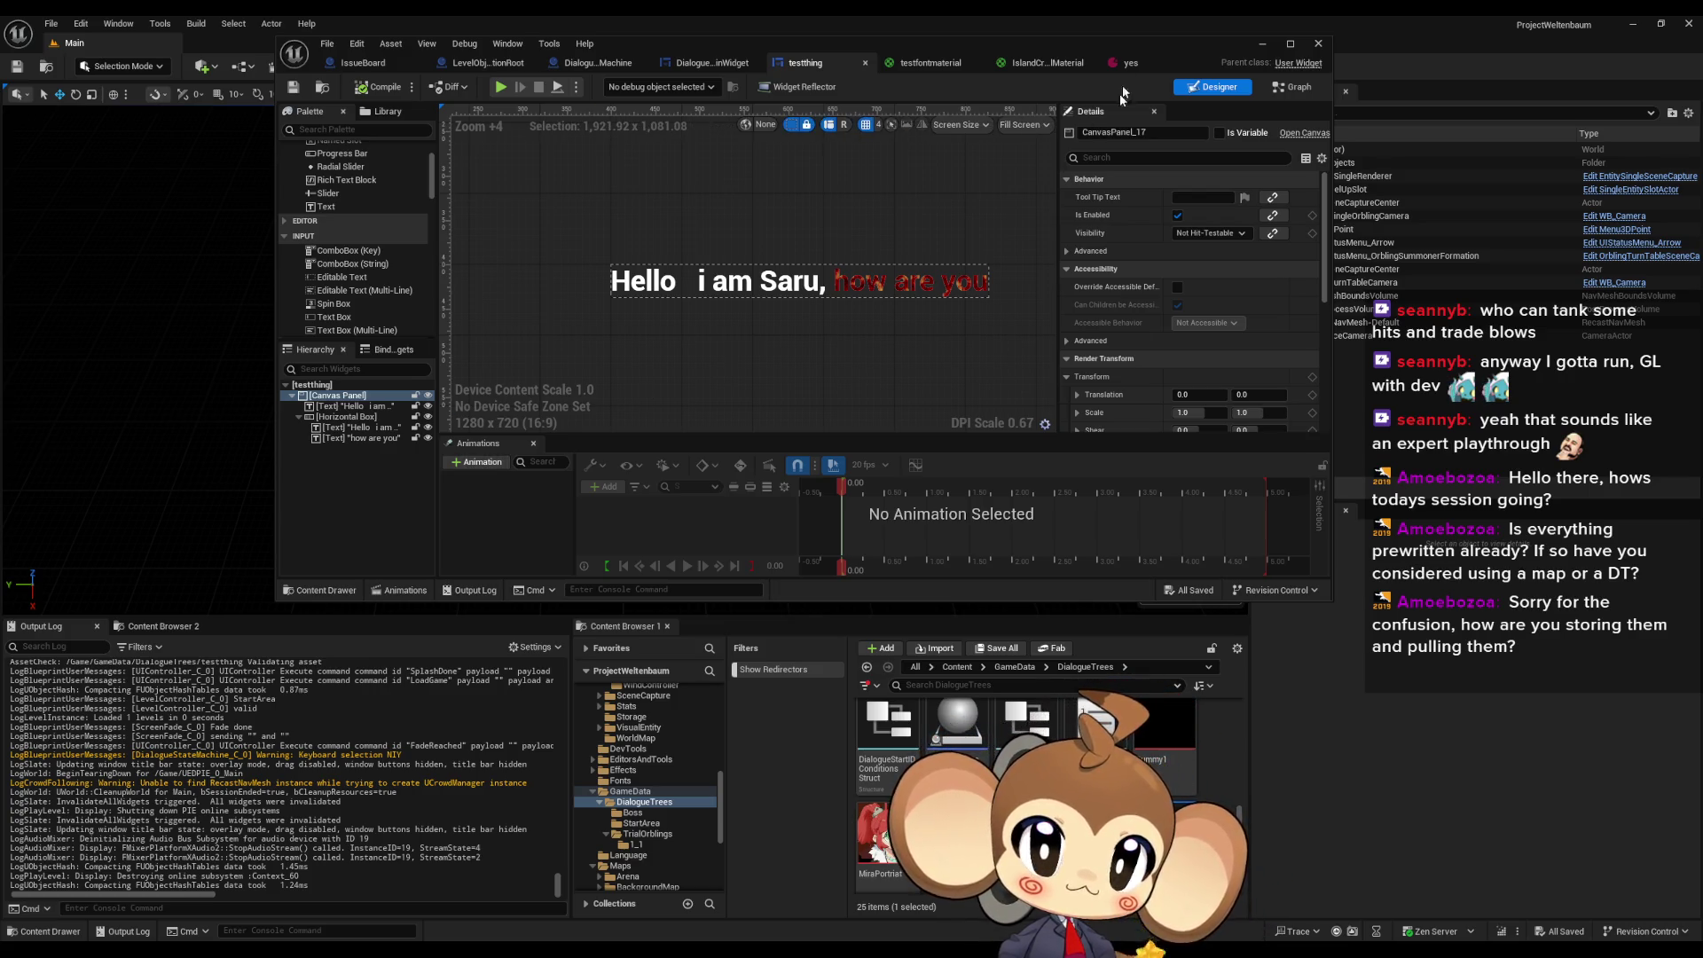
pyautogui.click(1125, 62)
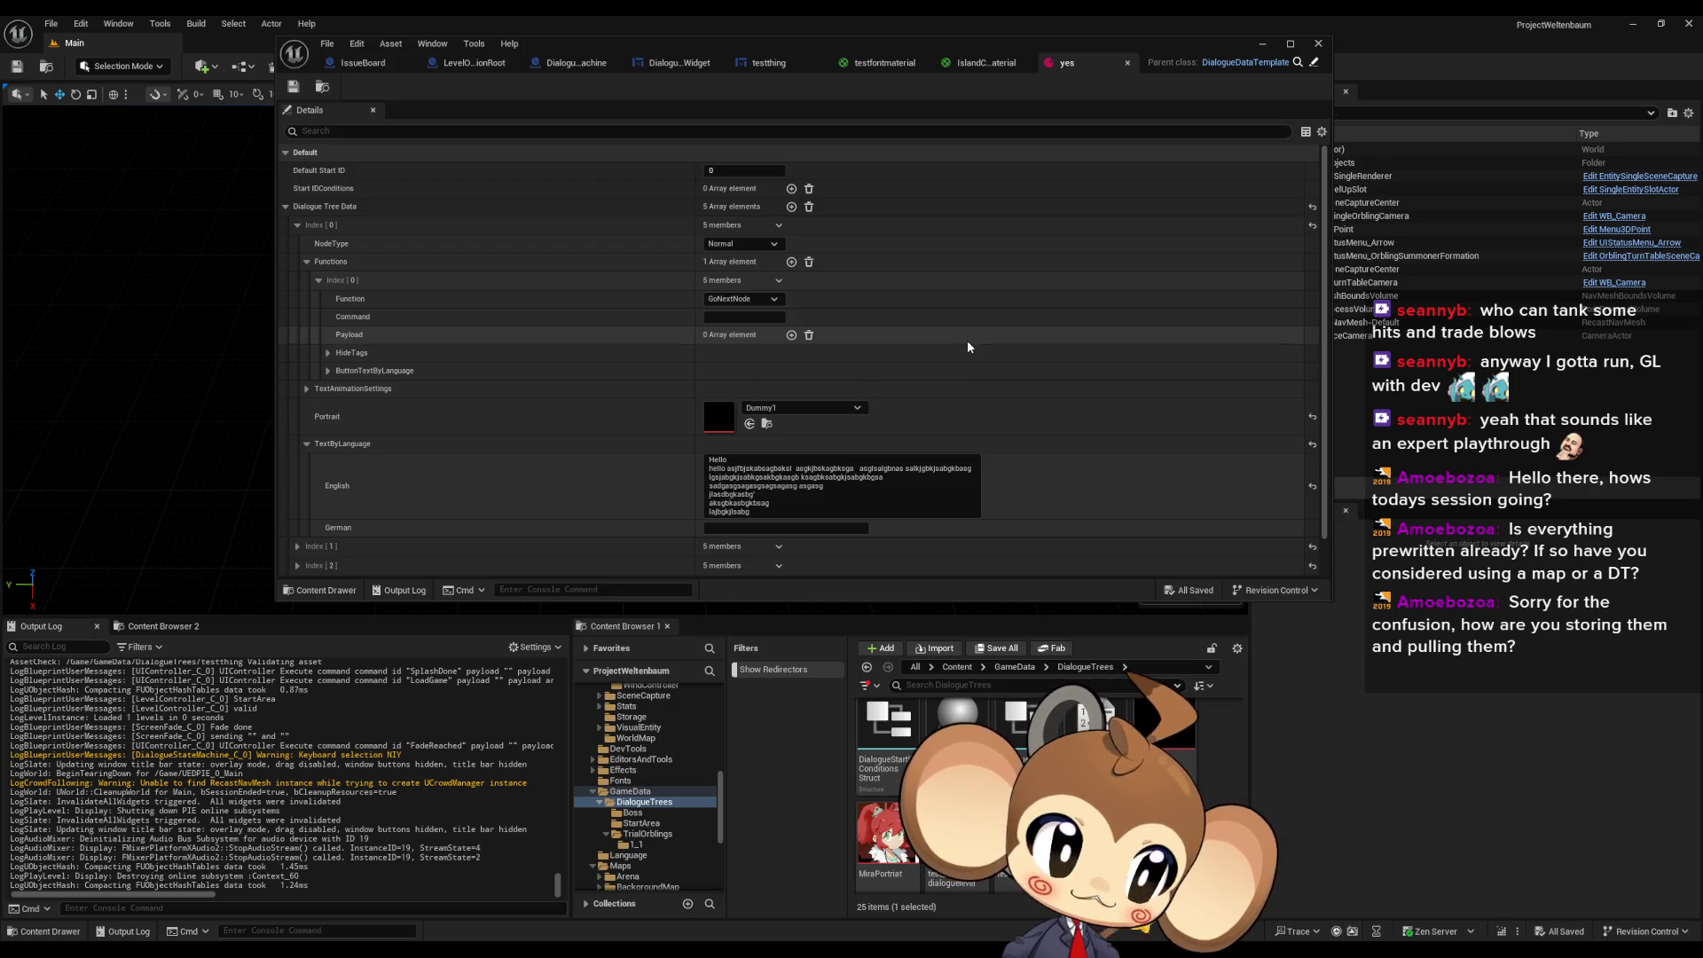
pyautogui.rightClick(824, 518)
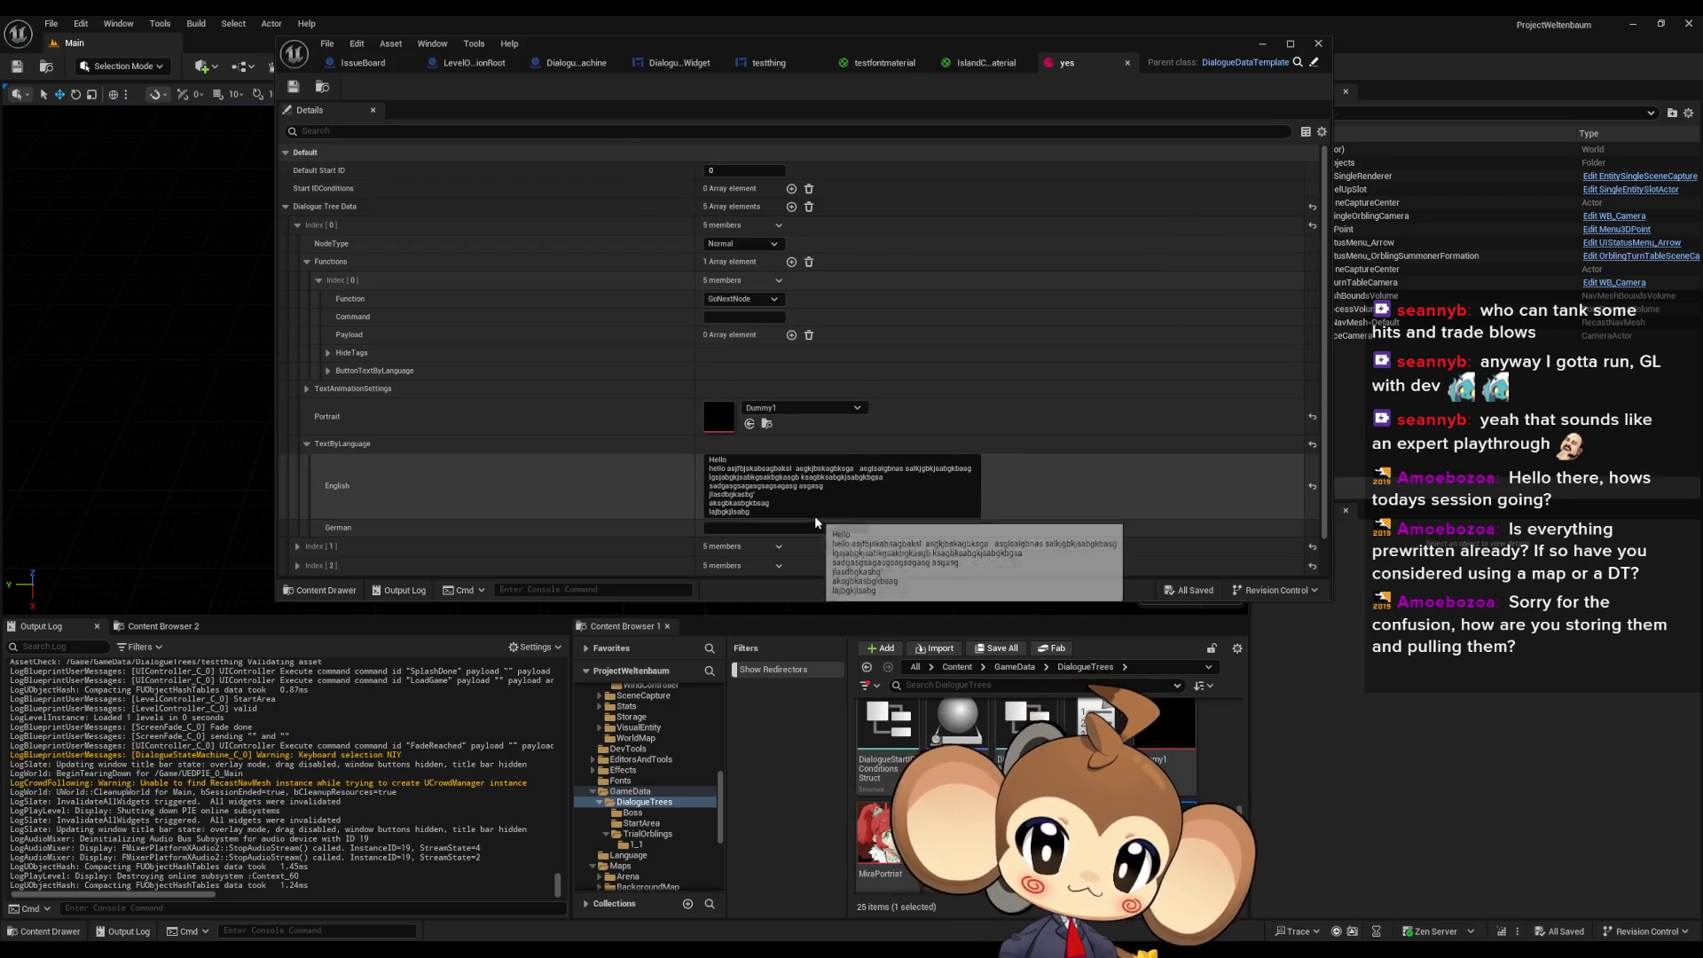
pyautogui.click(865, 593)
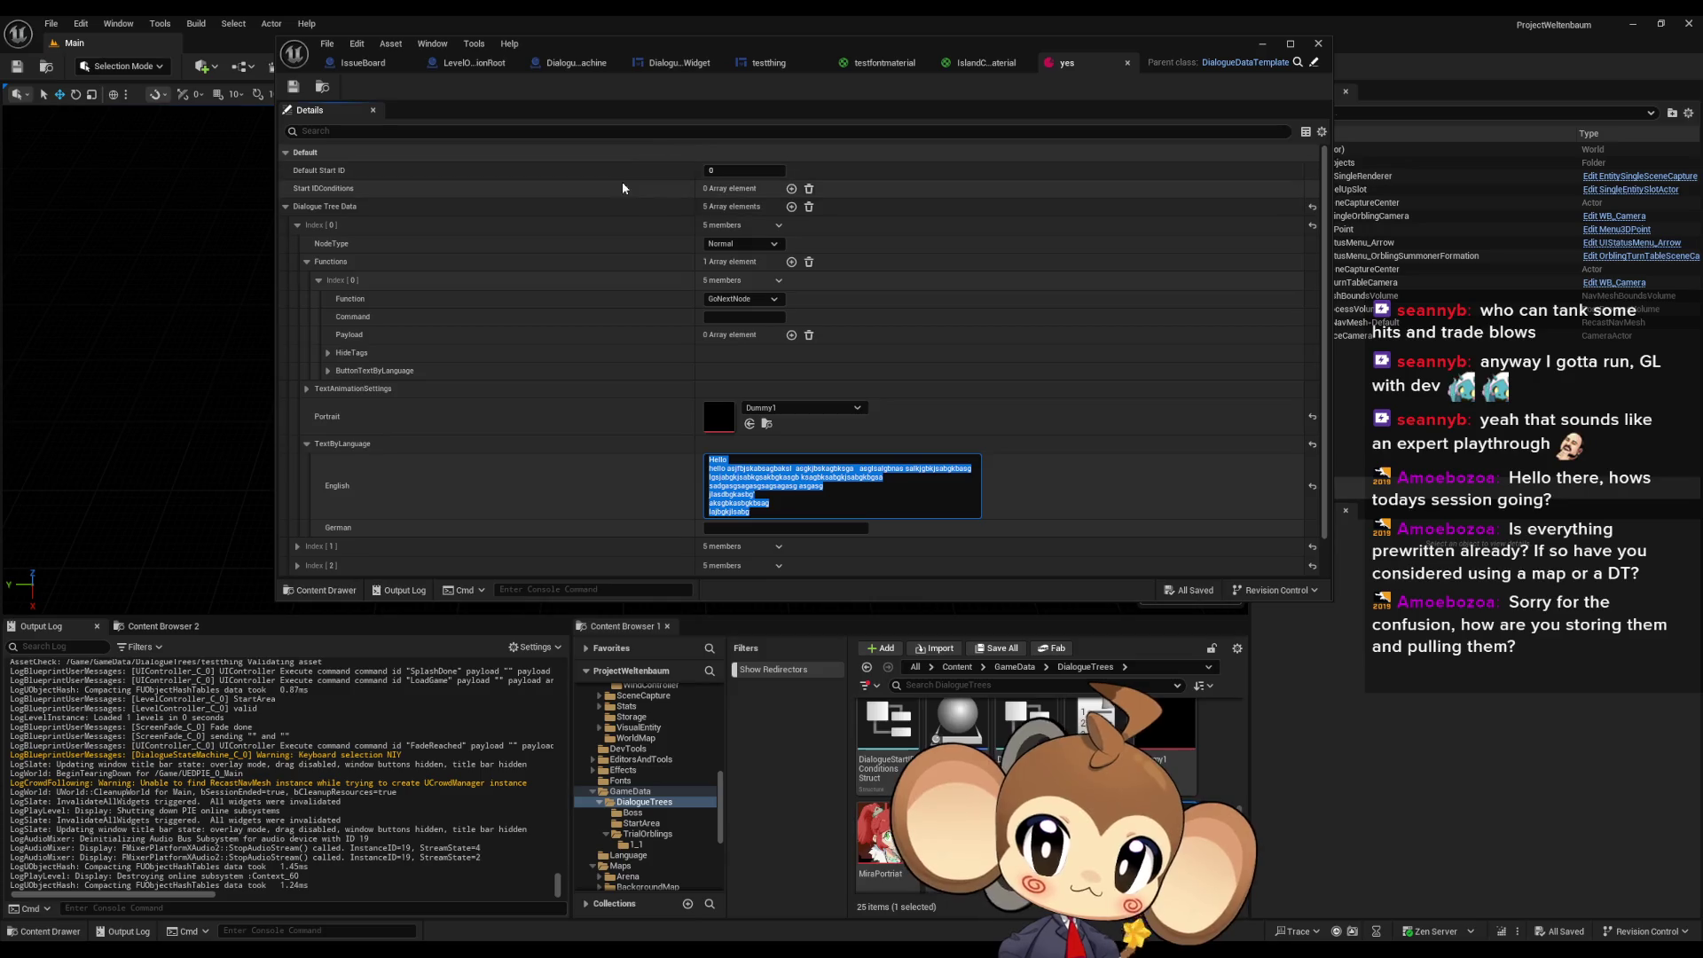
pyautogui.click(712, 459)
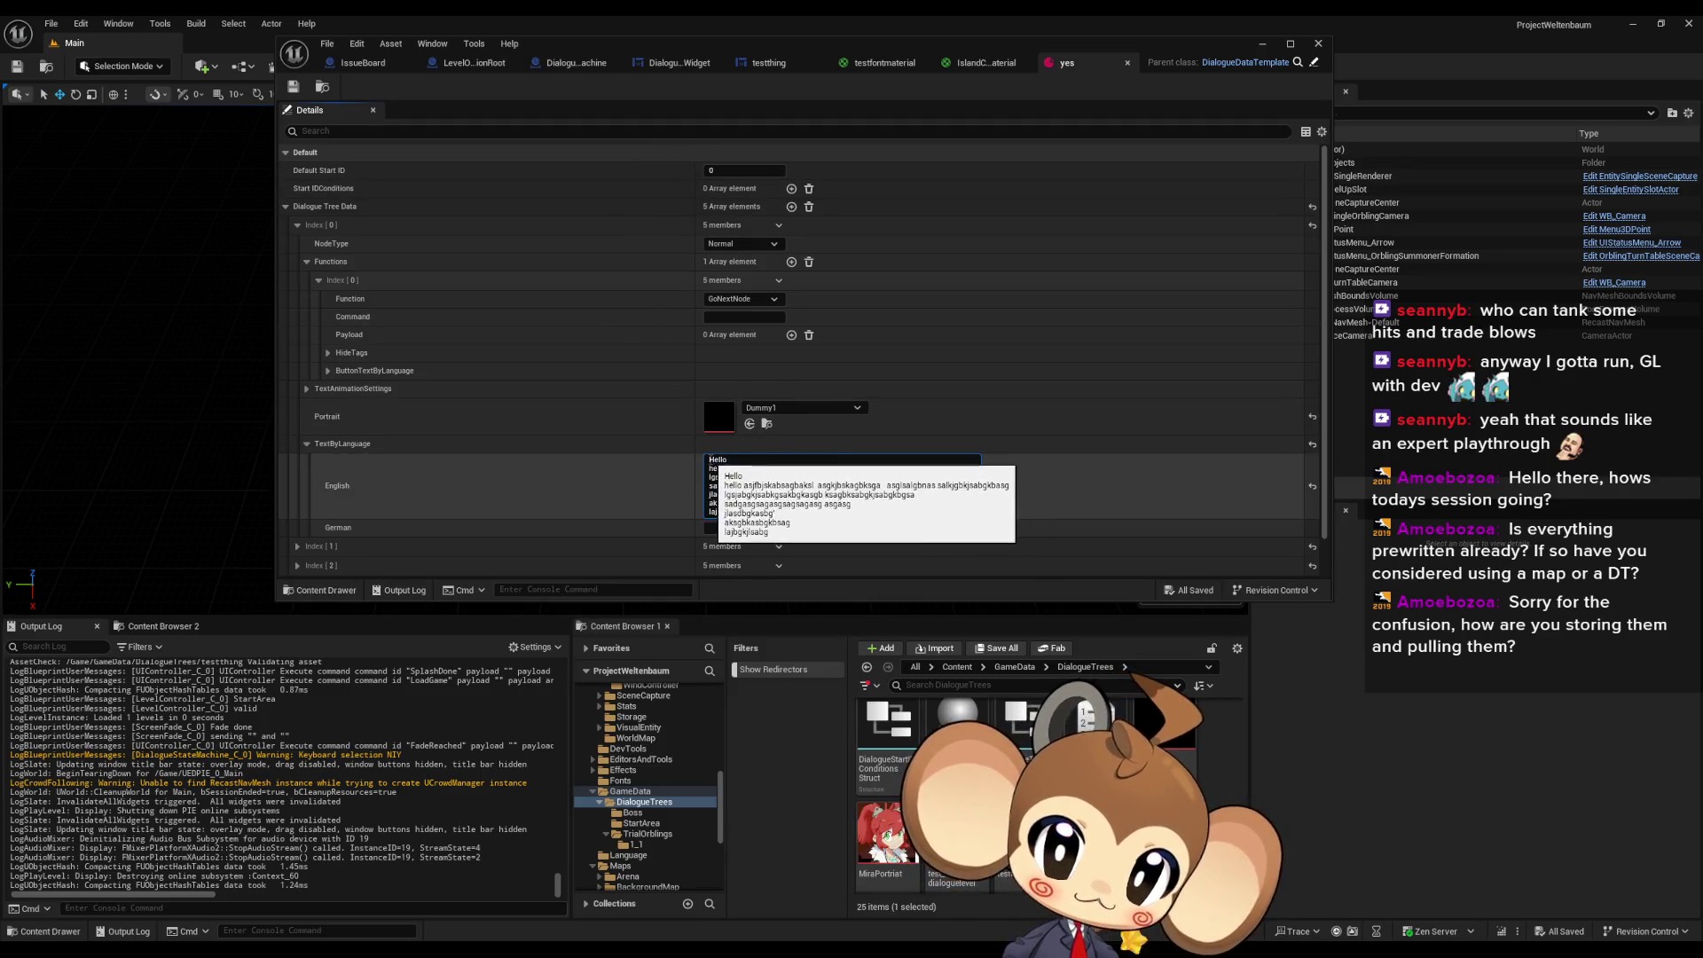
pyautogui.doubleClick(712, 461)
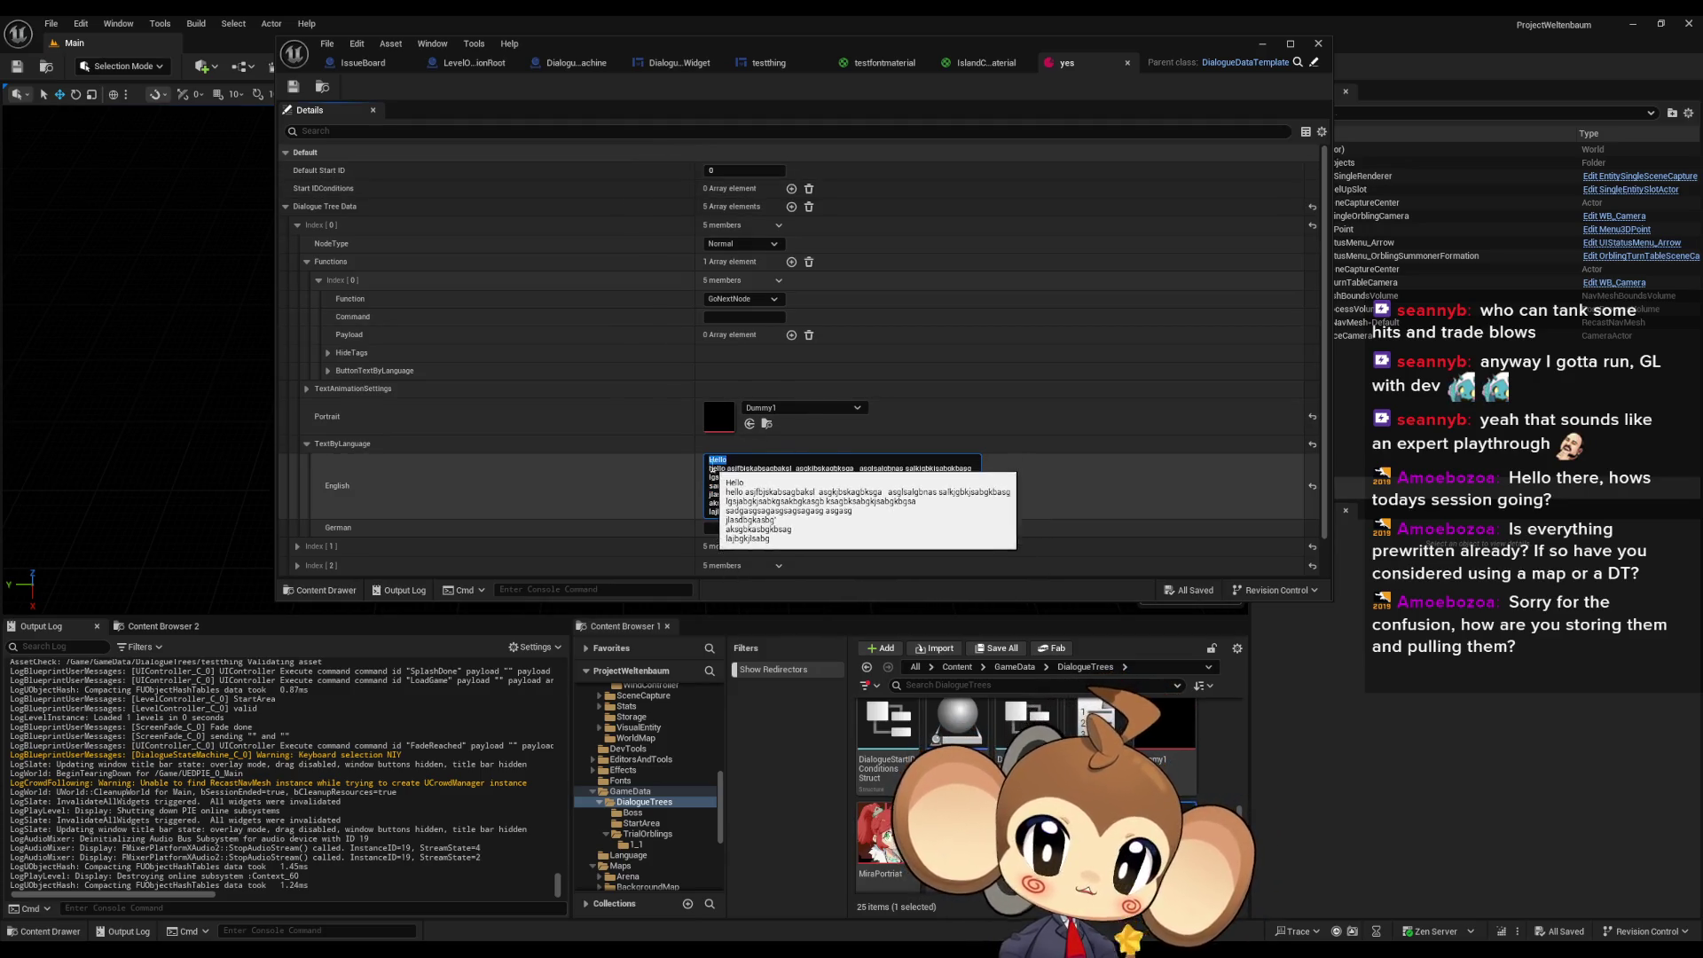
pyautogui.moveTo(710, 468); pyautogui.dragTo(973, 468)
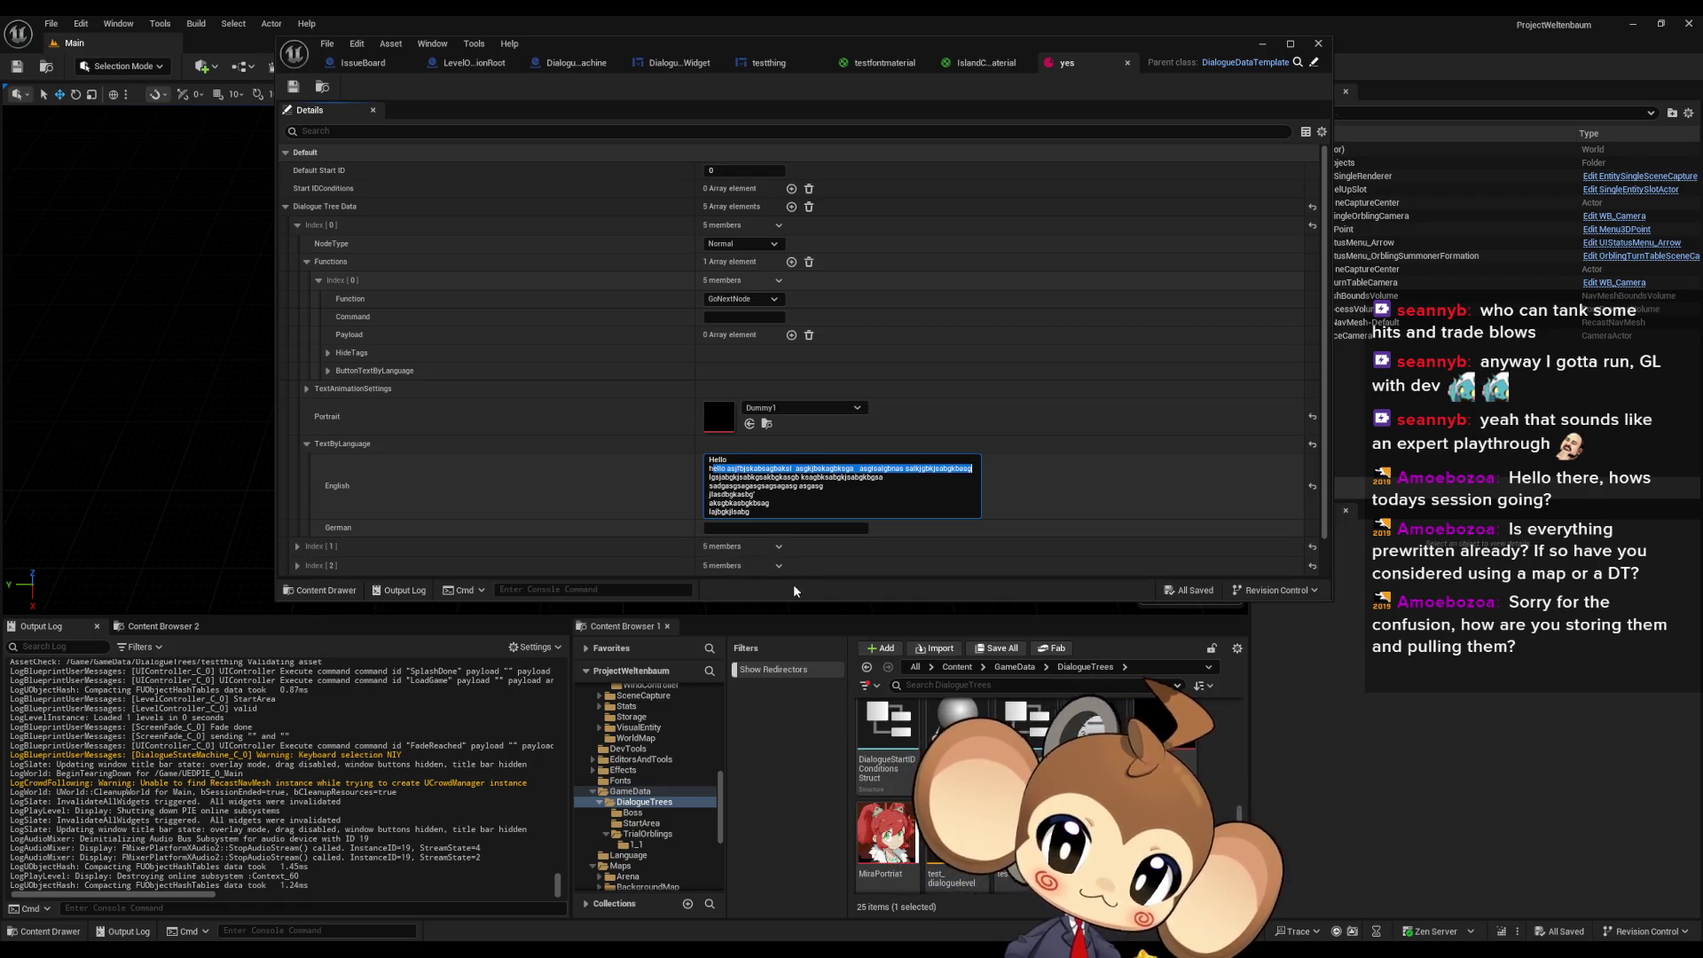
pyautogui.moveTo(885, 477); pyautogui.dragTo(783, 478)
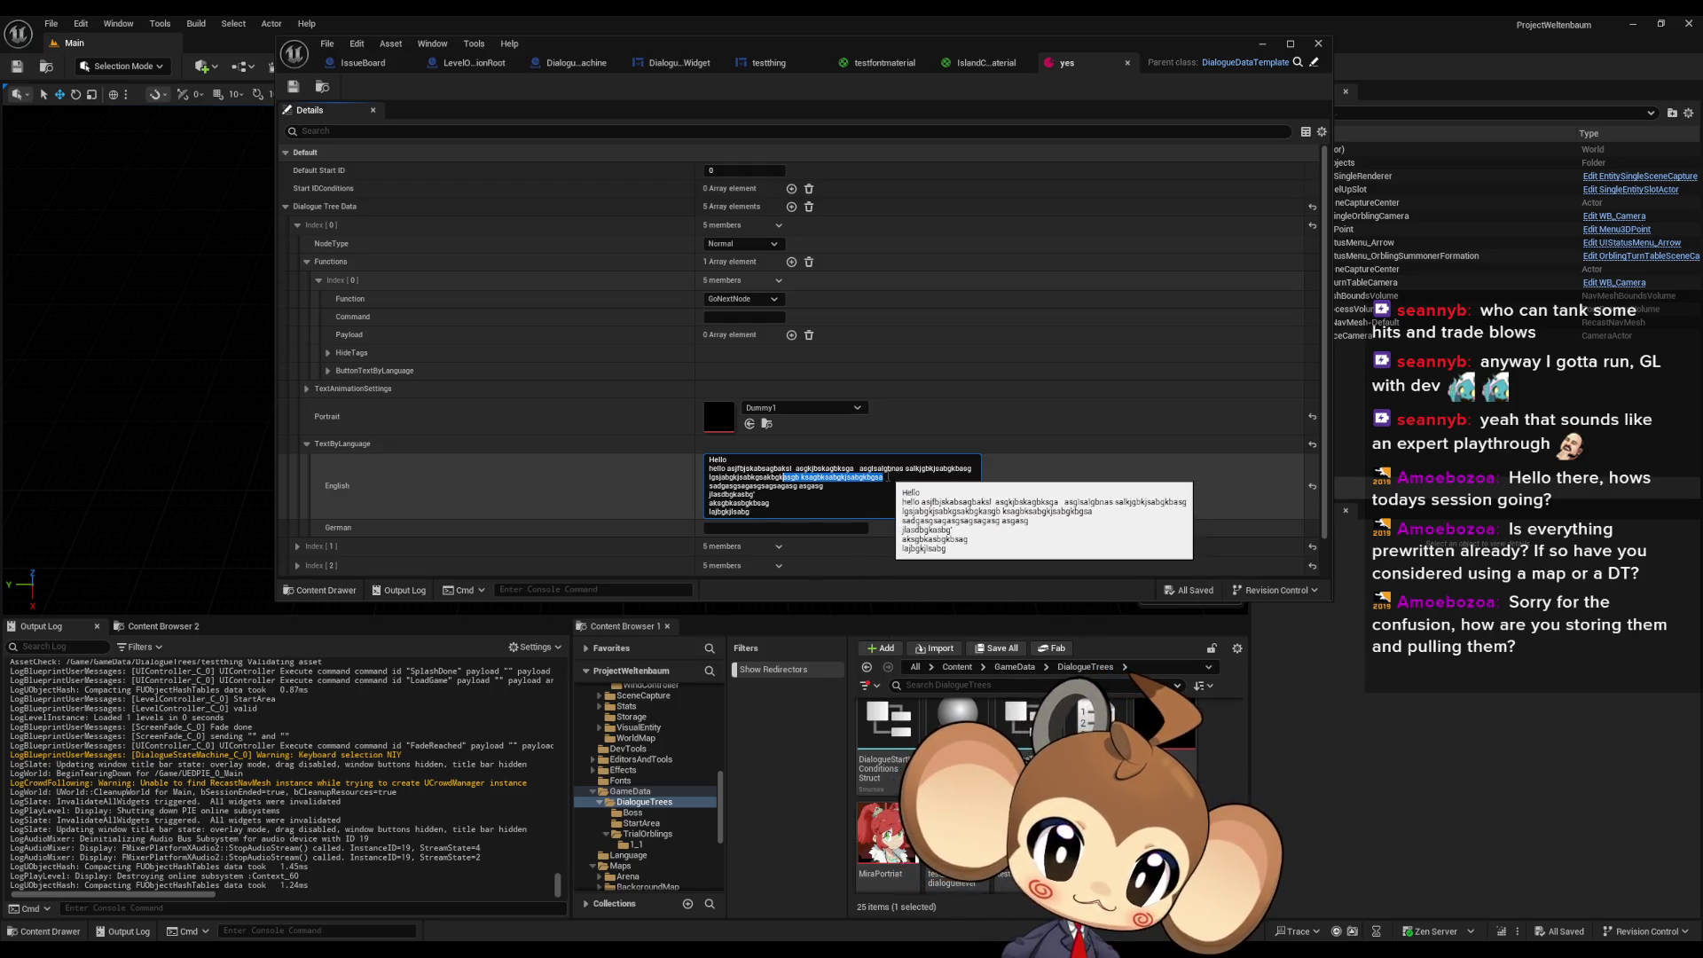
pyautogui.moveTo(721, 503); pyautogui.dragTo(771, 502)
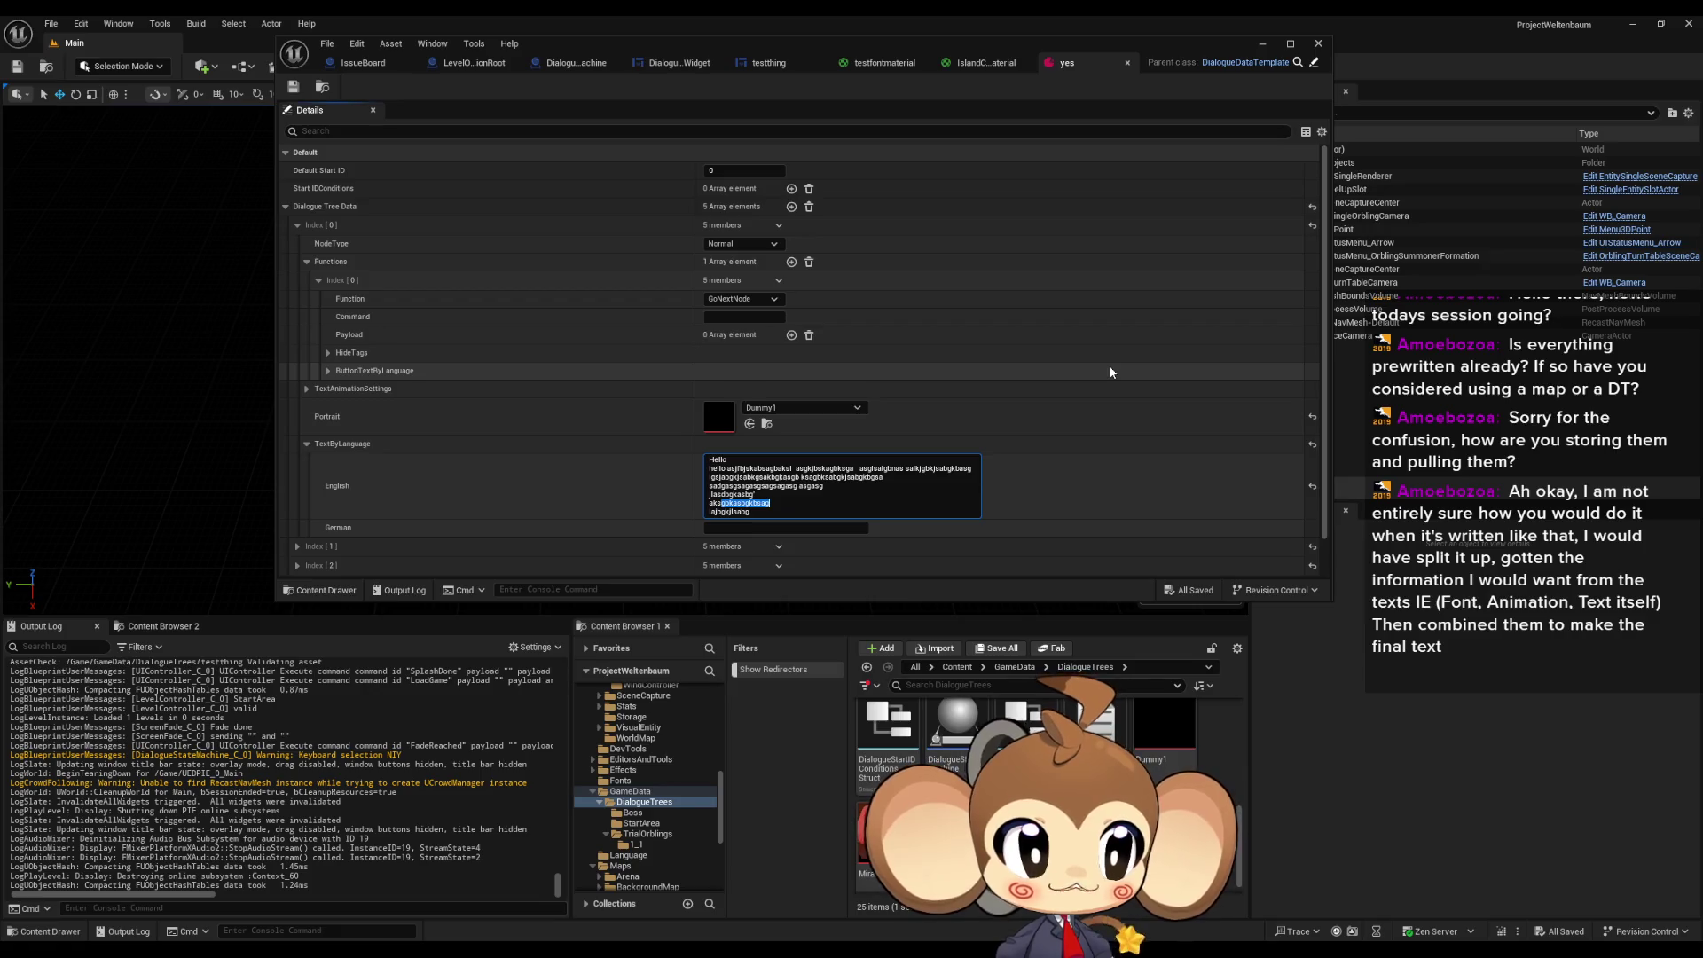
pyautogui.click(764, 63)
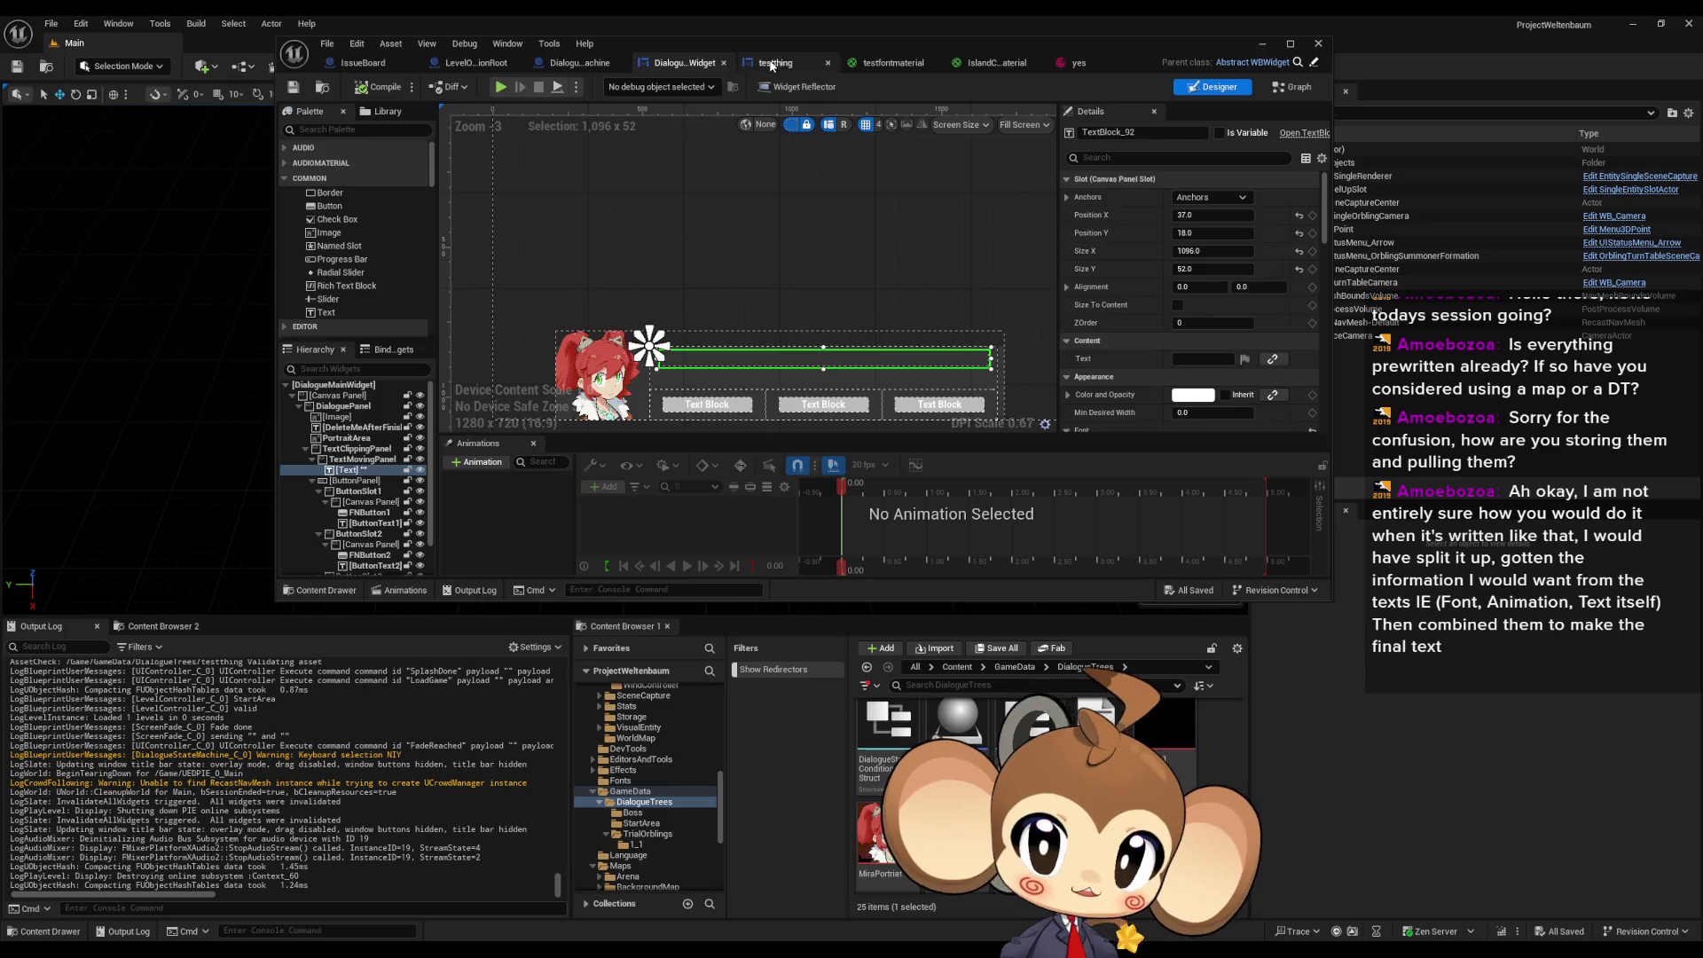
# - Select the 'Hello i am Saru,' and 'how are you' text blocks and their canvas panel to review the layout
pyautogui.click(780, 282)
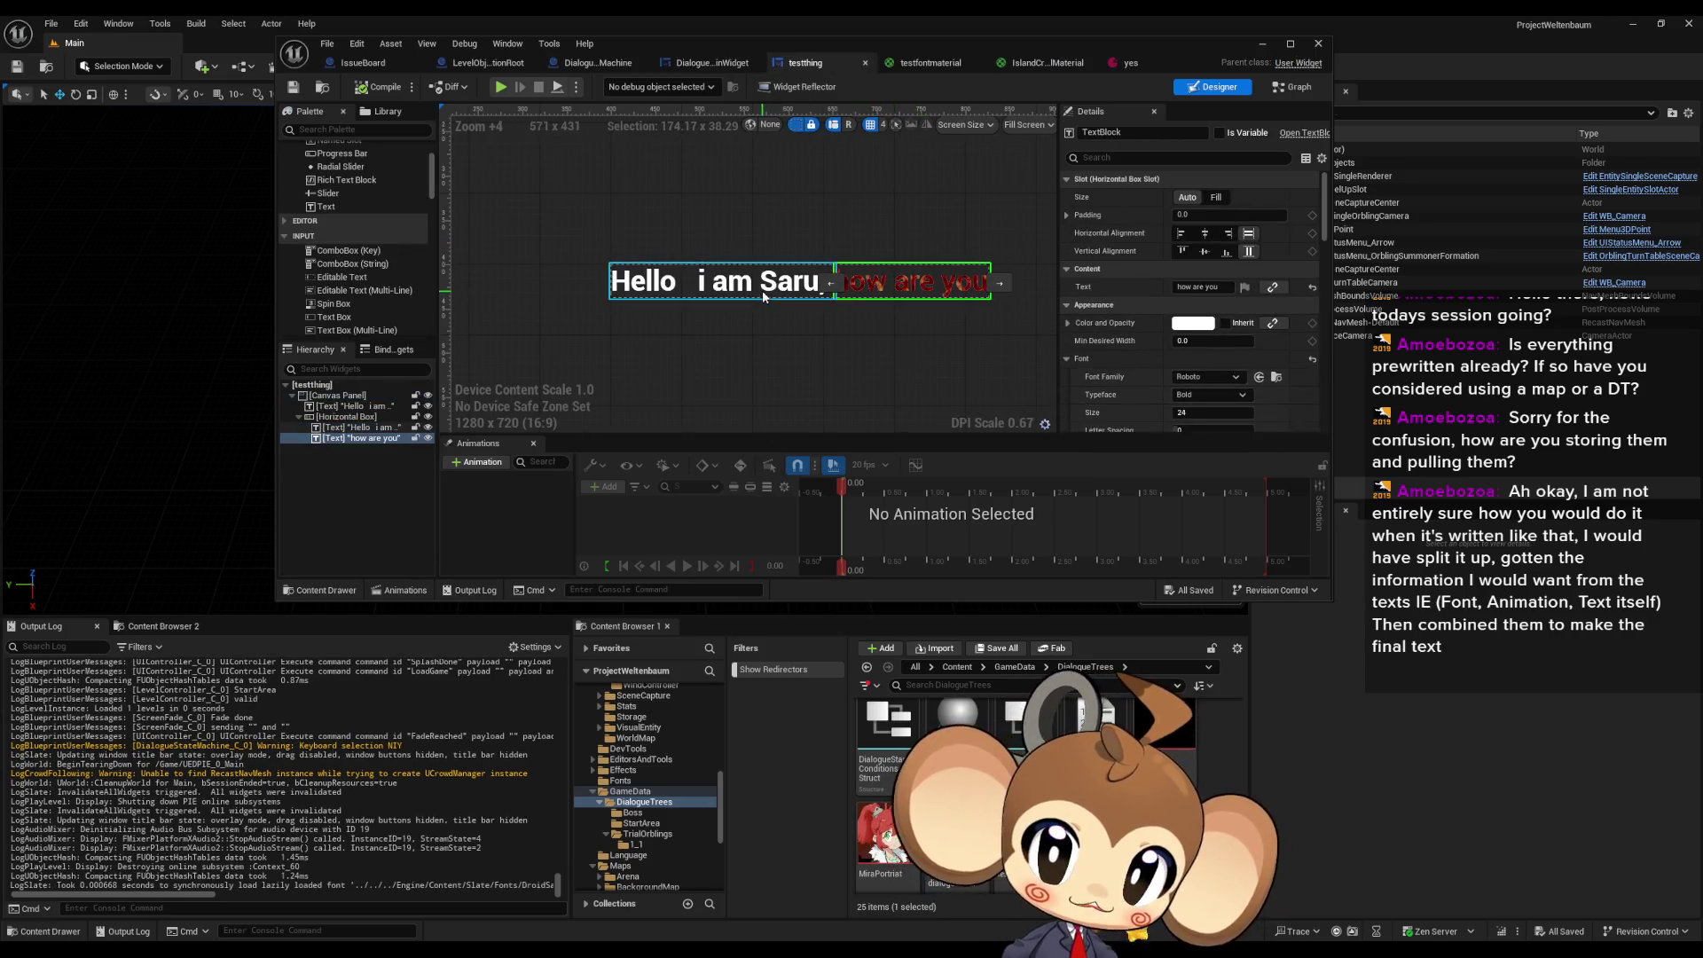
pyautogui.click(936, 284)
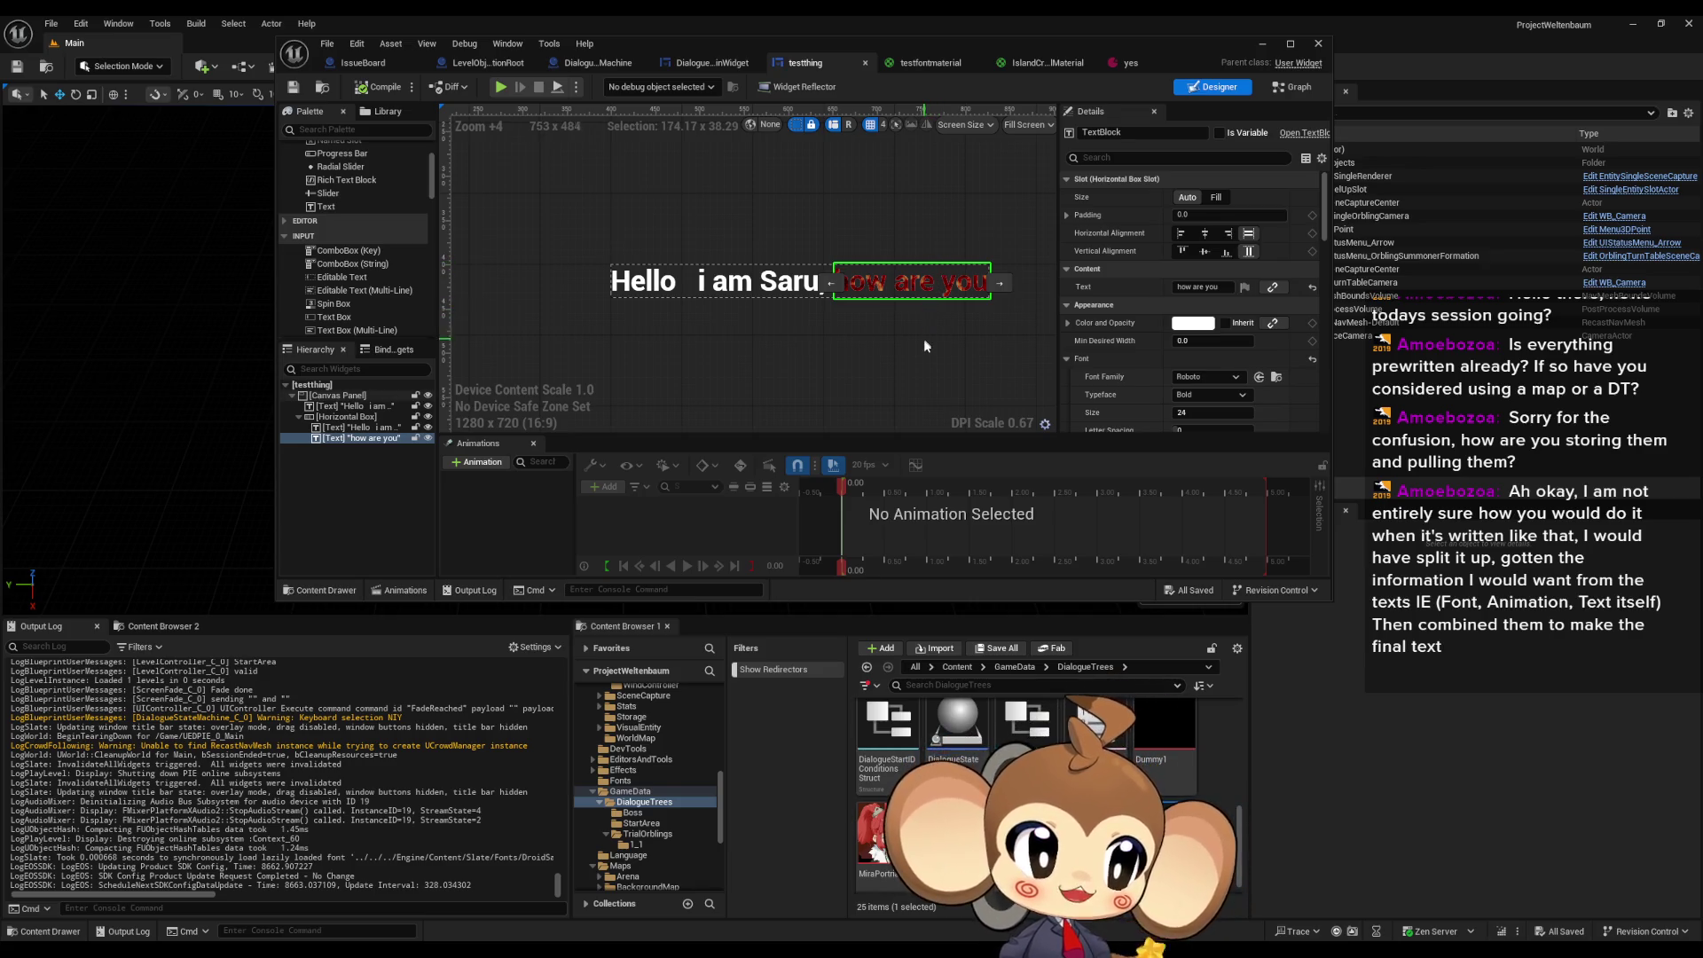
pyautogui.click(912, 390)
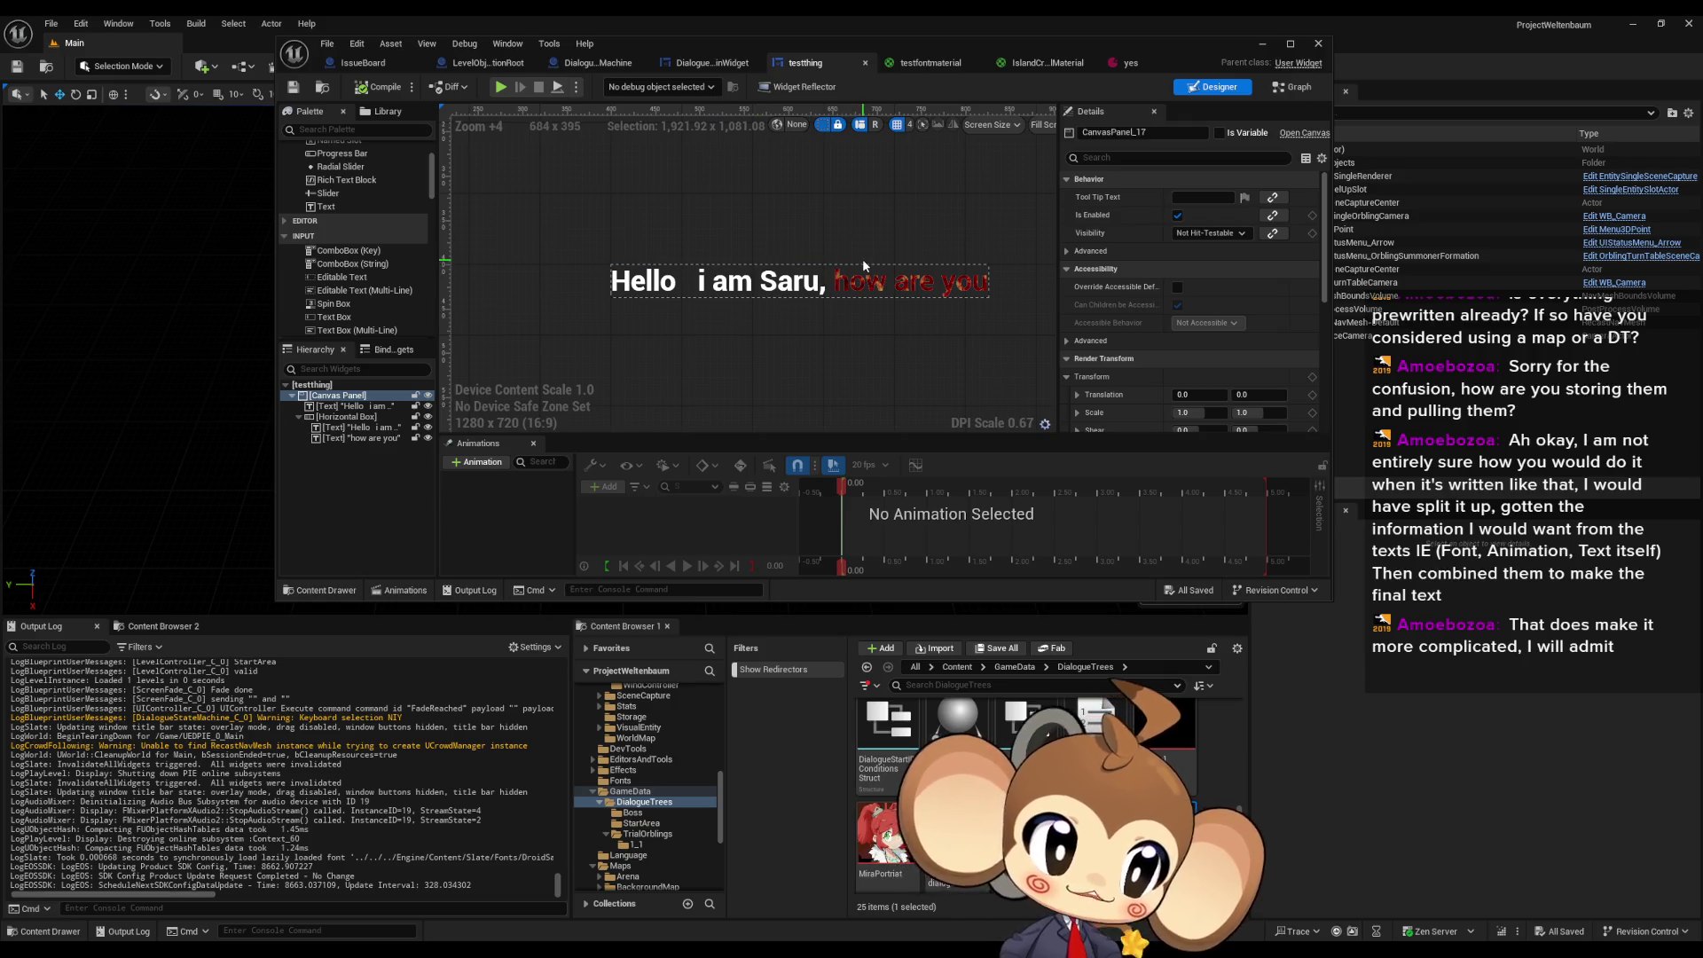
pyautogui.click(824, 286)
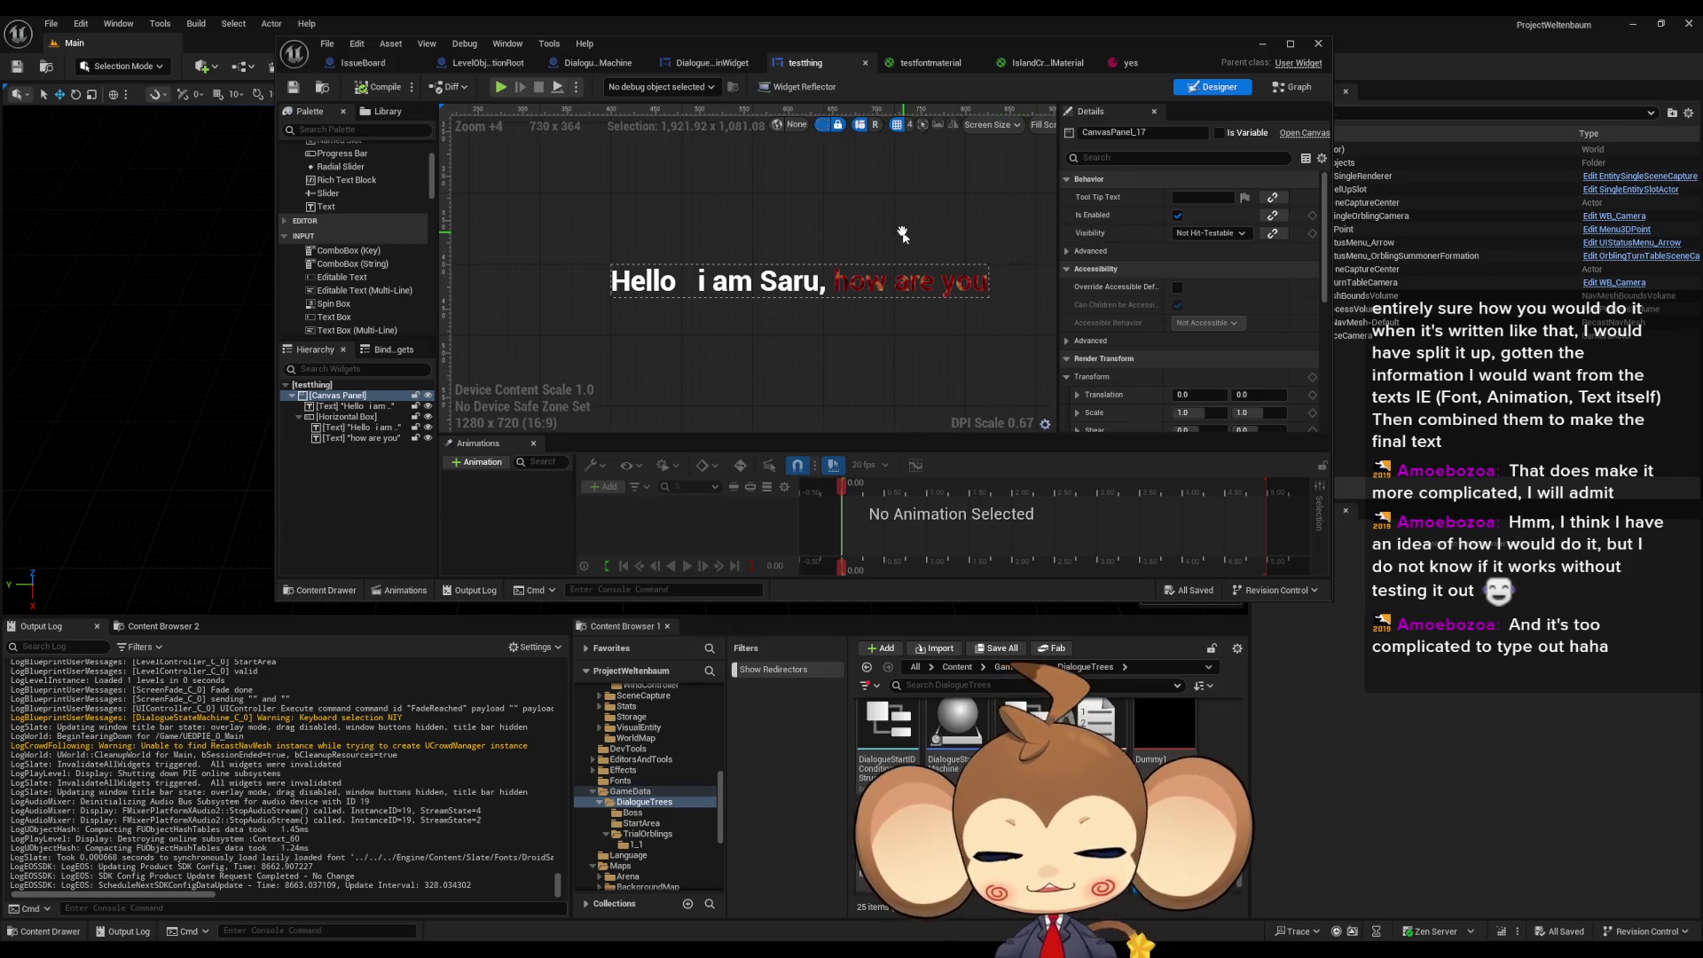
pyautogui.scroll(-3, 909, 248)
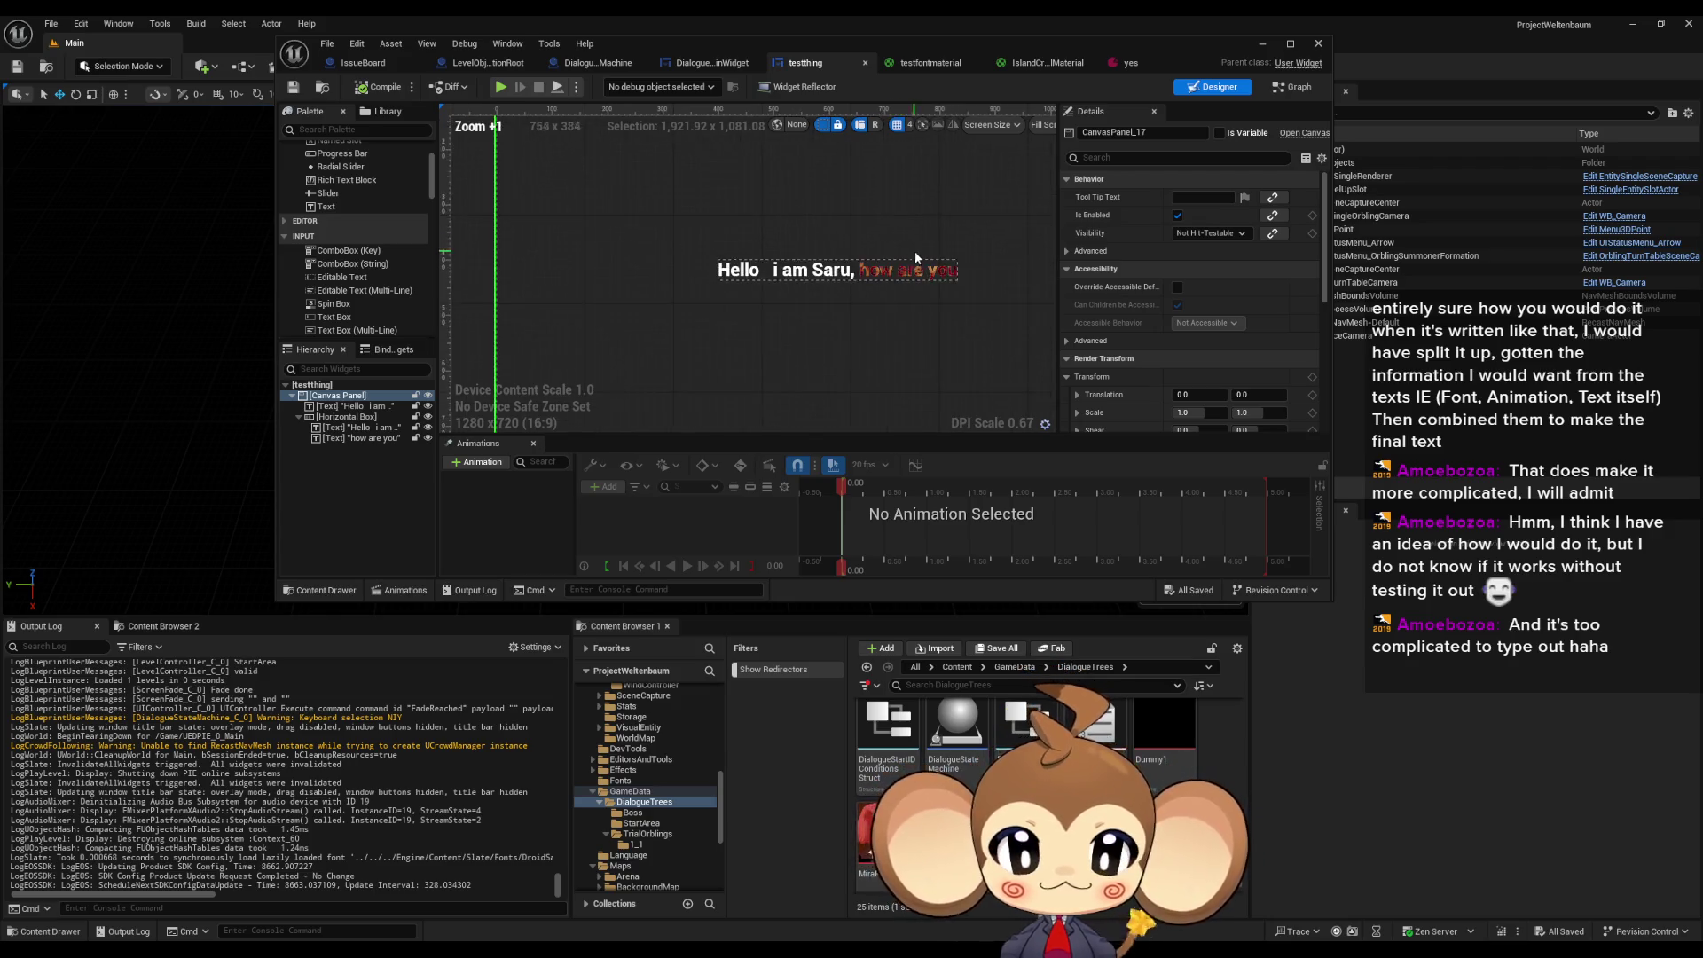
pyautogui.moveTo(914, 252); pyautogui.dragTo(842, 269)
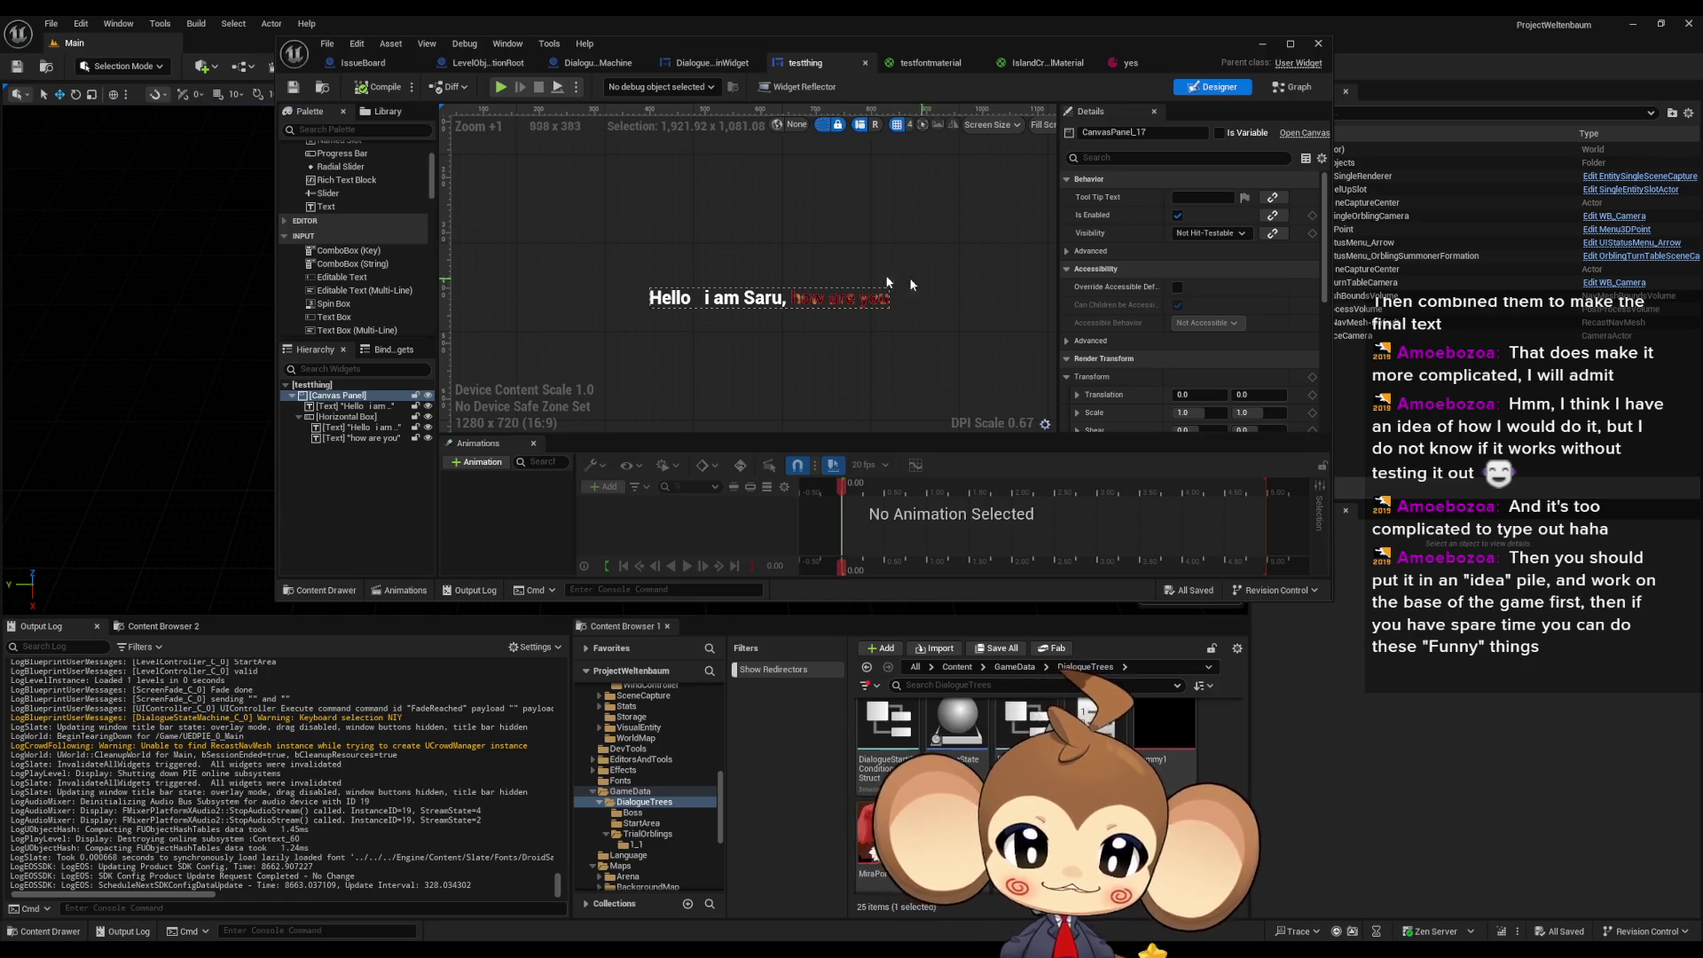
pyautogui.scroll(3, 828, 270)
# - Select the red 'how are you' text and show its Roboto Bold 24 font with testfontmaterial
pyautogui.click(810, 276)
pyautogui.click(811, 276)
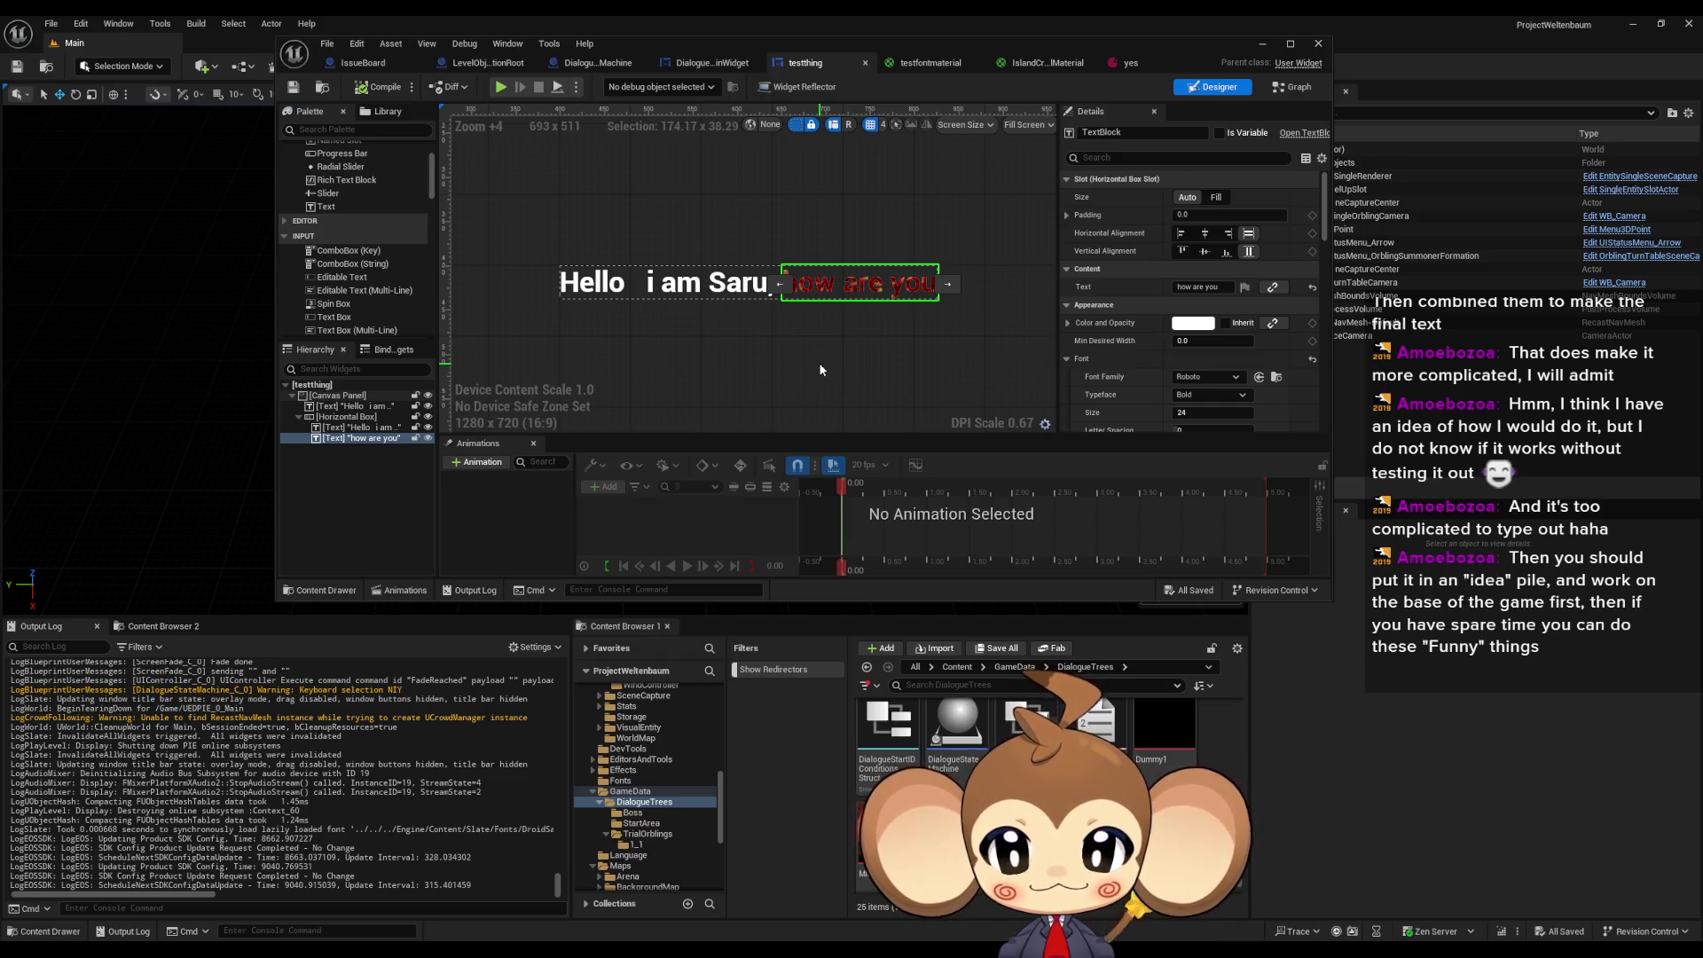
pyautogui.moveTo(833, 316); pyautogui.dragTo(807, 327)
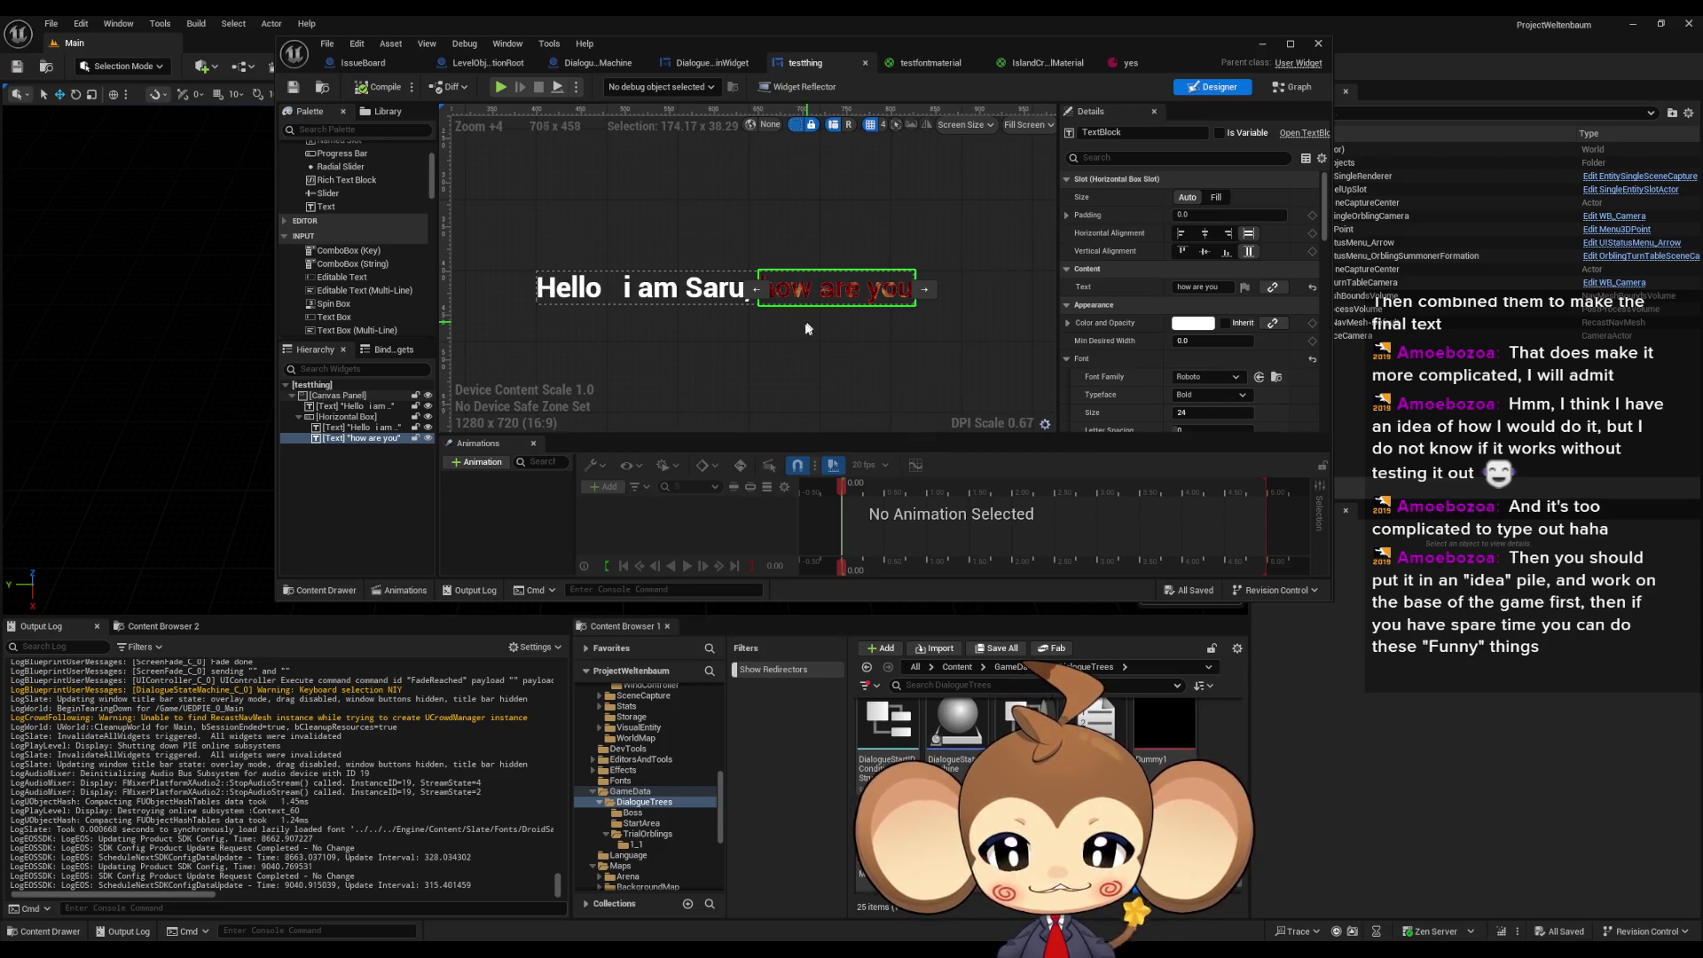
pyautogui.moveTo(806, 327); pyautogui.dragTo(790, 334)
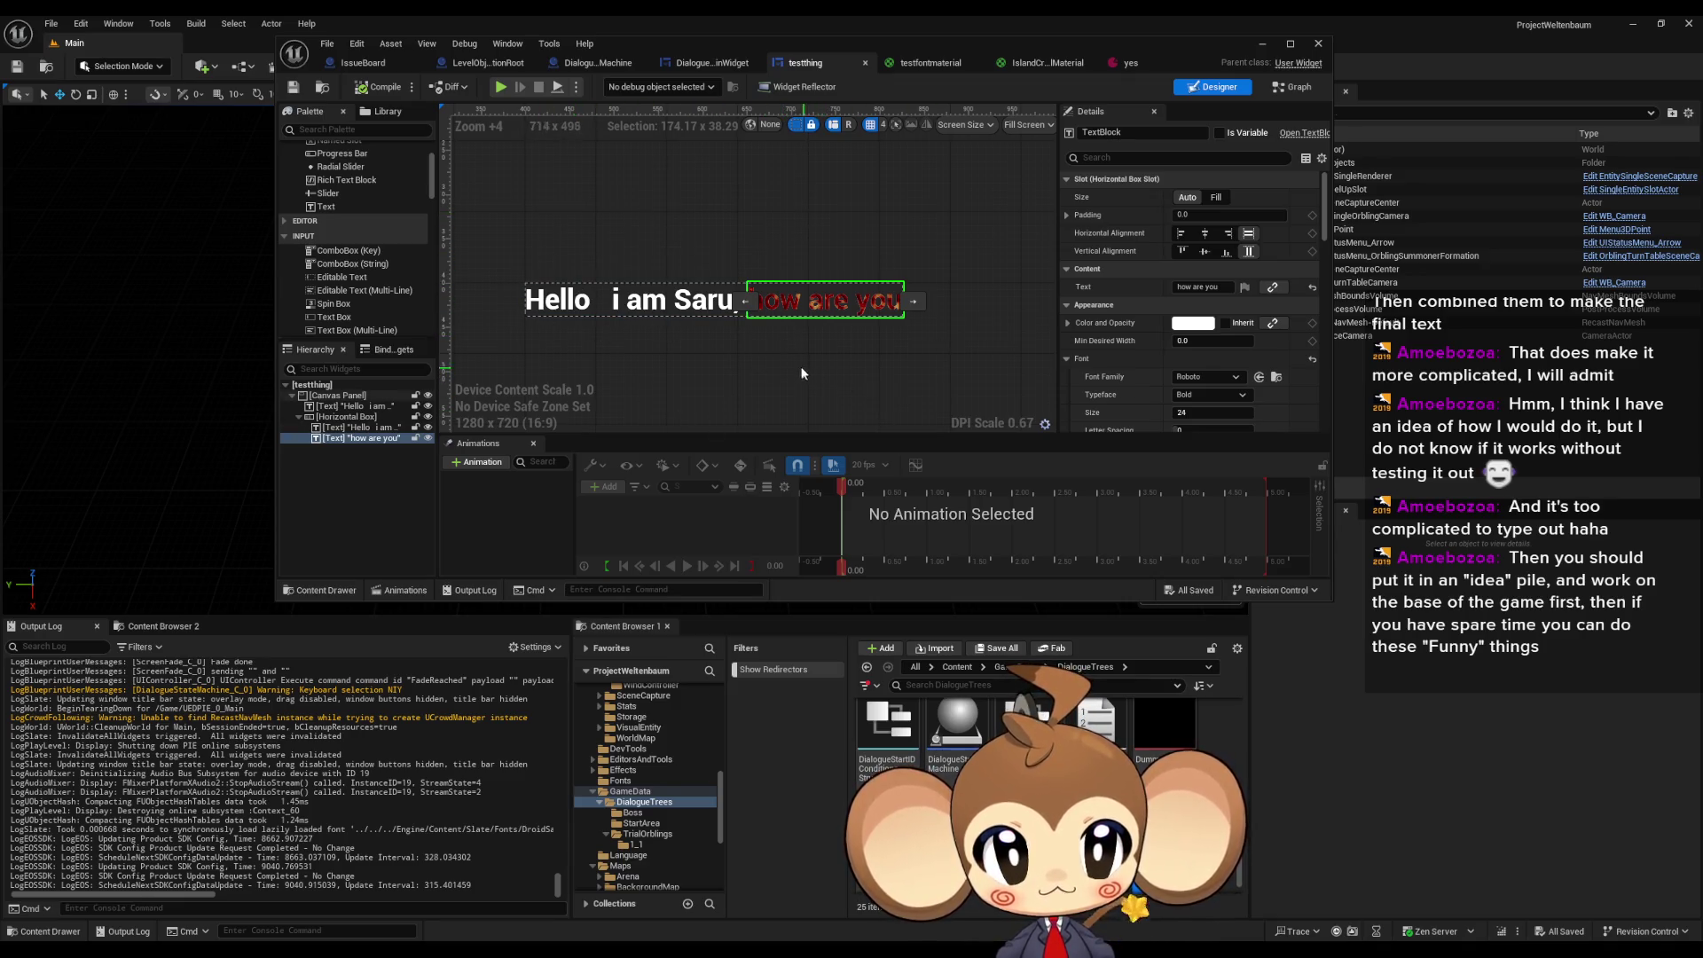
pyautogui.scroll(-1, 950, 371)
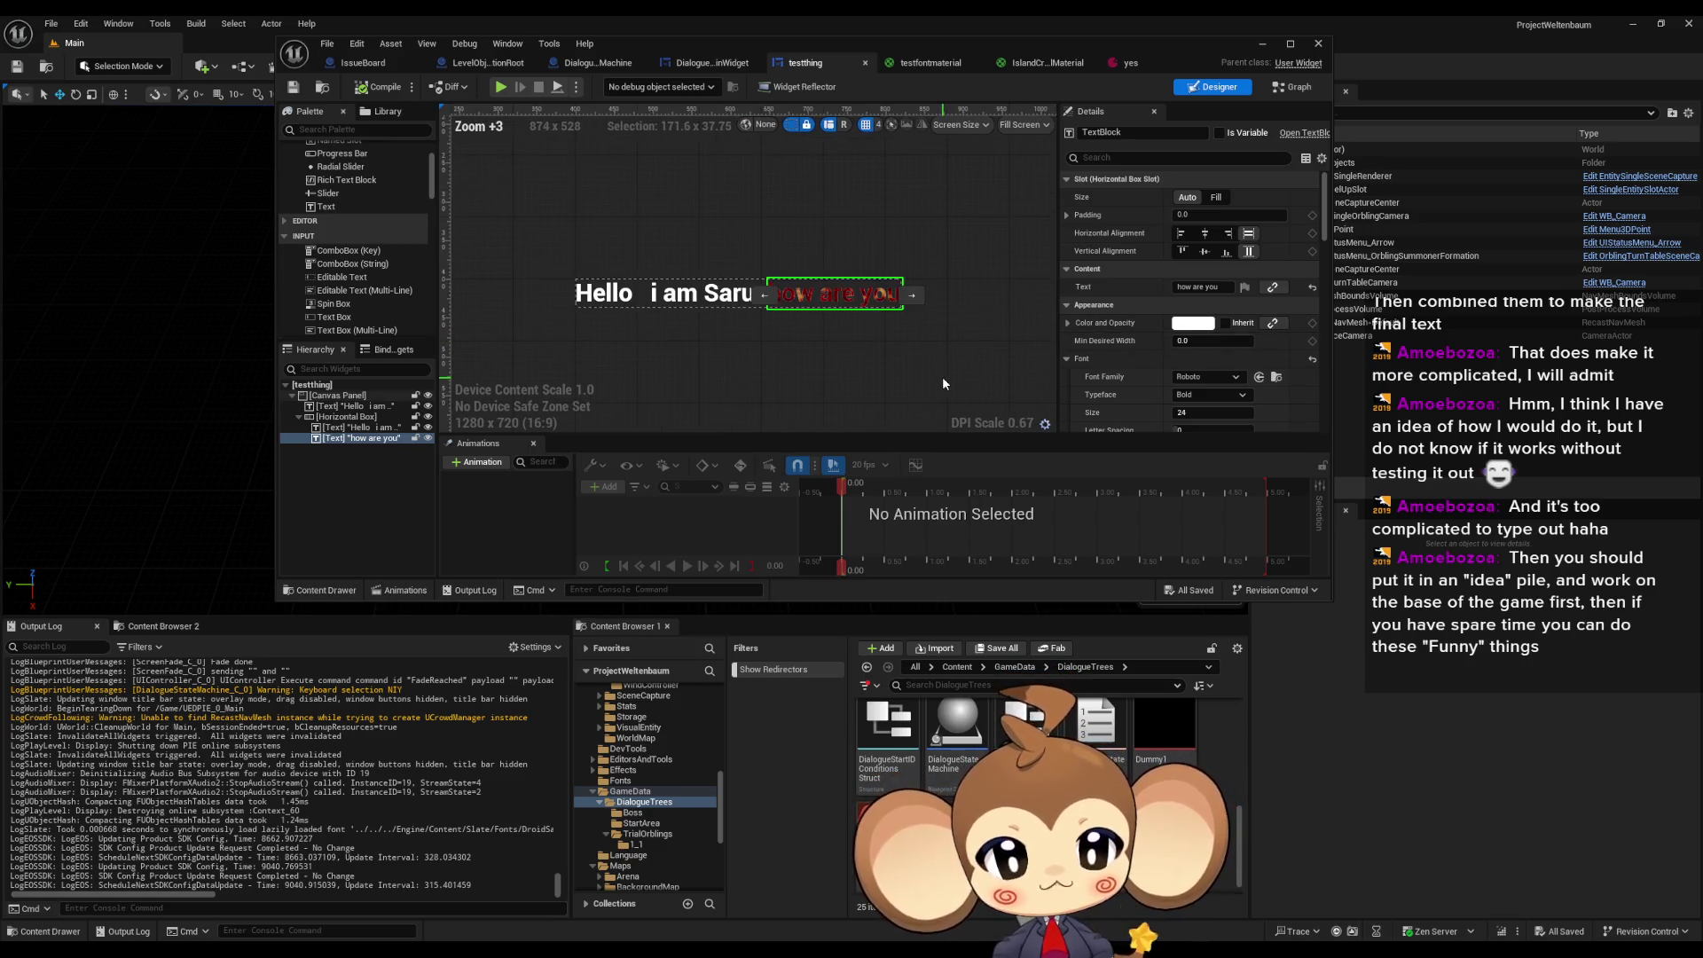
pyautogui.scroll(1, 942, 376)
pyautogui.scroll(-1, 1267, 401)
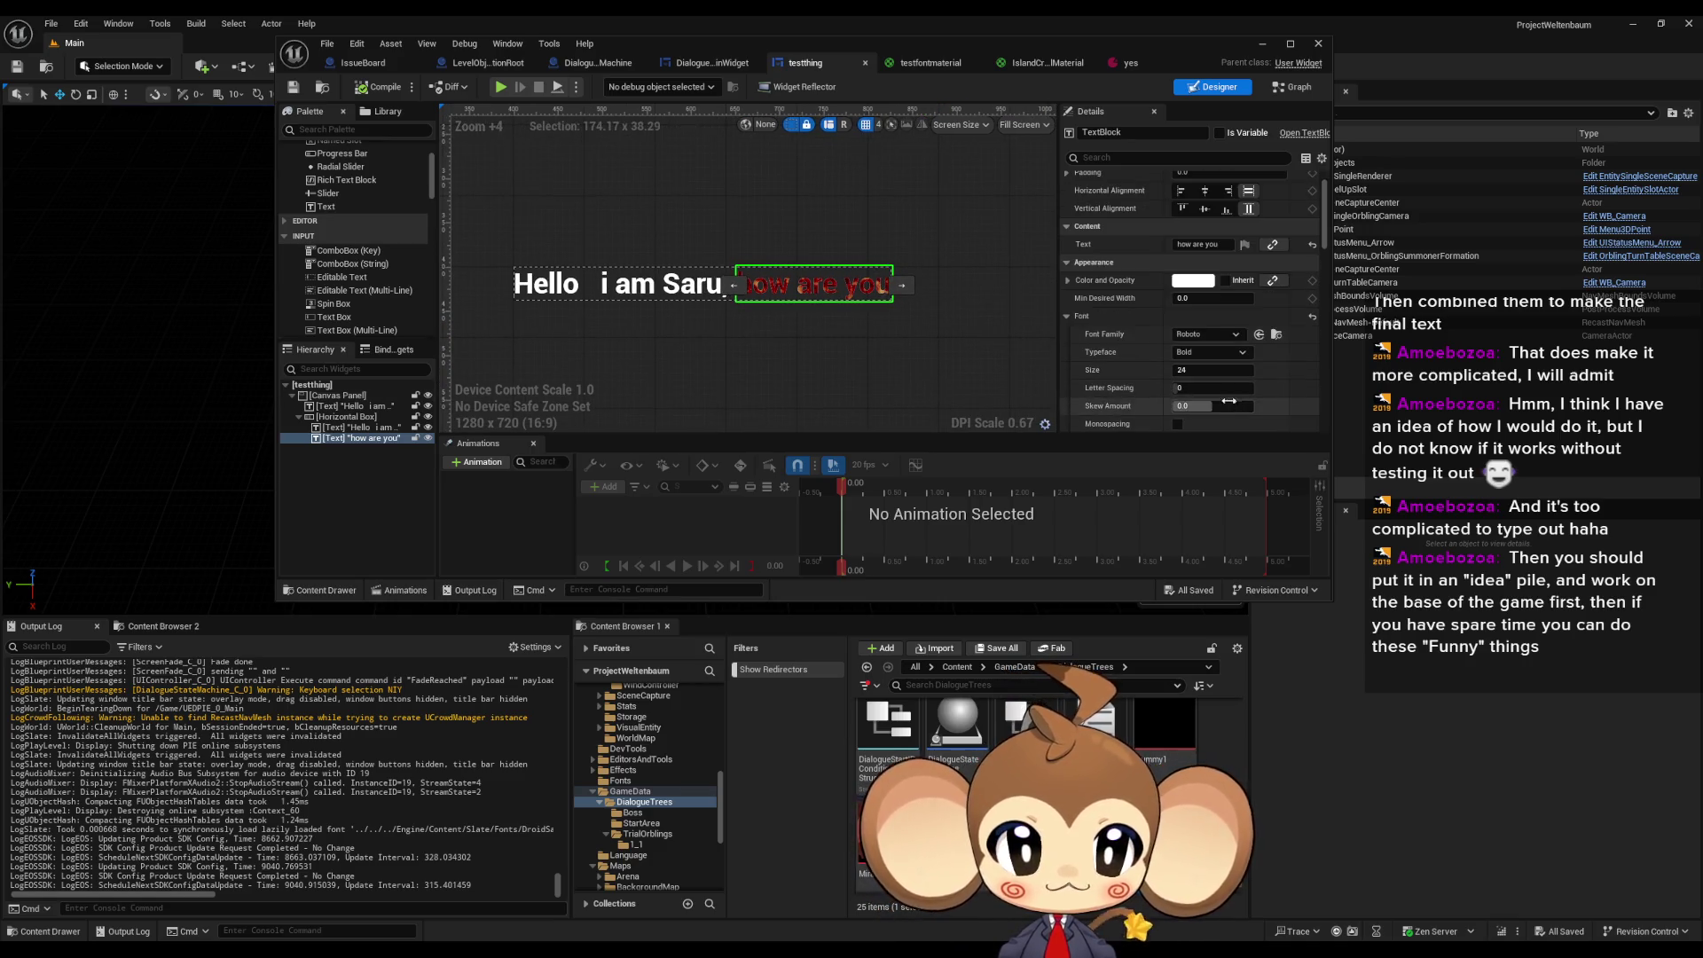
pyautogui.scroll(-1, 1206, 394)
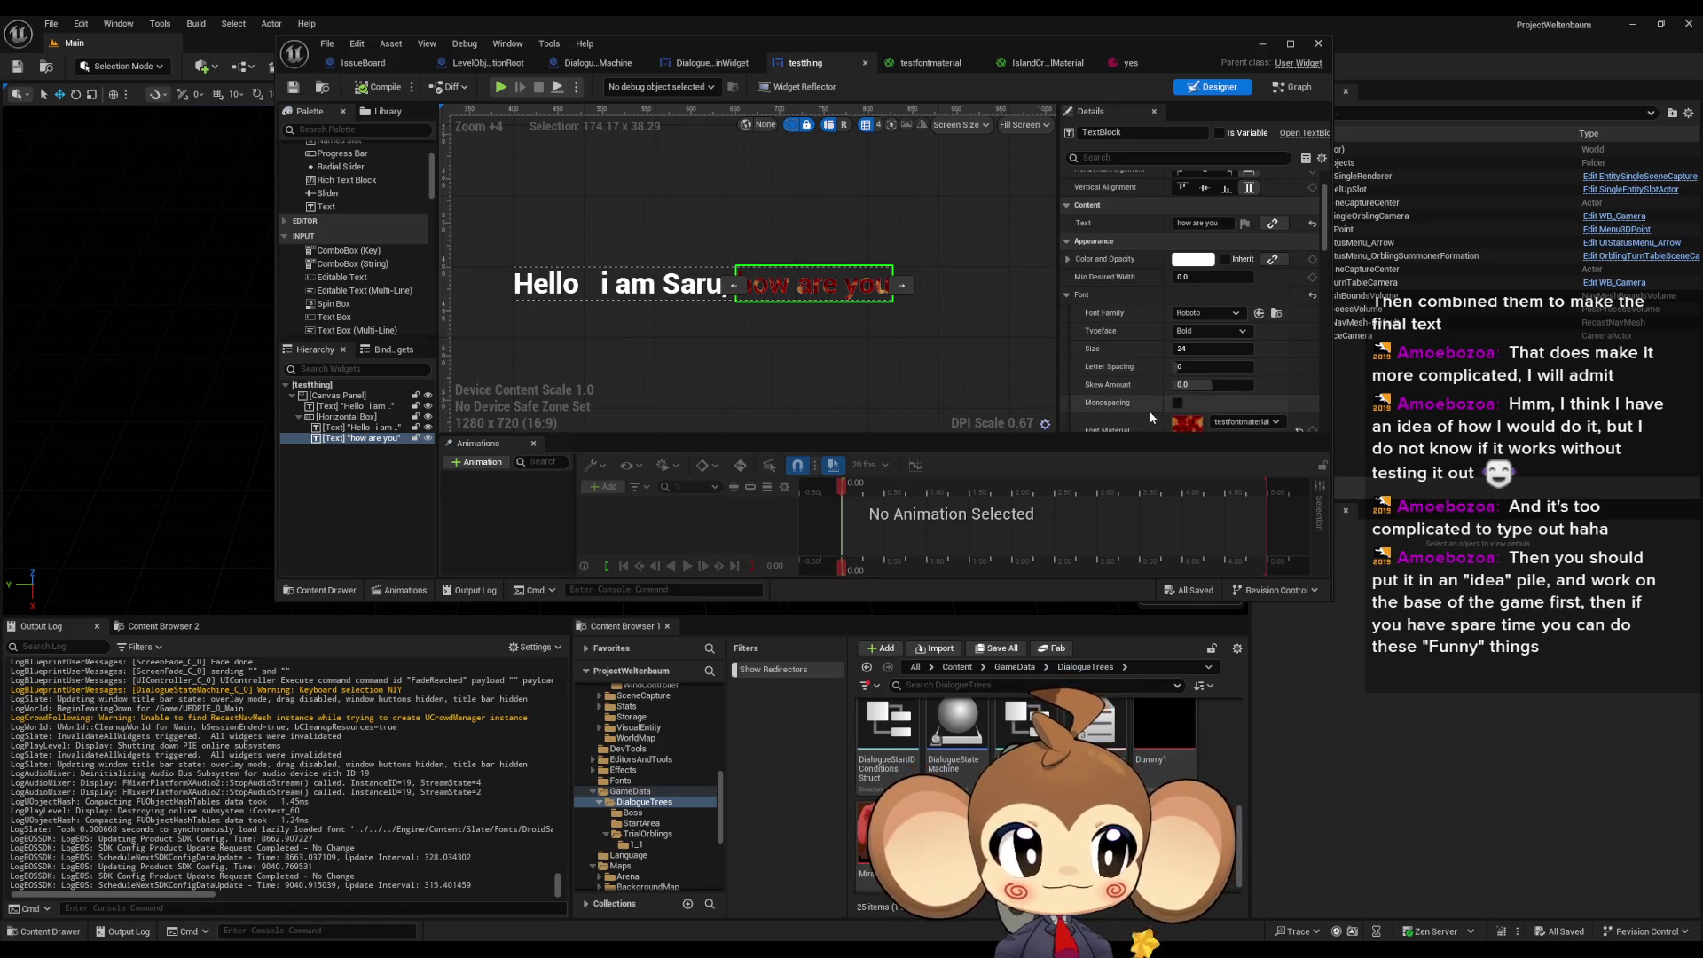
pyautogui.scroll(-2, 1135, 414)
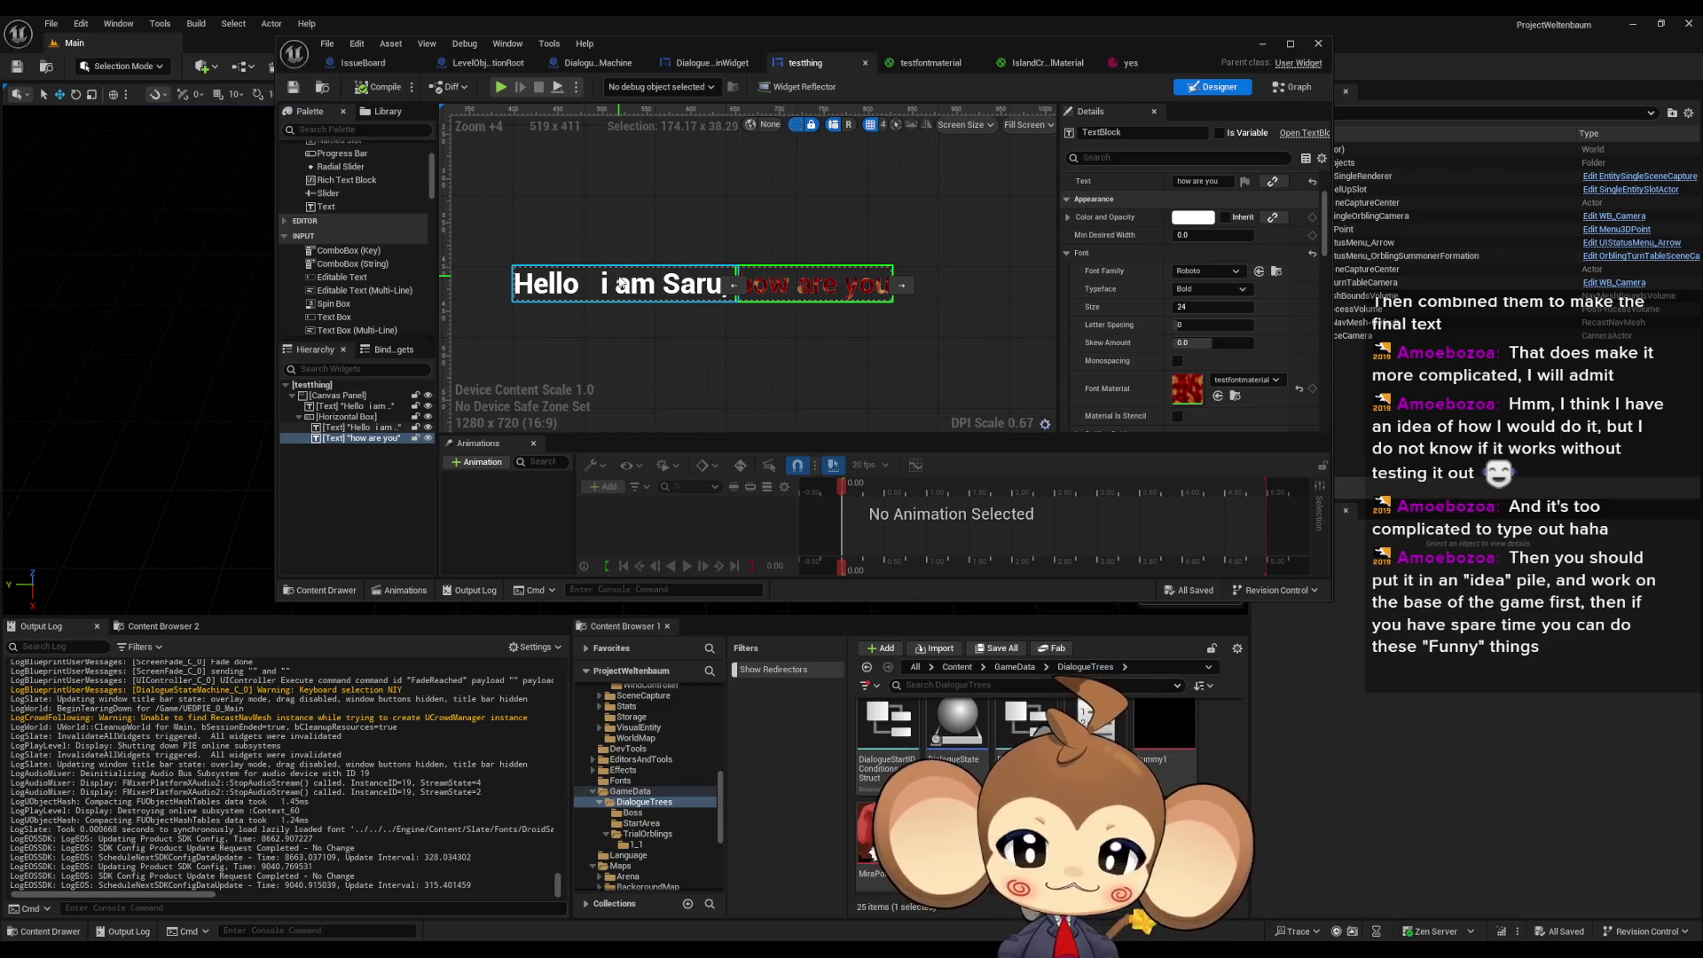
# - Deselect the 'how are you' text and switch to the yes dialogue data asset
pyautogui.click(693, 199)
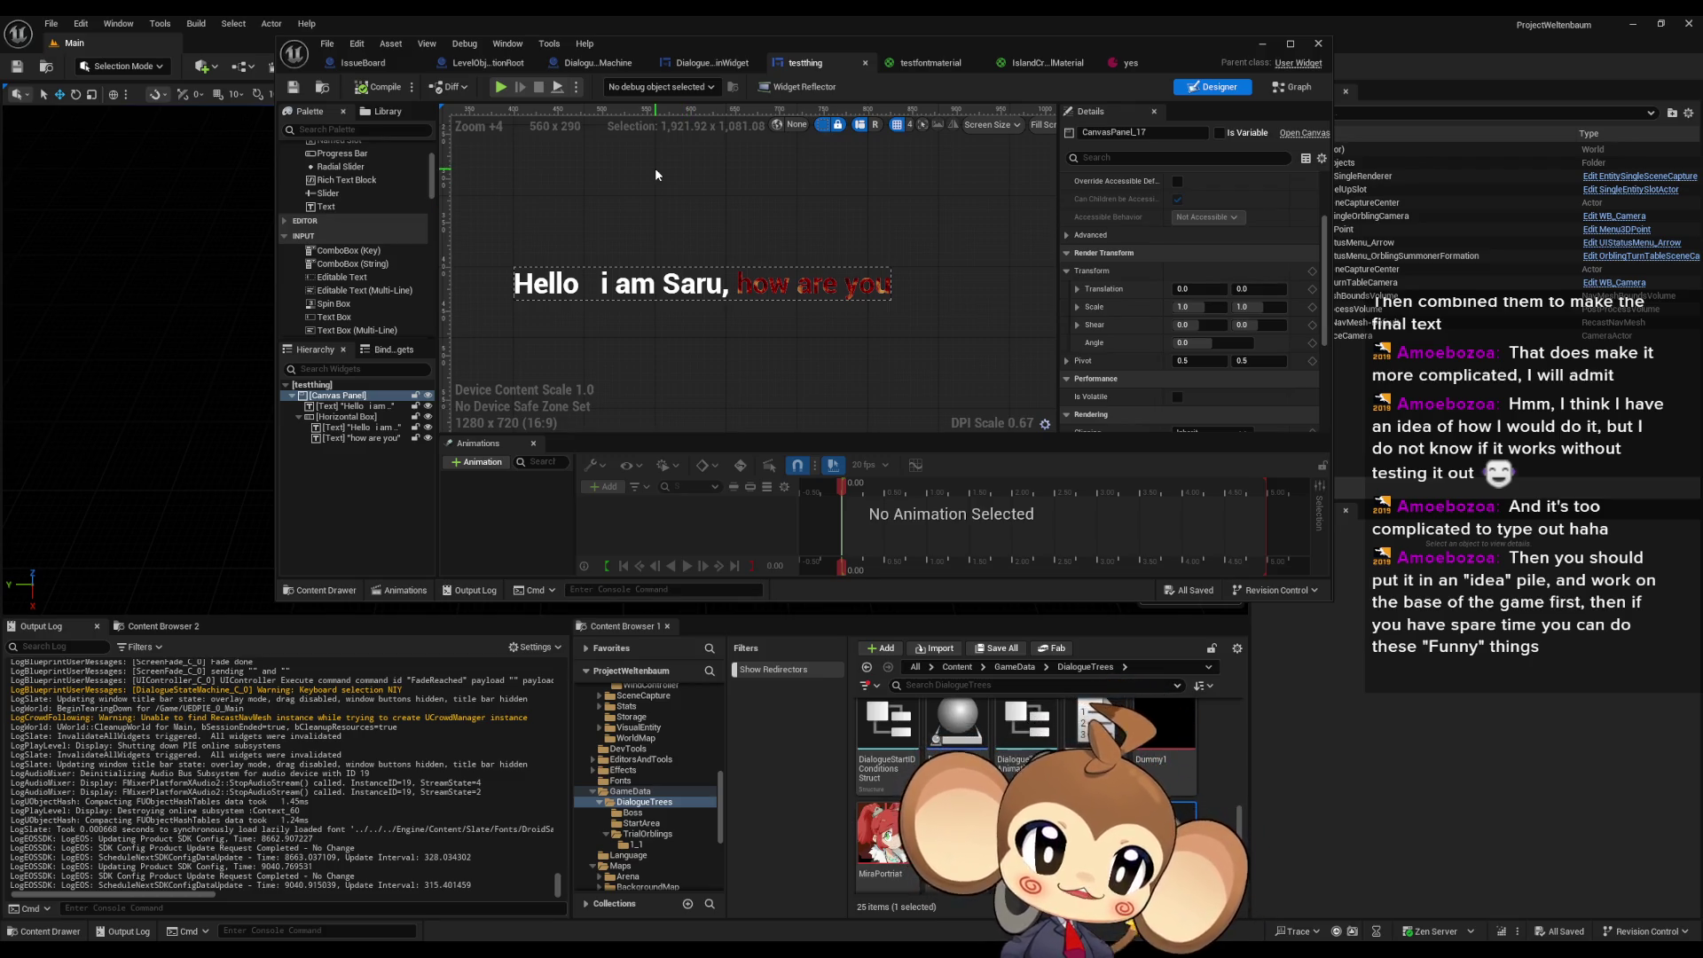
pyautogui.click(1126, 63)
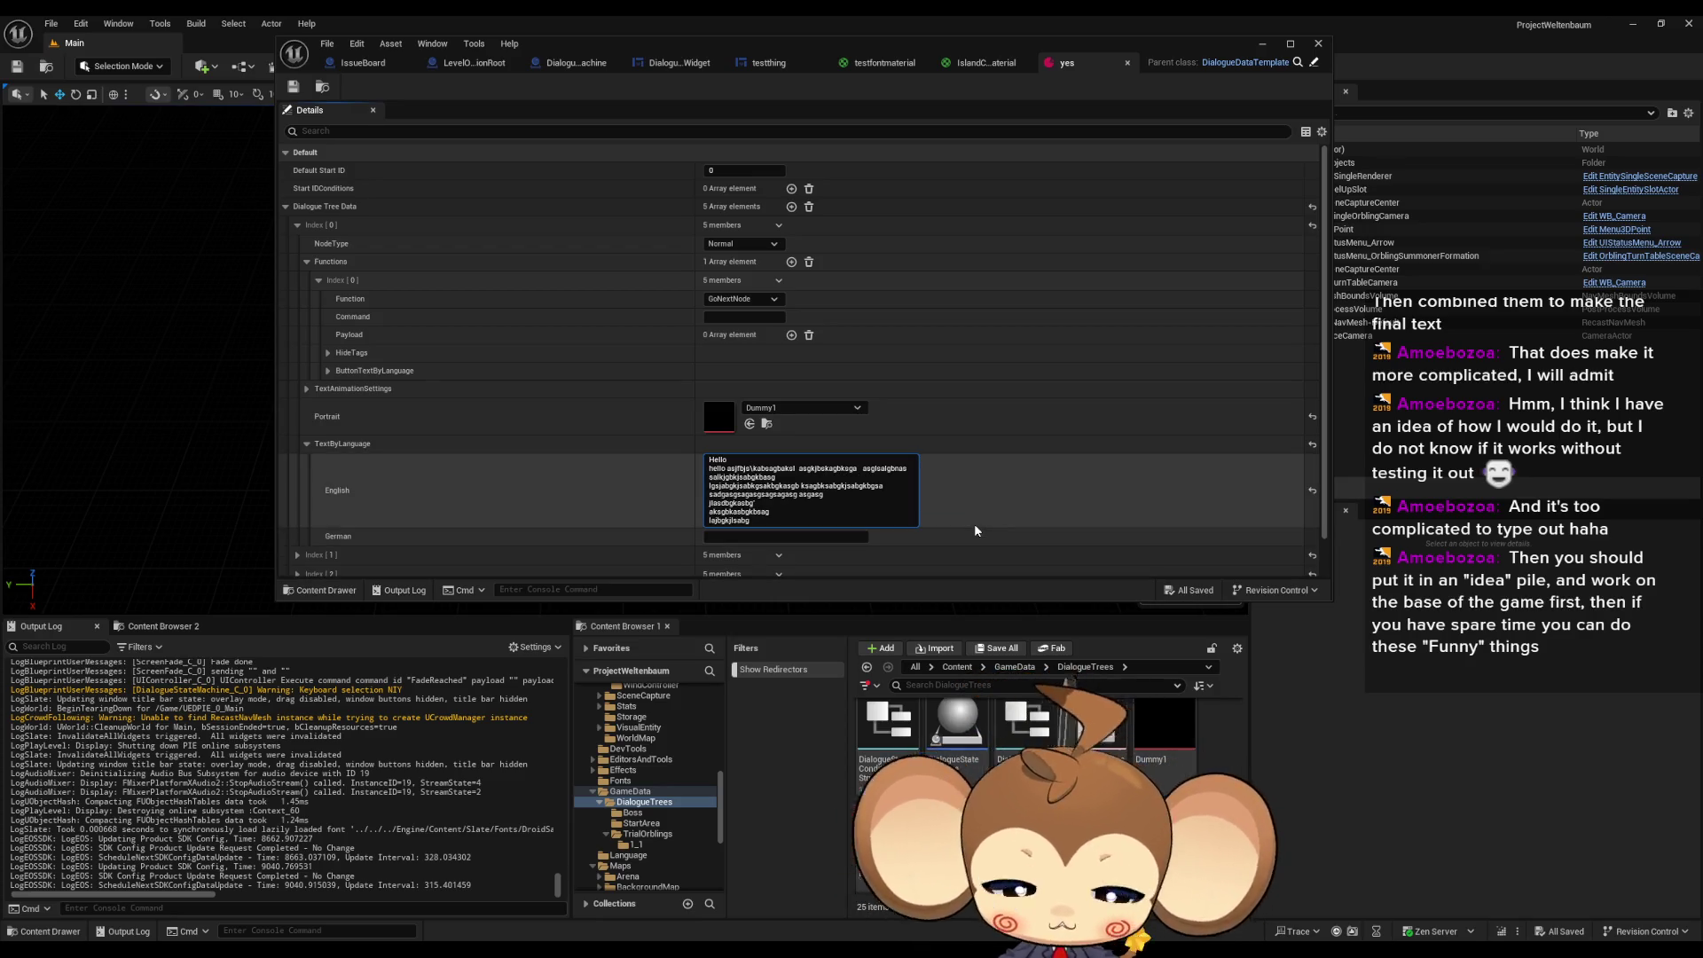
# - Add escape codes such as {1} and \f to the Index 0 English text, then return to testthing
pyautogui.write('n')
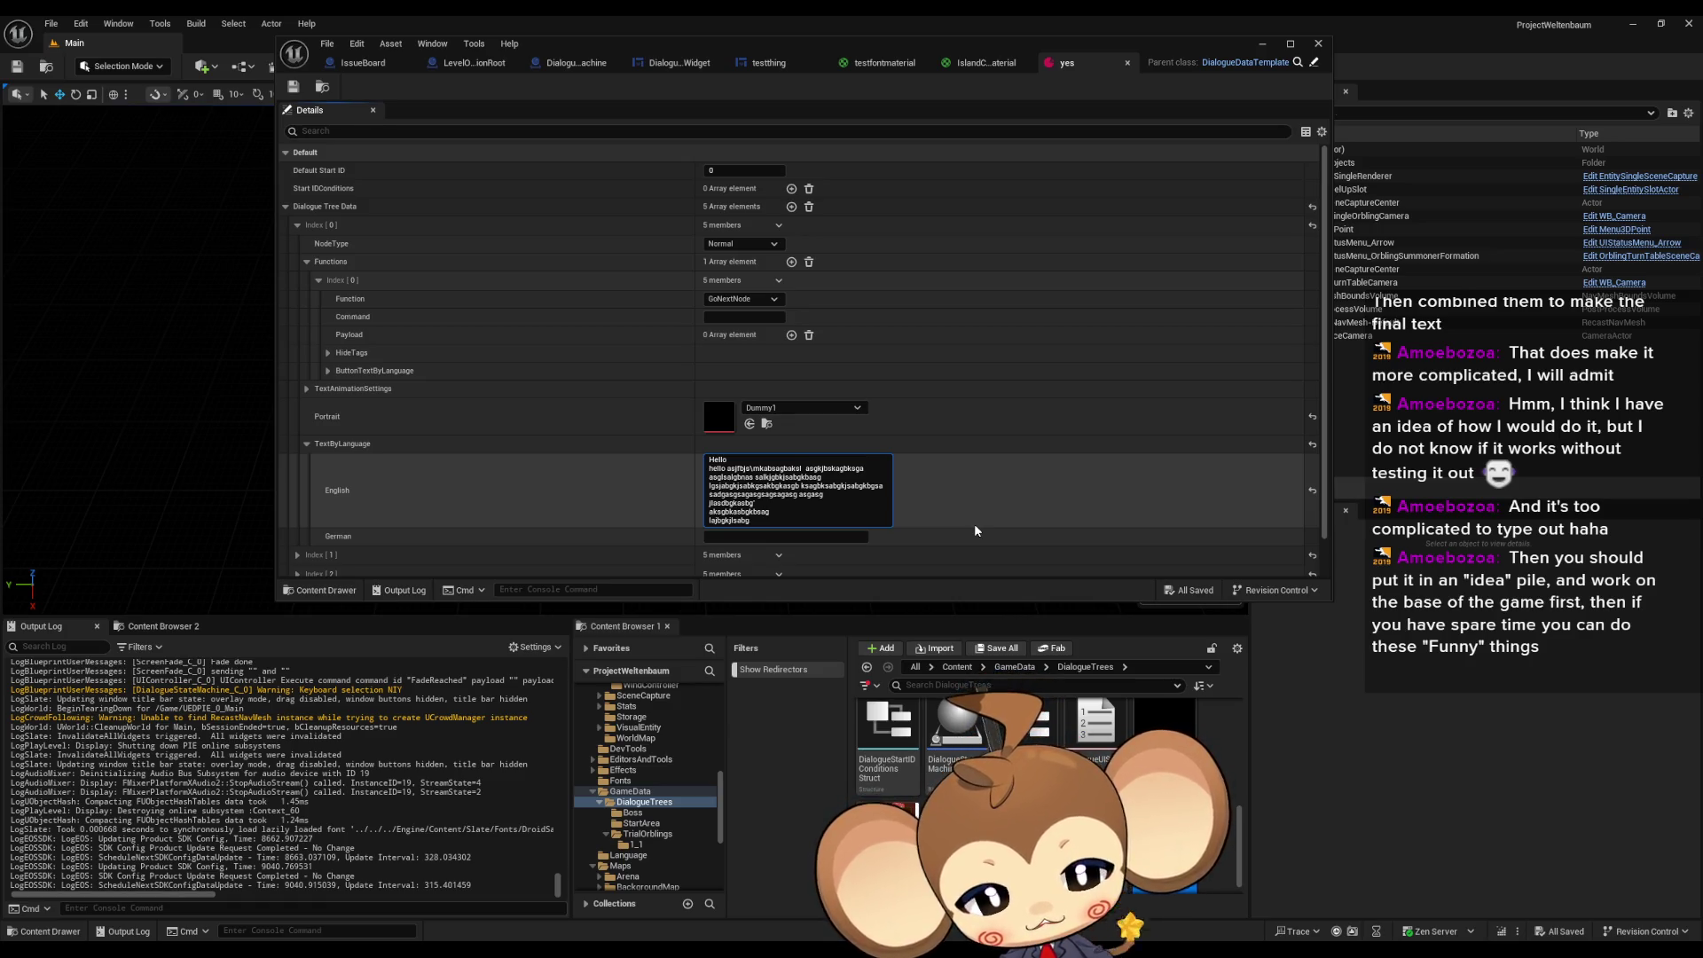
pyautogui.write('(')
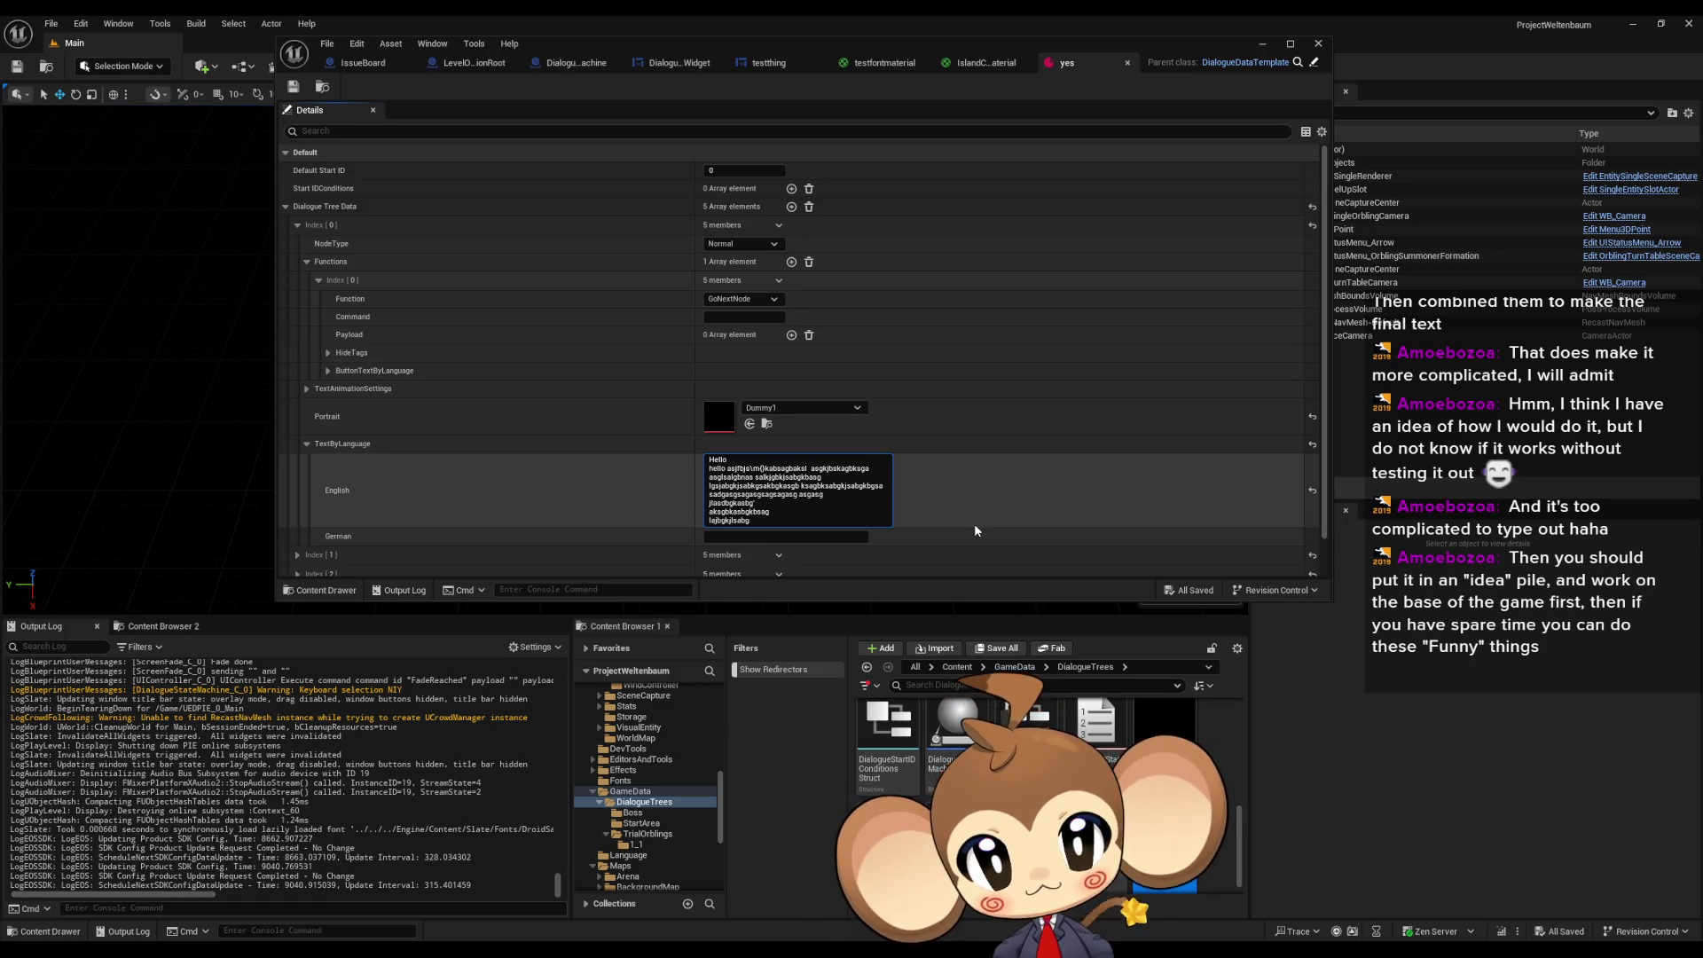
pyautogui.write('1')
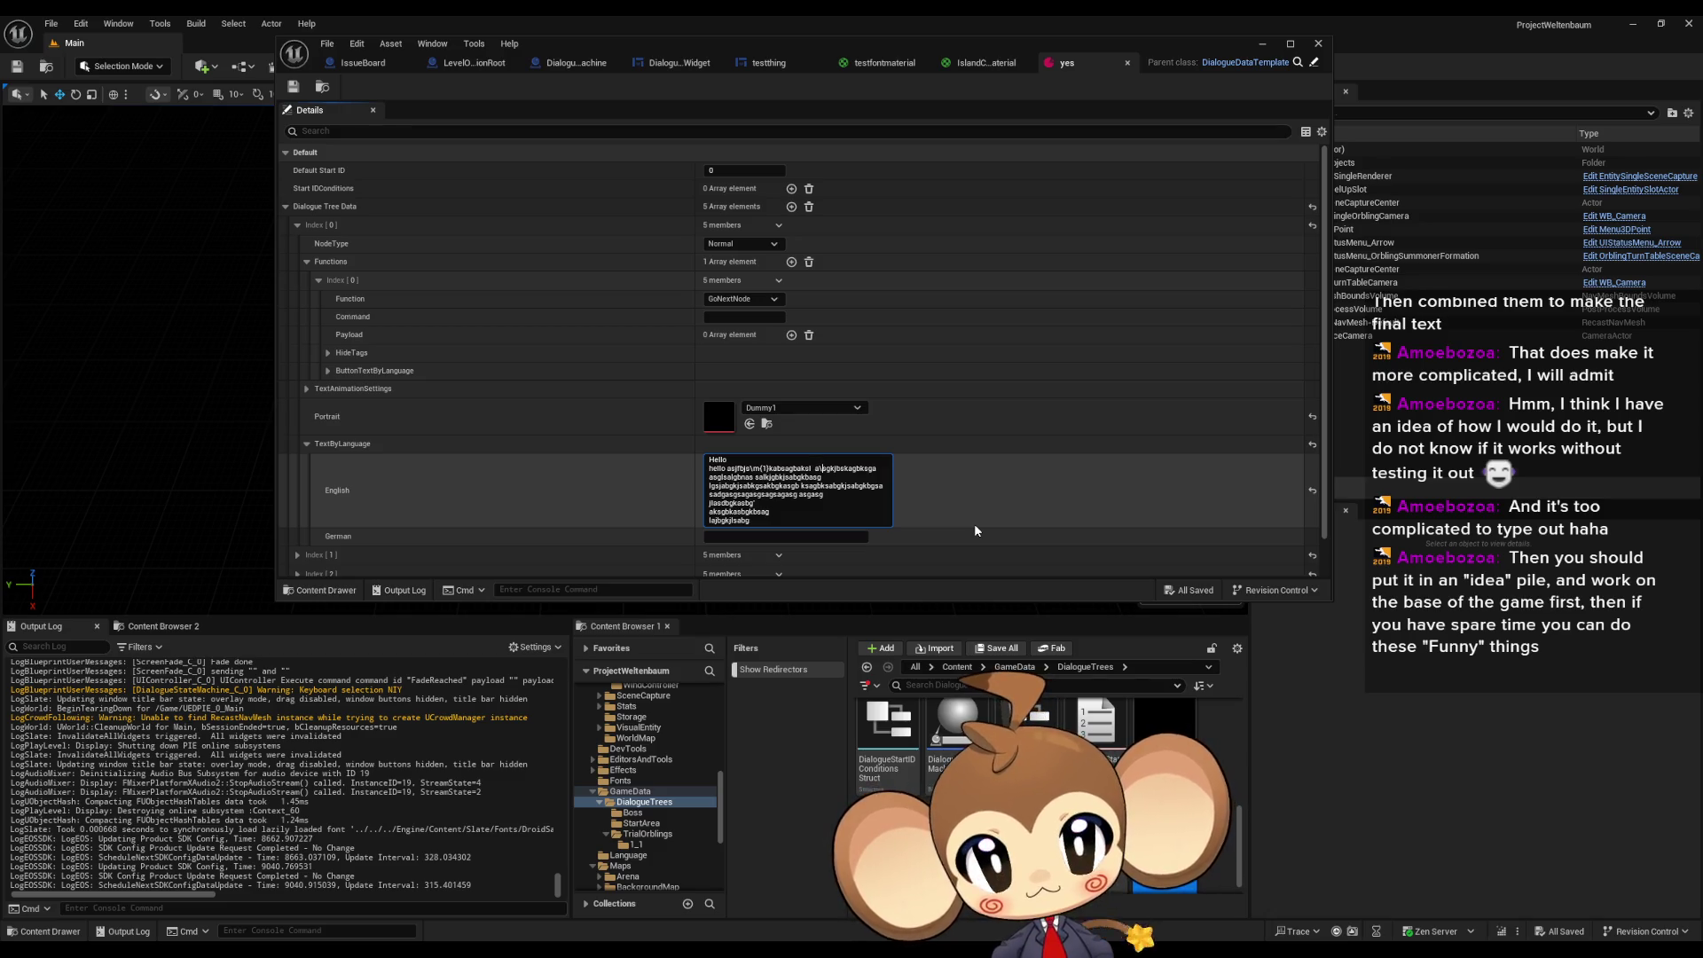
pyautogui.write('ms')
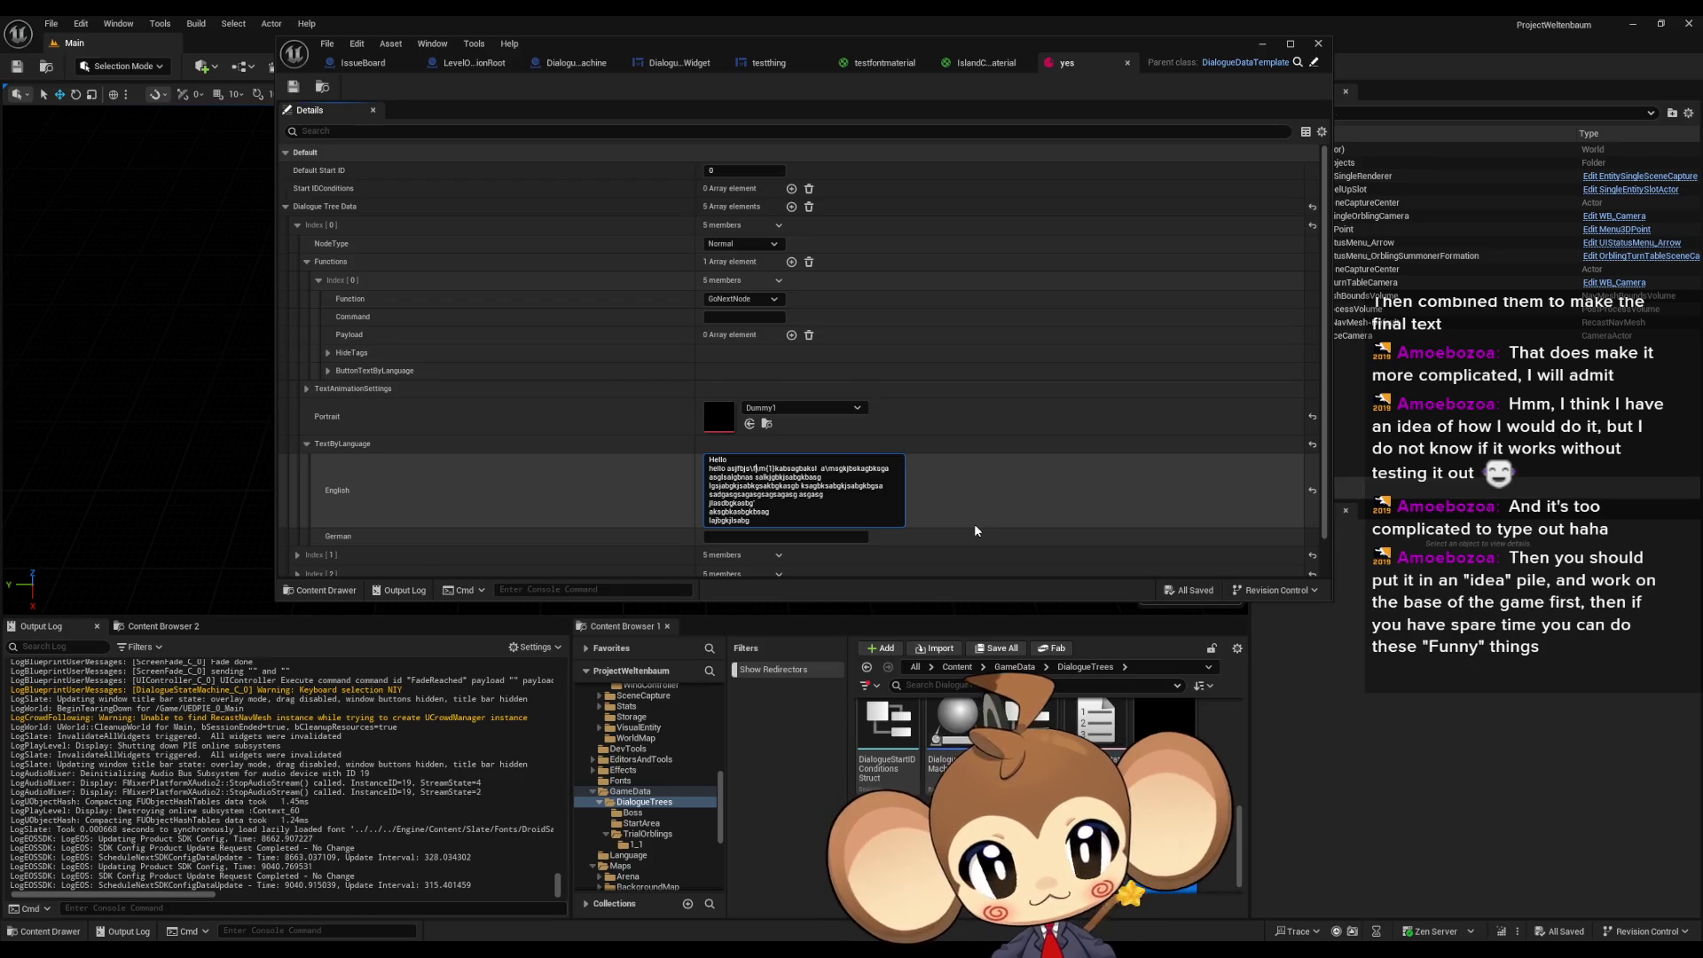
pyautogui.write('{1}')
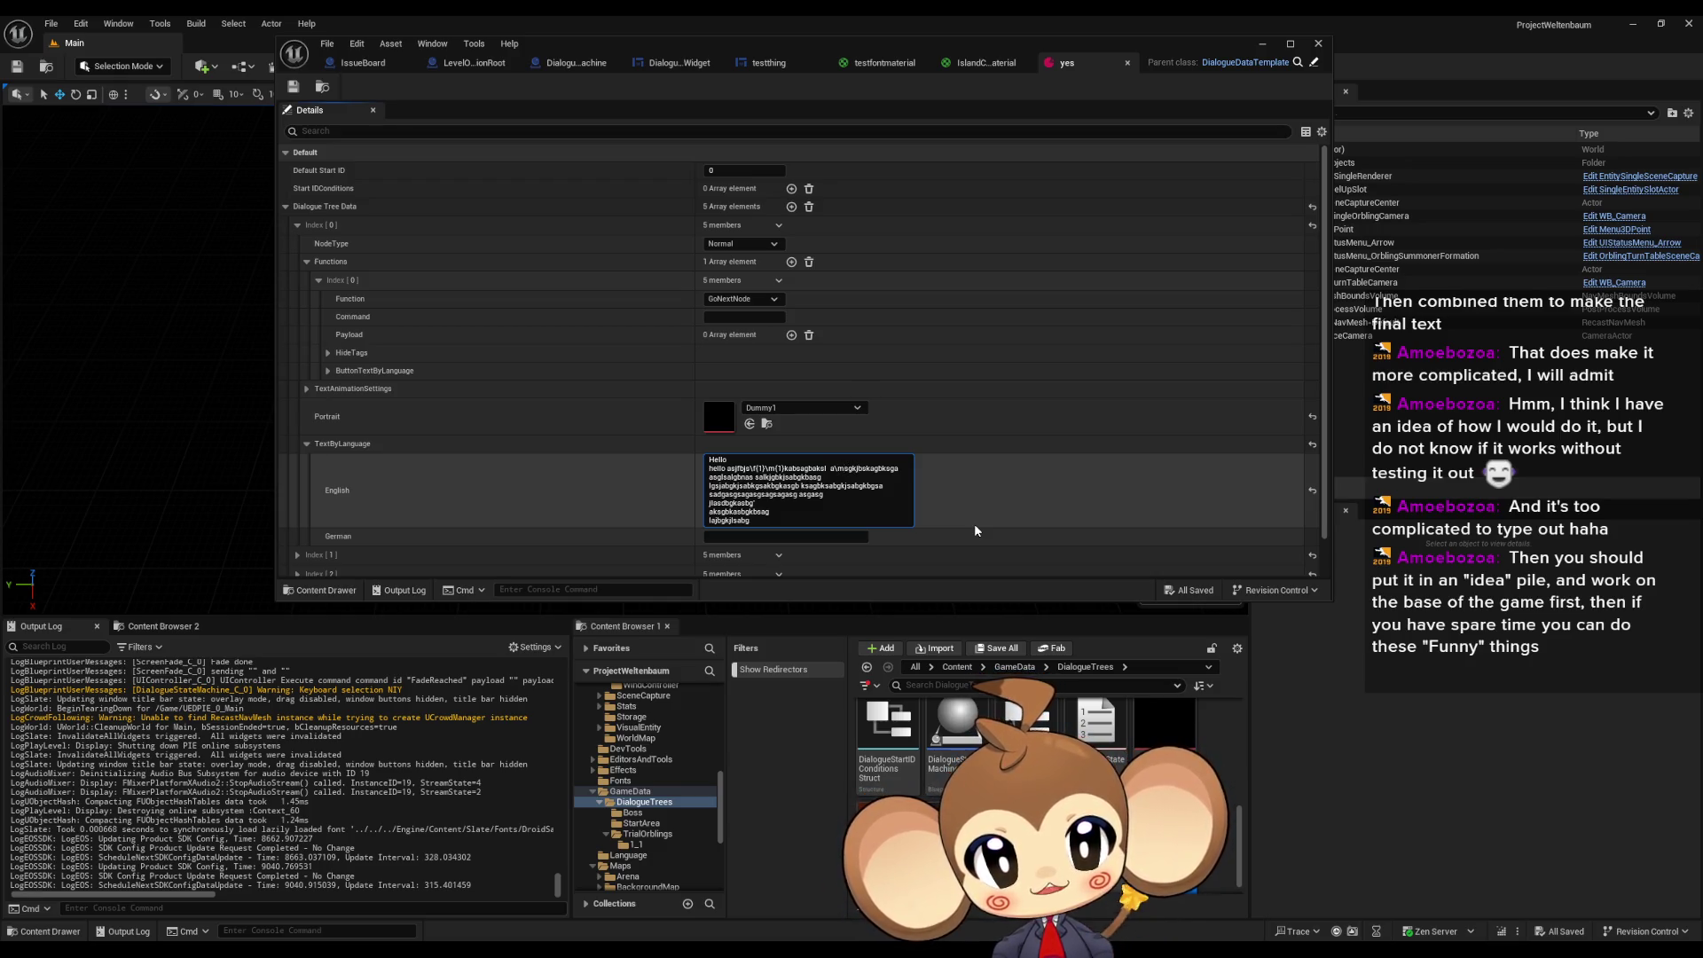
pyautogui.write('\\f')
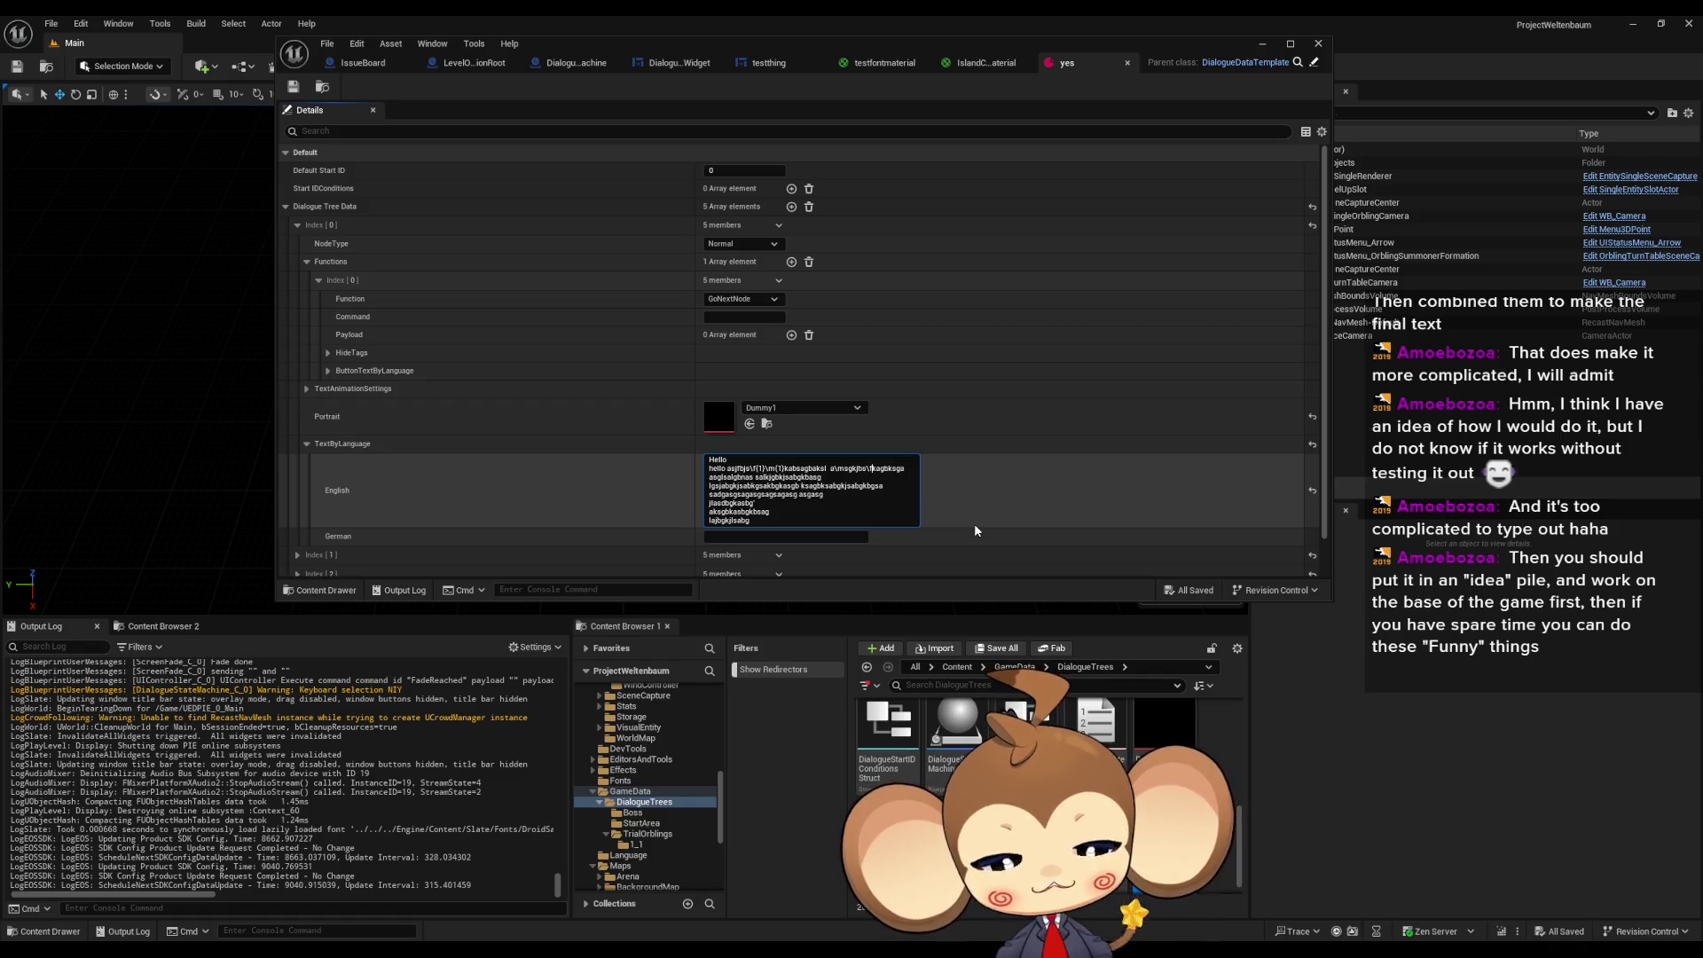
pyautogui.press('BackSpace')
pyautogui.press('BackSpace')
pyautogui.press('BackSpace')
pyautogui.write('\x08')
pyautogui.press('BackSpace')
pyautogui.press('BackSpace')
pyautogui.write('d')
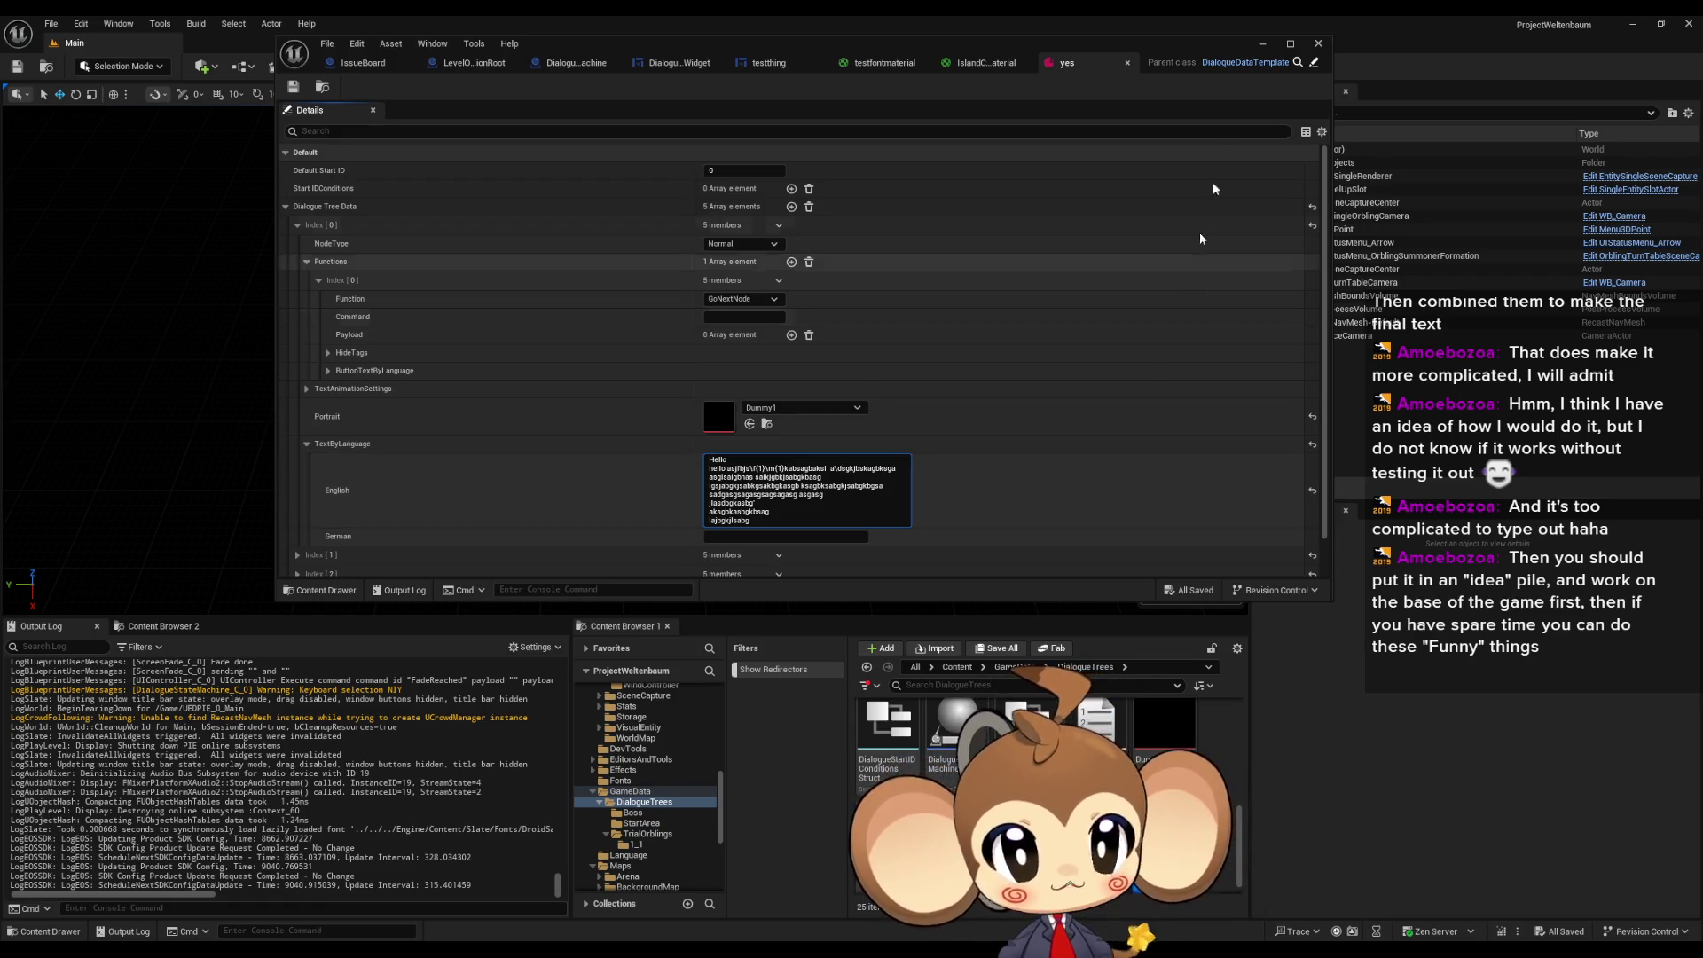
pyautogui.click(759, 62)
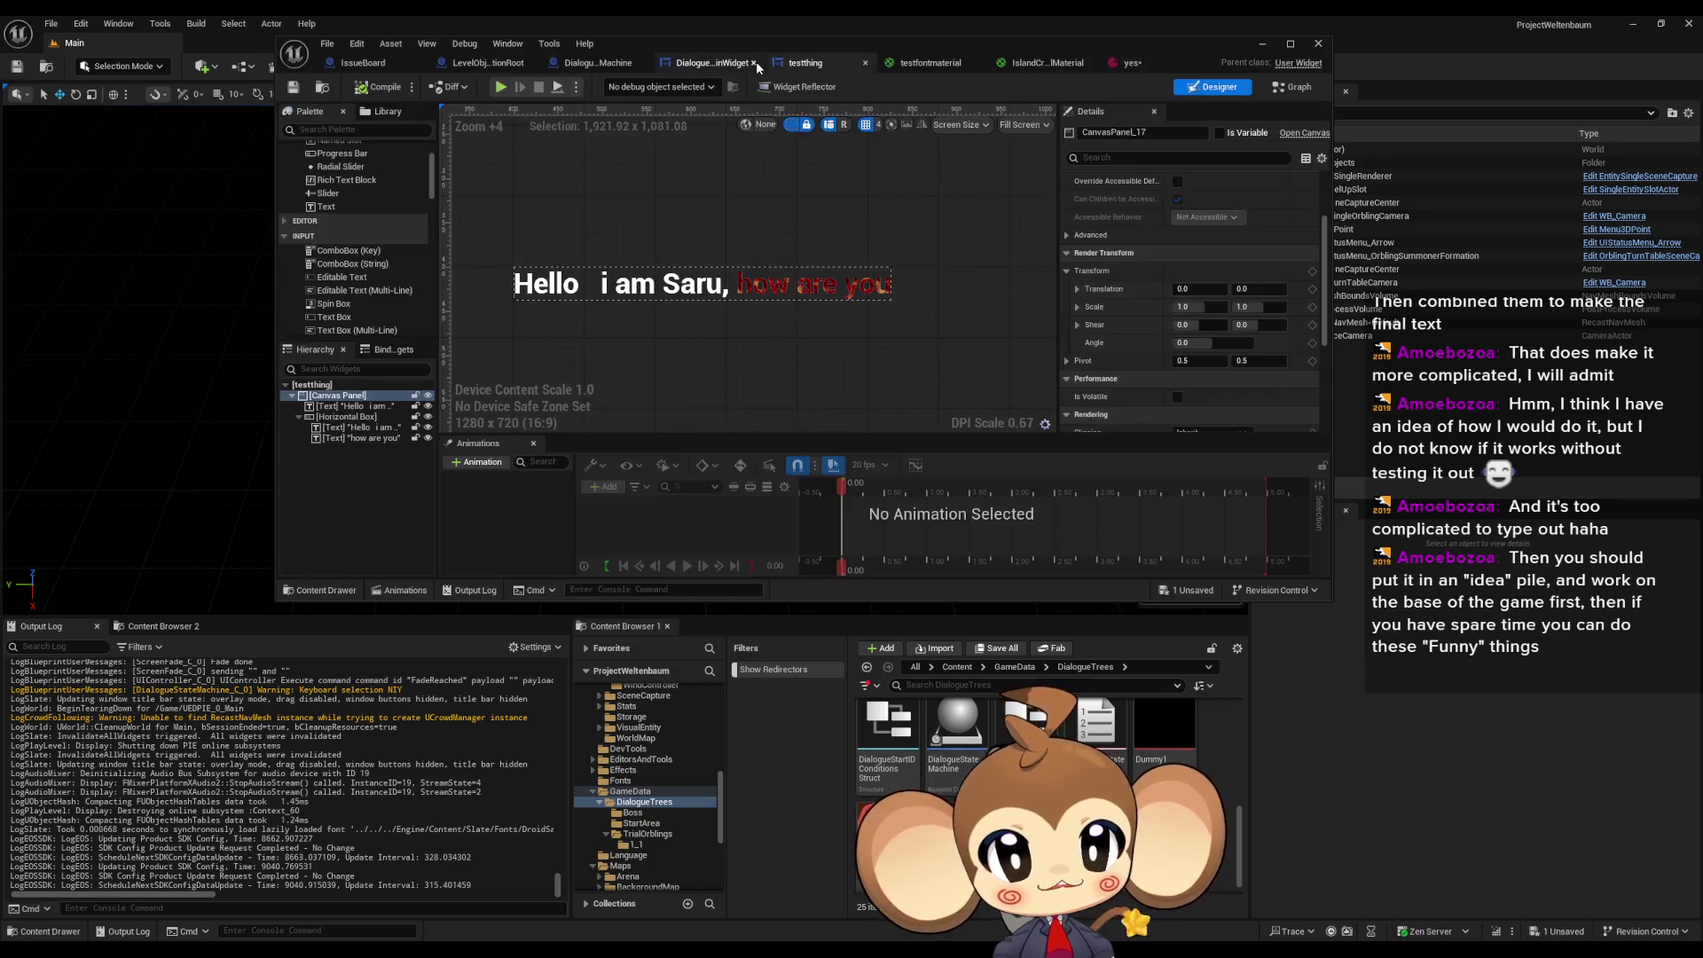
# - Set the top-level 'Hello i am' text block's font size to 12
pyautogui.click(648, 282)
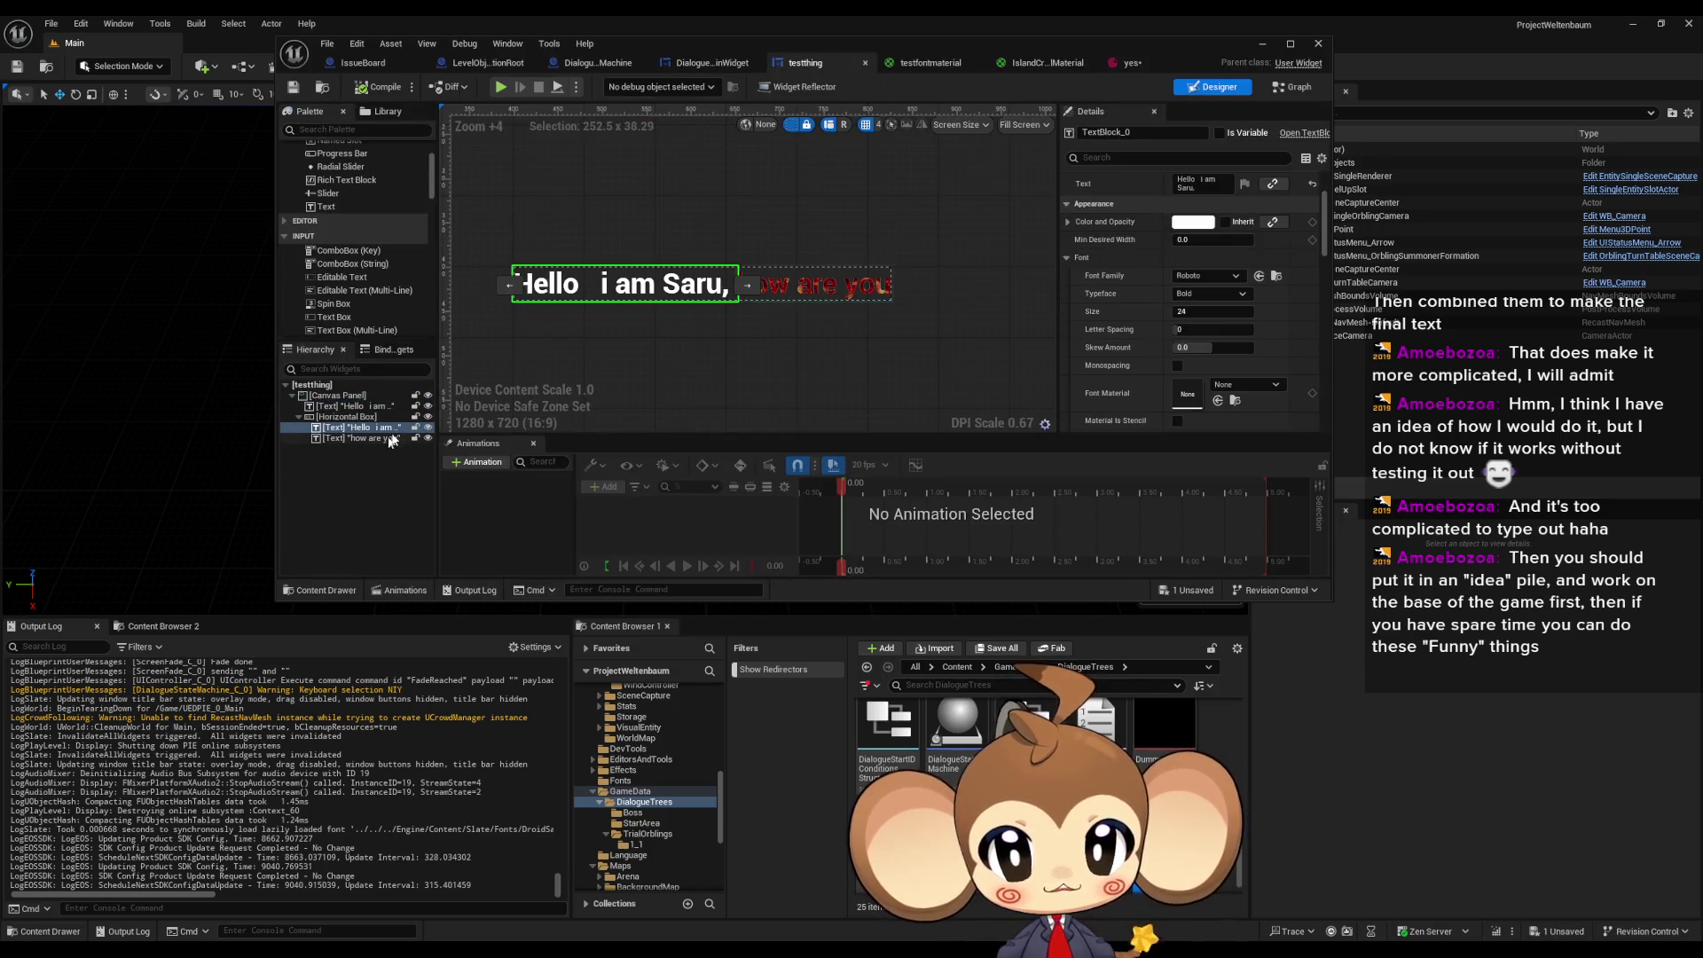
pyautogui.click(355, 405)
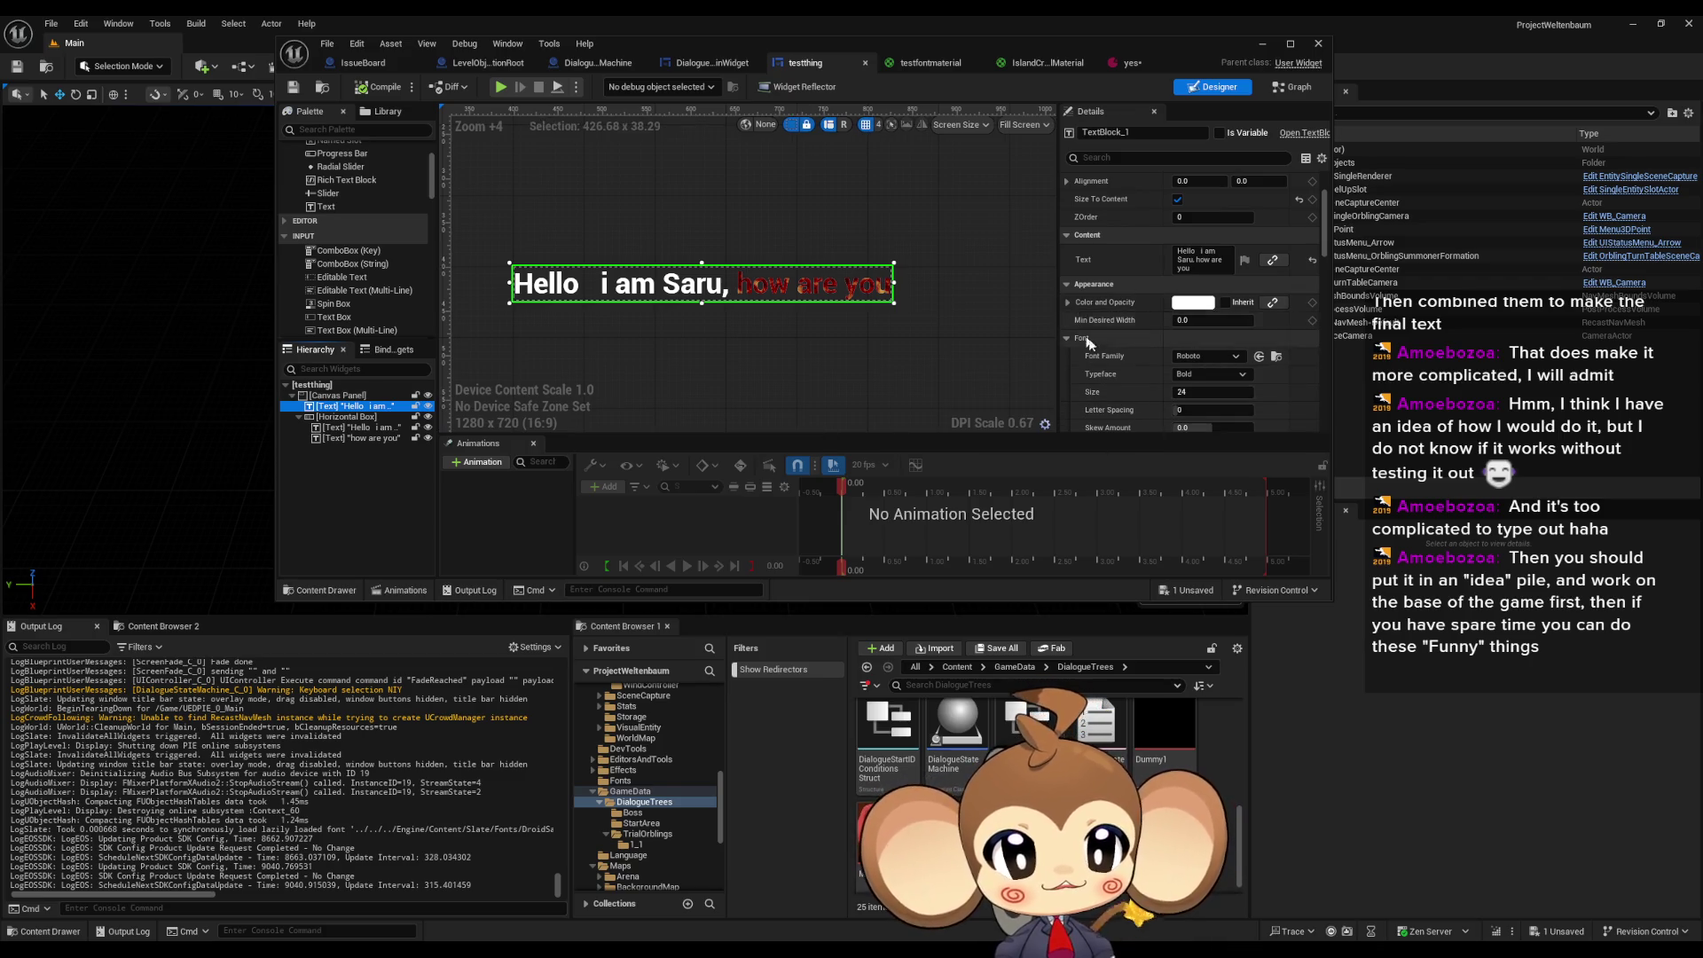
pyautogui.scroll(-3, 1135, 347)
pyautogui.click(1172, 331)
pyautogui.write('12')
pyautogui.press('Return')
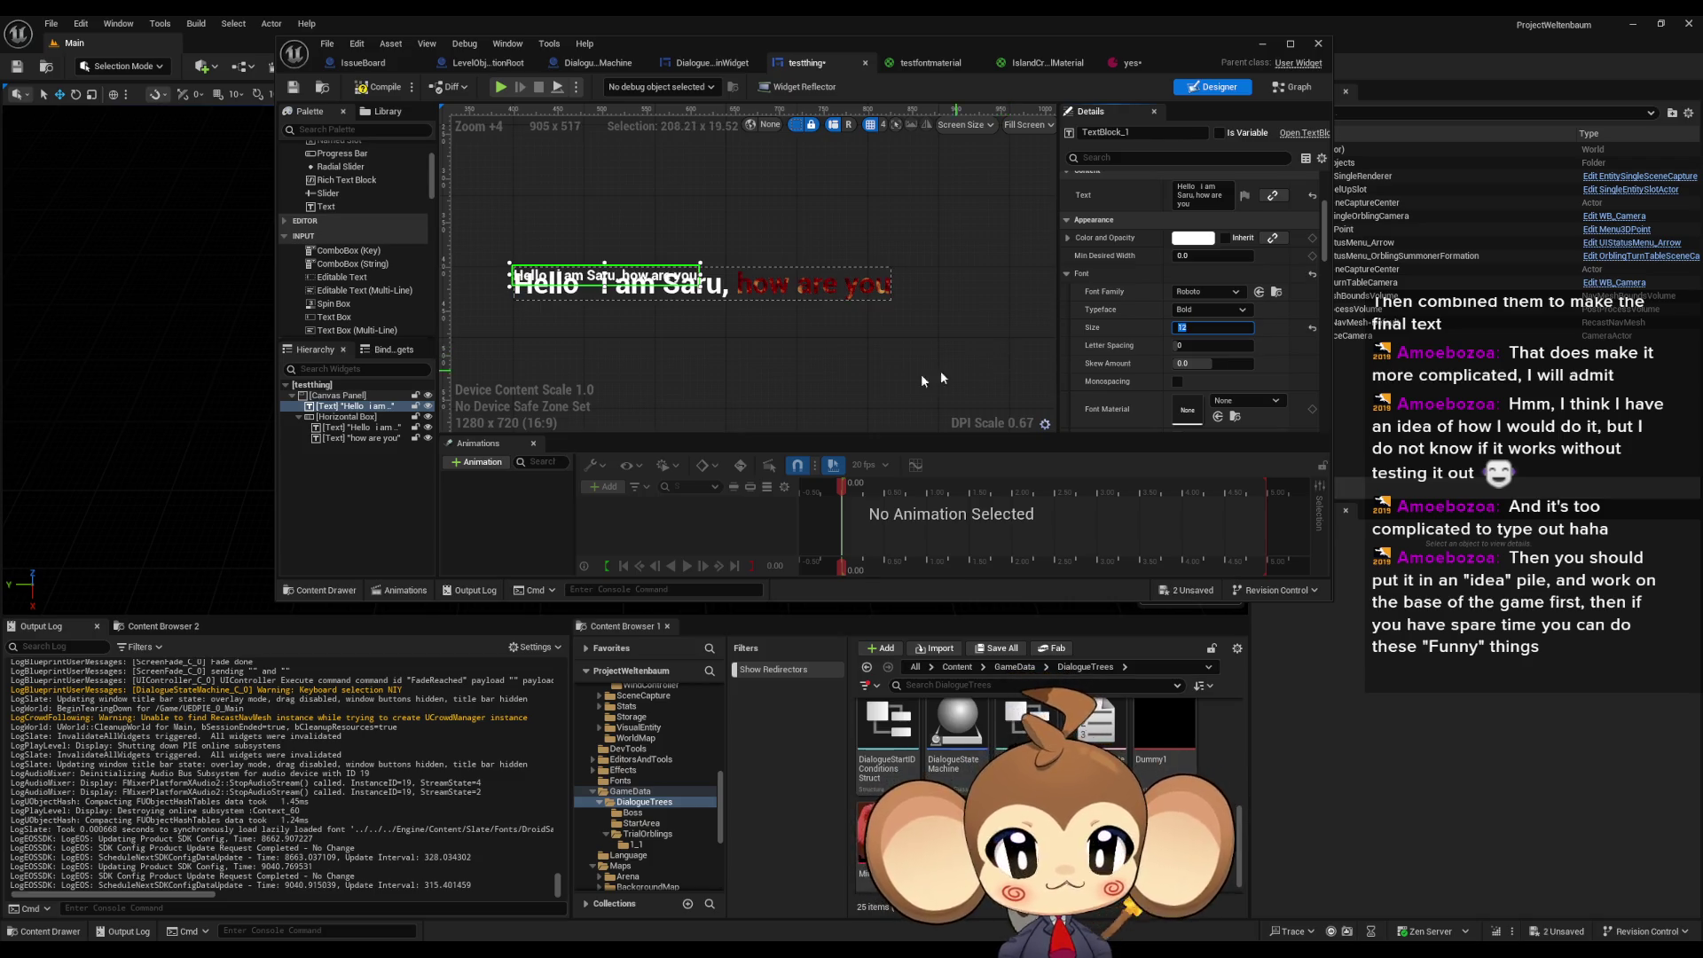
# - Edit the nested Hello text's font size and set 'how are you' to font size 12
pyautogui.click(348, 427)
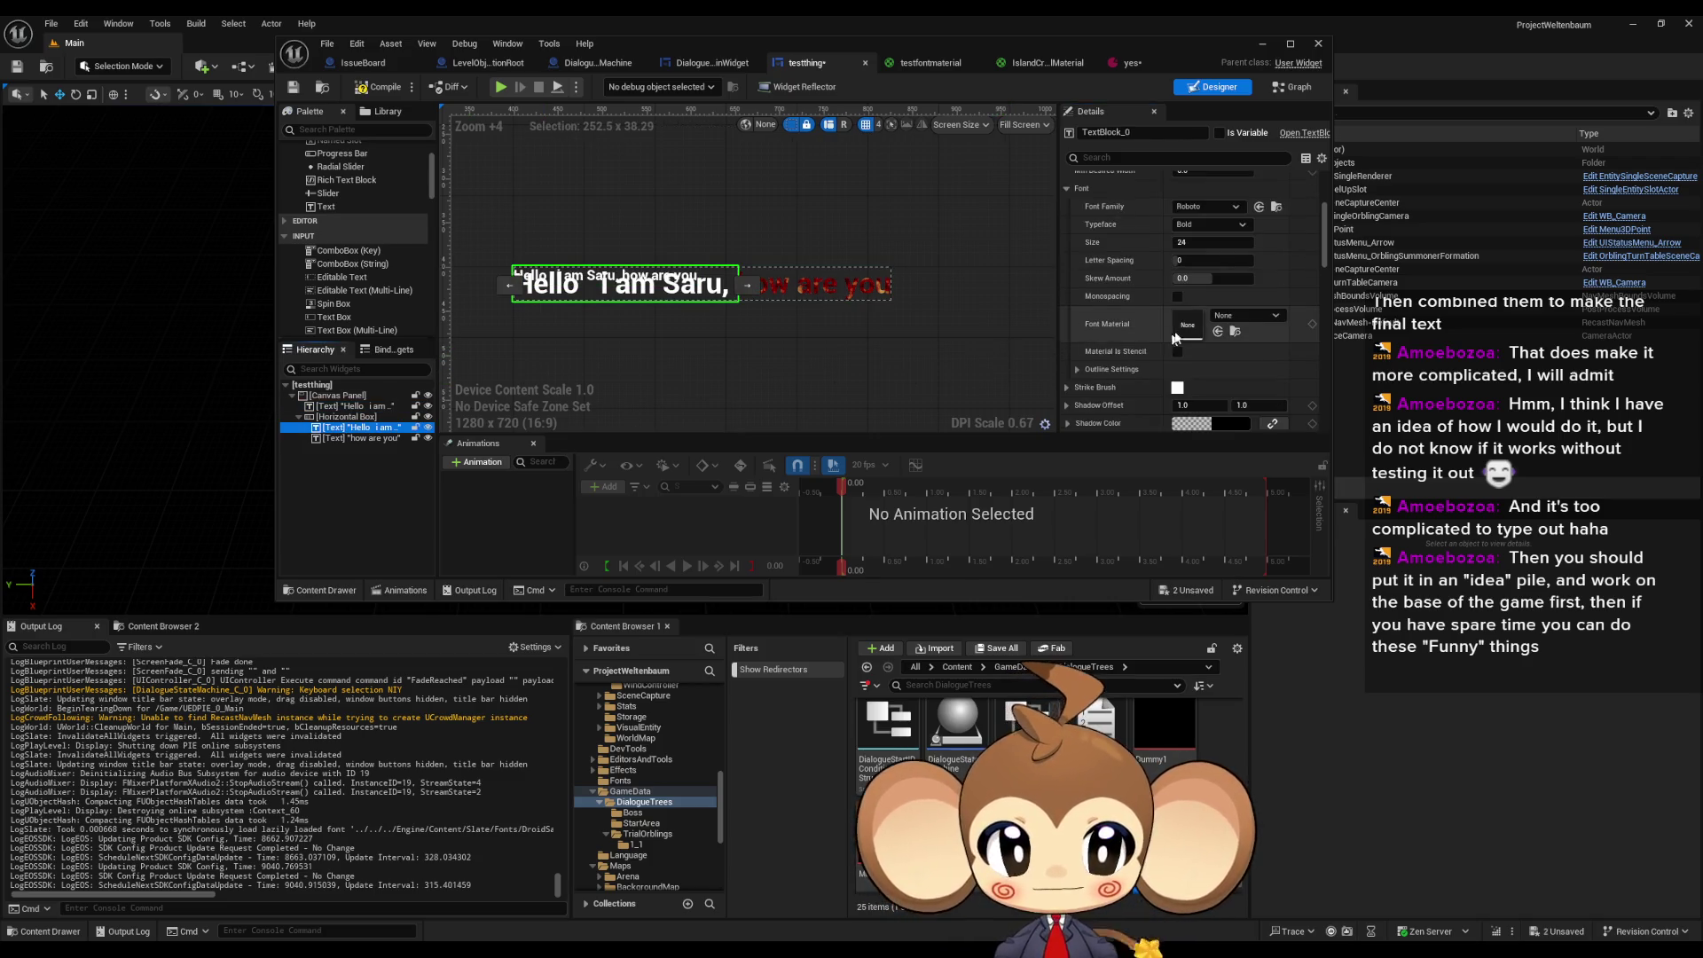
pyautogui.scroll(1, 1187, 266)
pyautogui.click(1187, 265)
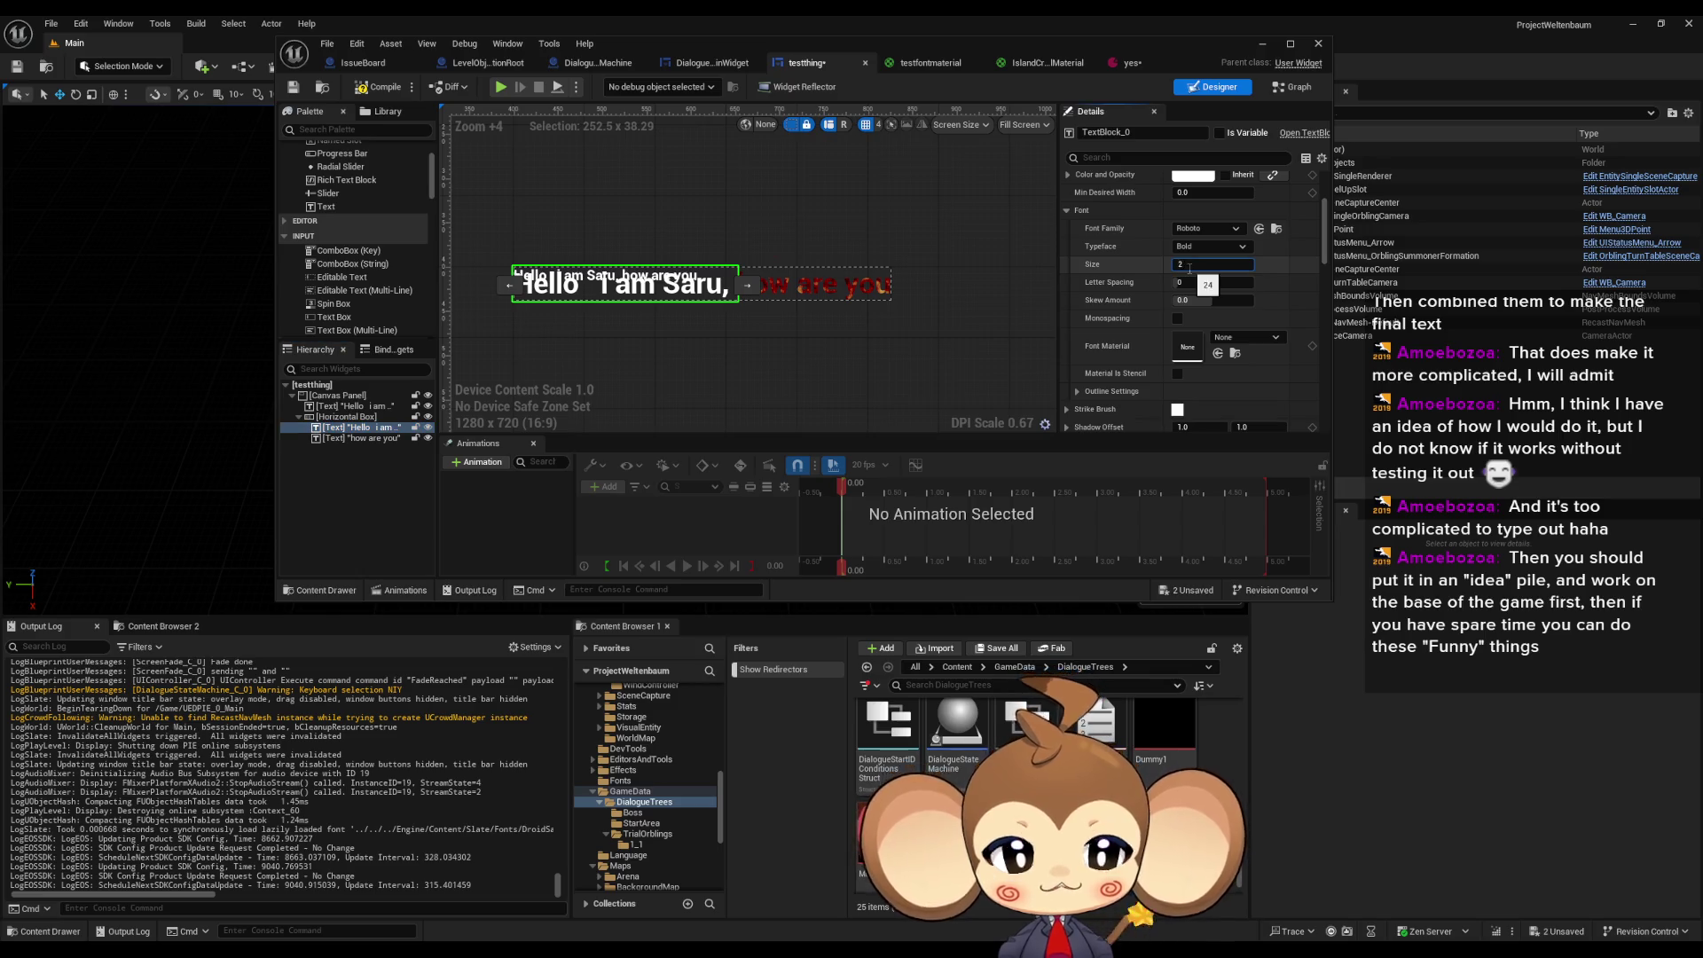
pyautogui.write('2')
pyautogui.press('Return')
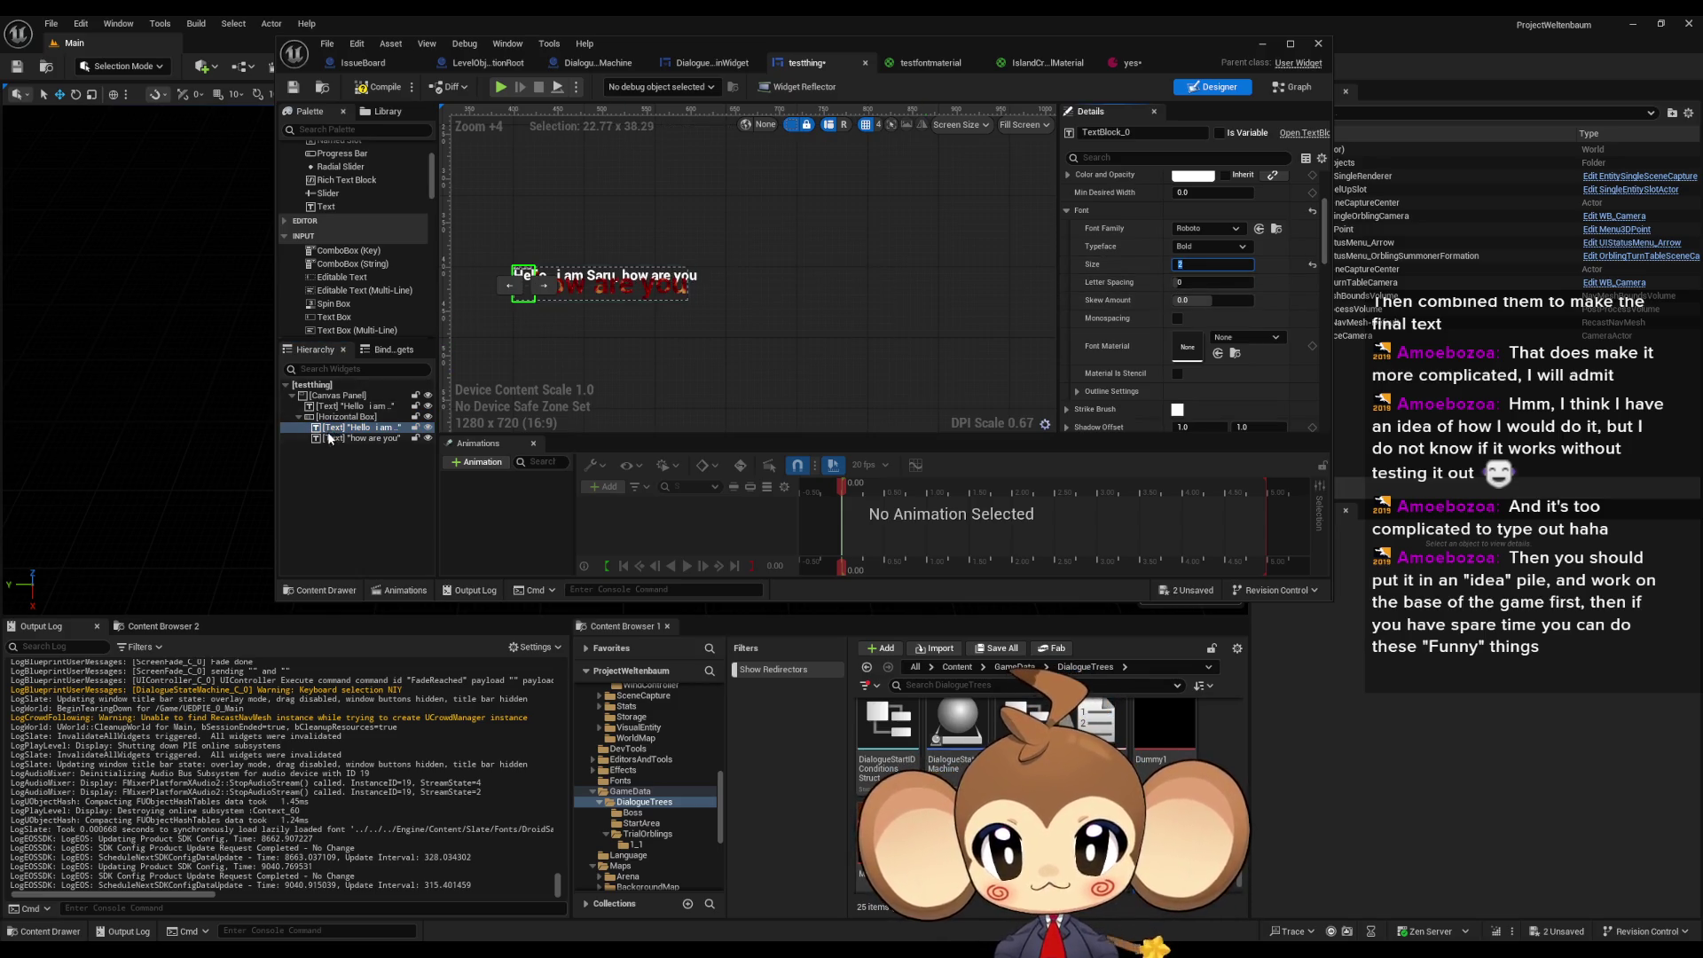
pyautogui.click(359, 438)
pyautogui.click(1202, 263)
pyautogui.write('12')
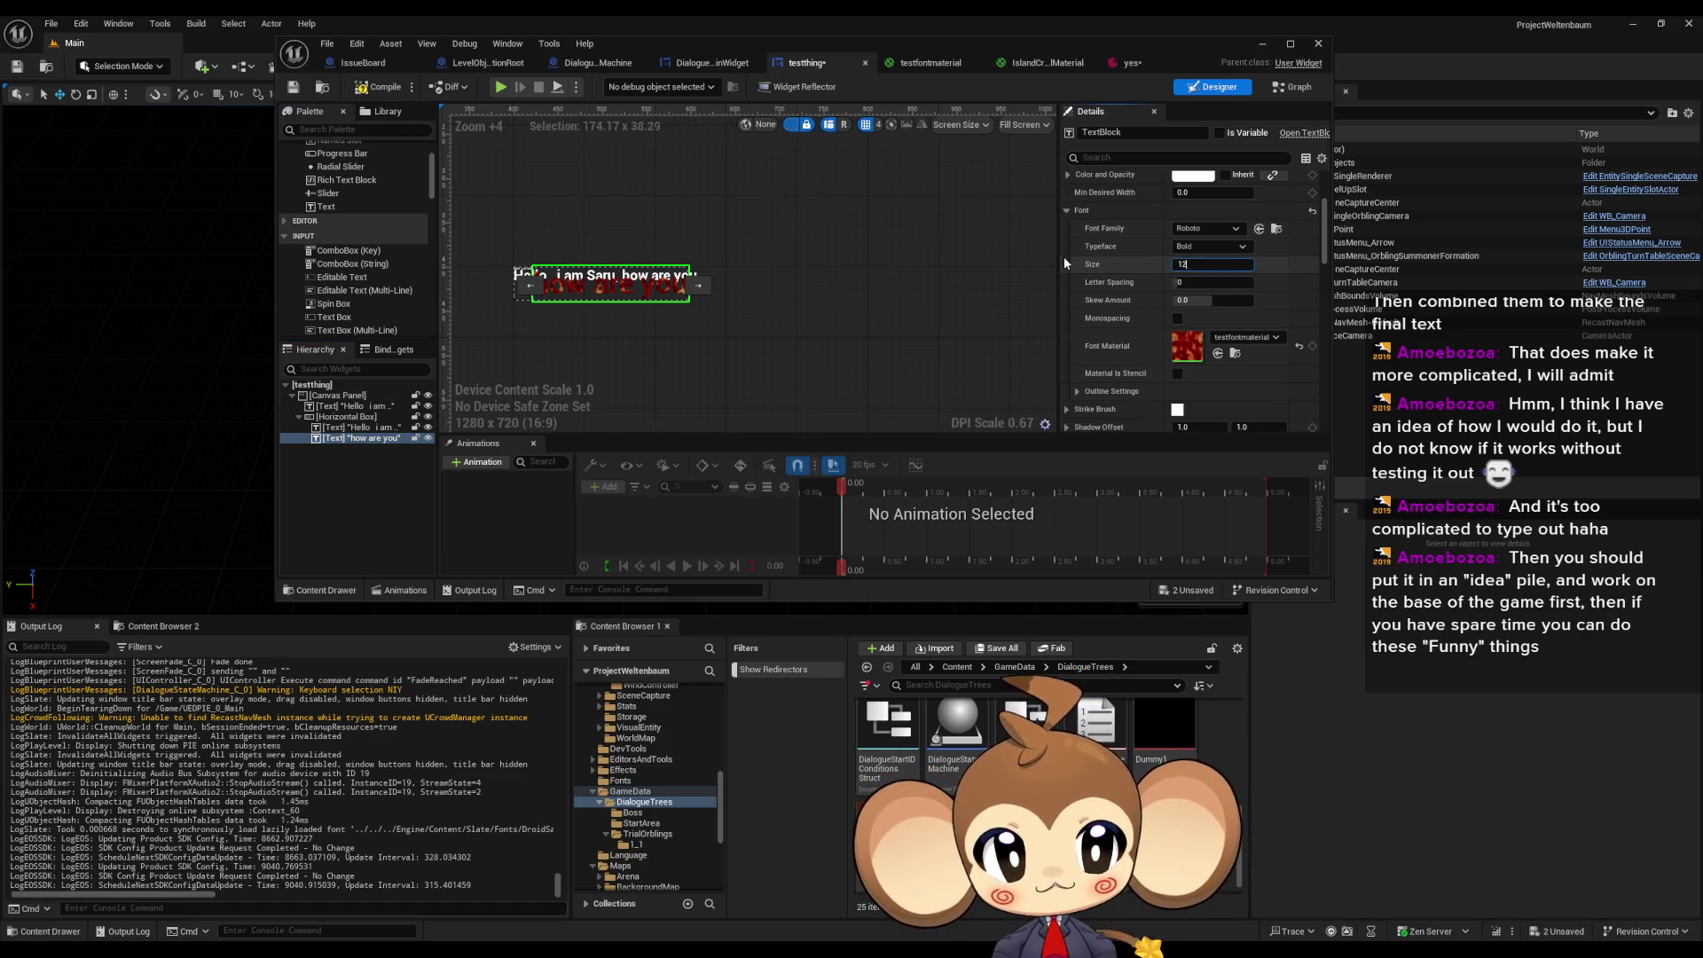
pyautogui.press('Return')
# - Set the nested 'Hello i am' text block's font size to 12
pyautogui.scroll(4, 564, 278)
pyautogui.scroll(6, 459, 245)
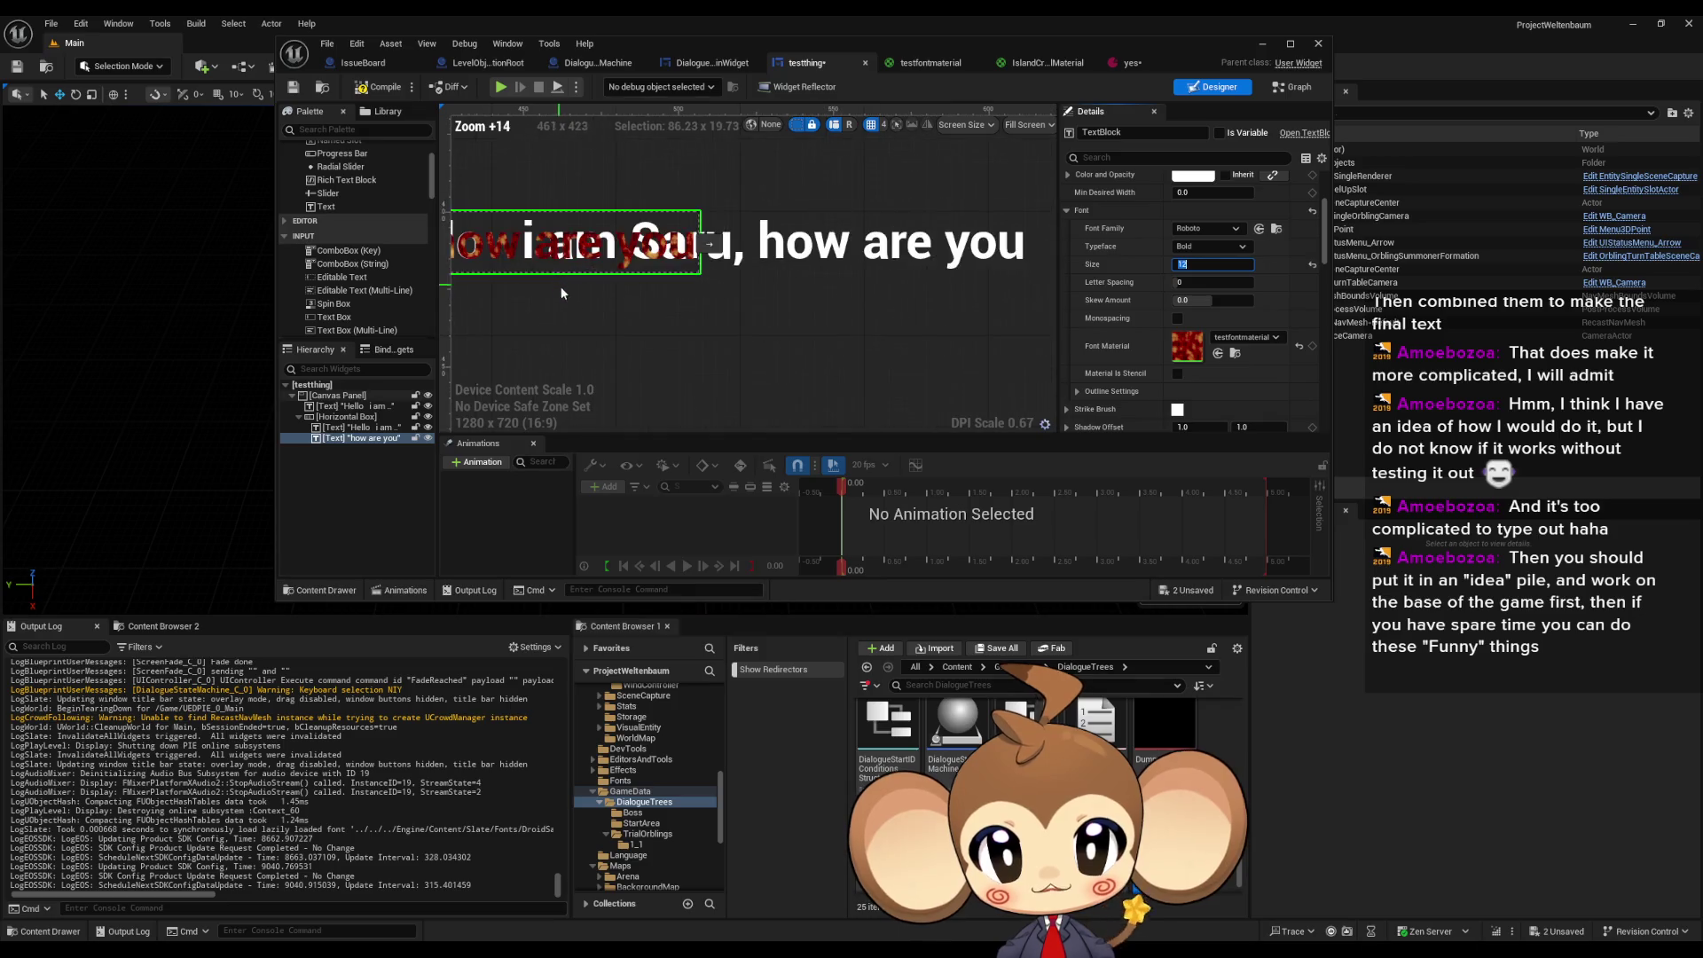
pyautogui.click(362, 427)
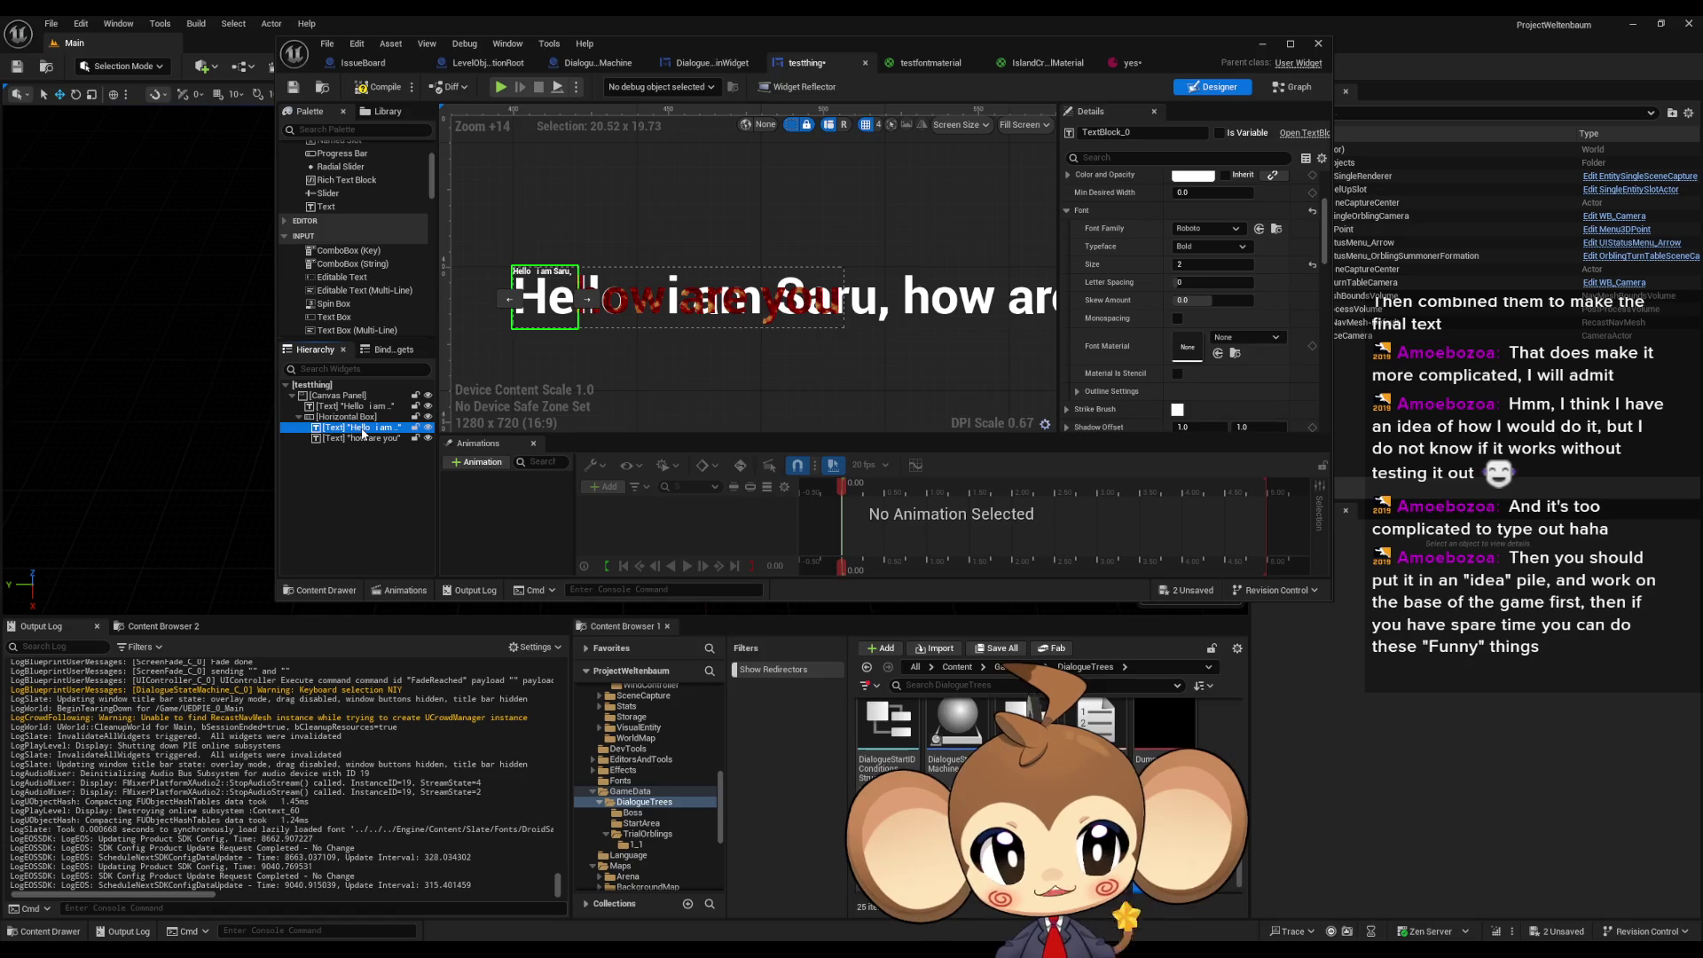
pyautogui.click(1180, 265)
pyautogui.write('12')
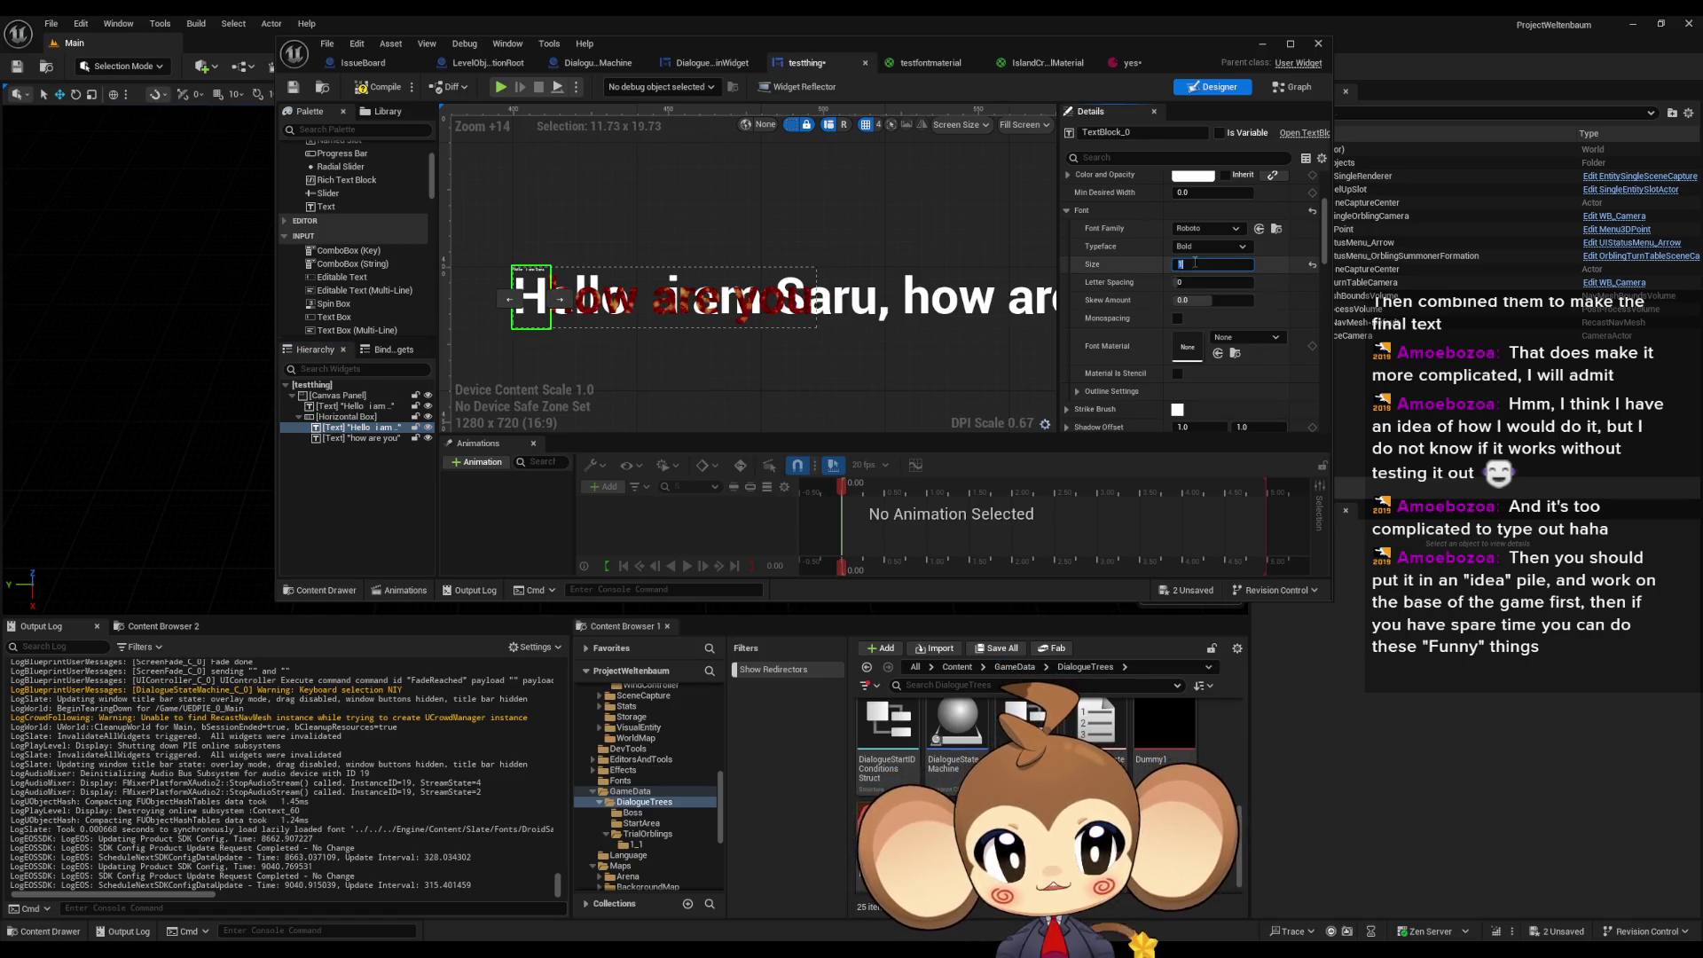
pyautogui.press('Return')
# - Review the canvas panel, recentre on the full greeting line, and select 'Hello i am Saru,'
pyautogui.click(934, 350)
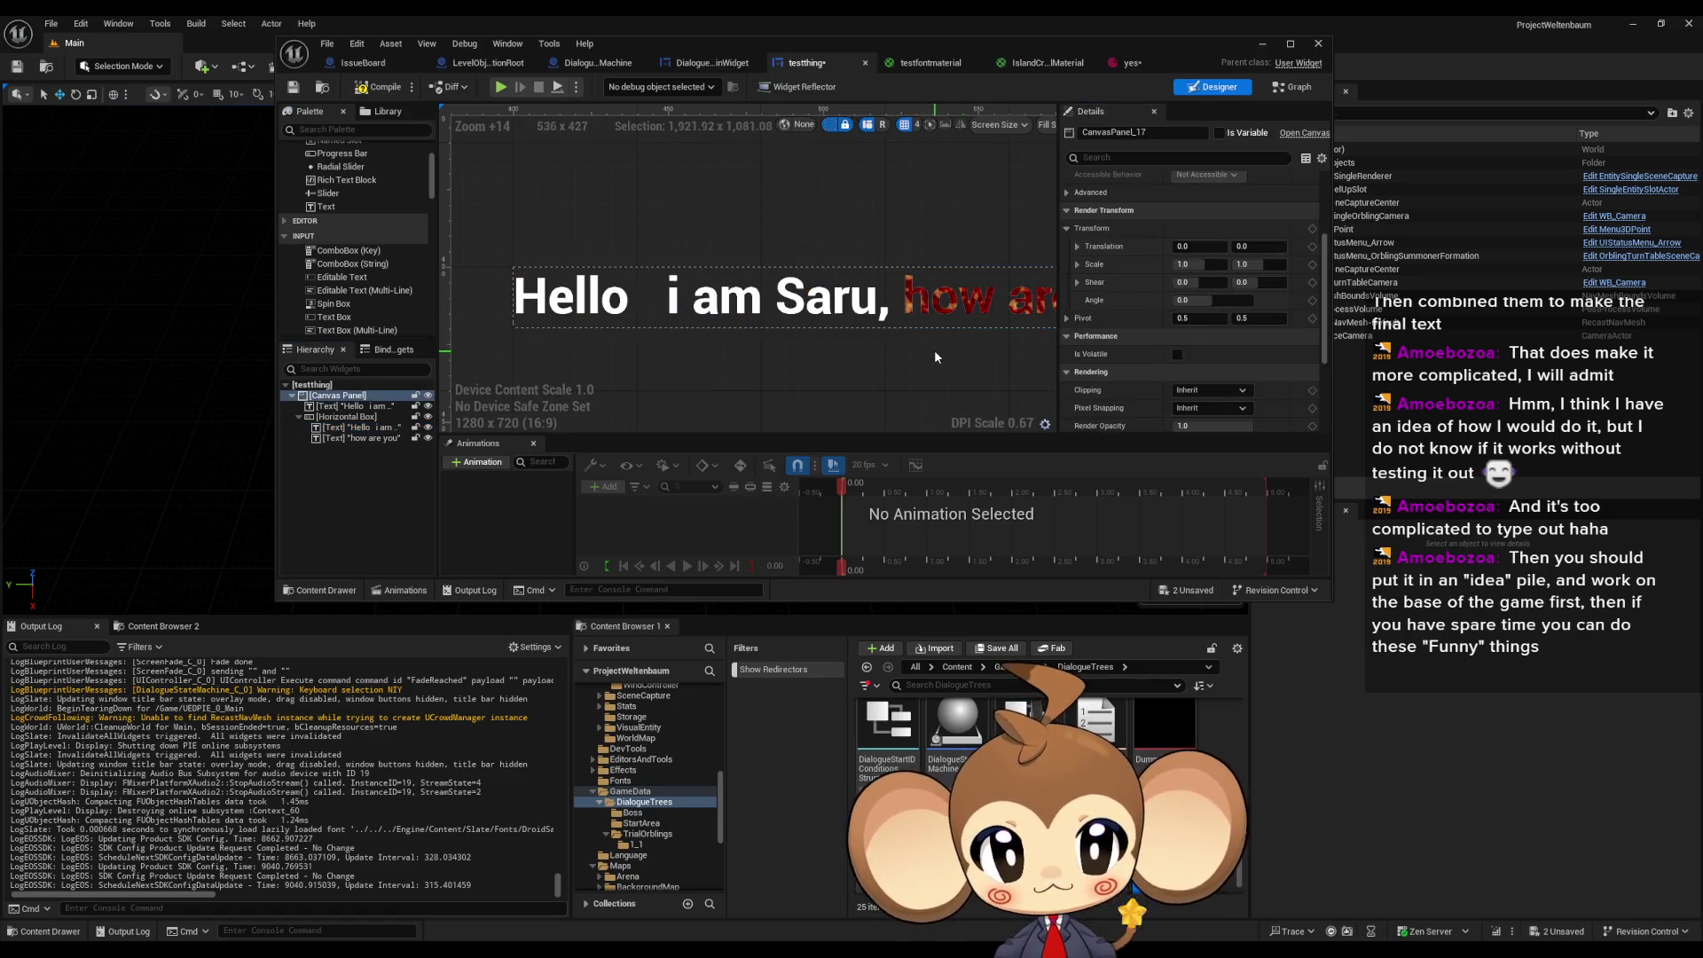
pyautogui.scroll(-1, 858, 364)
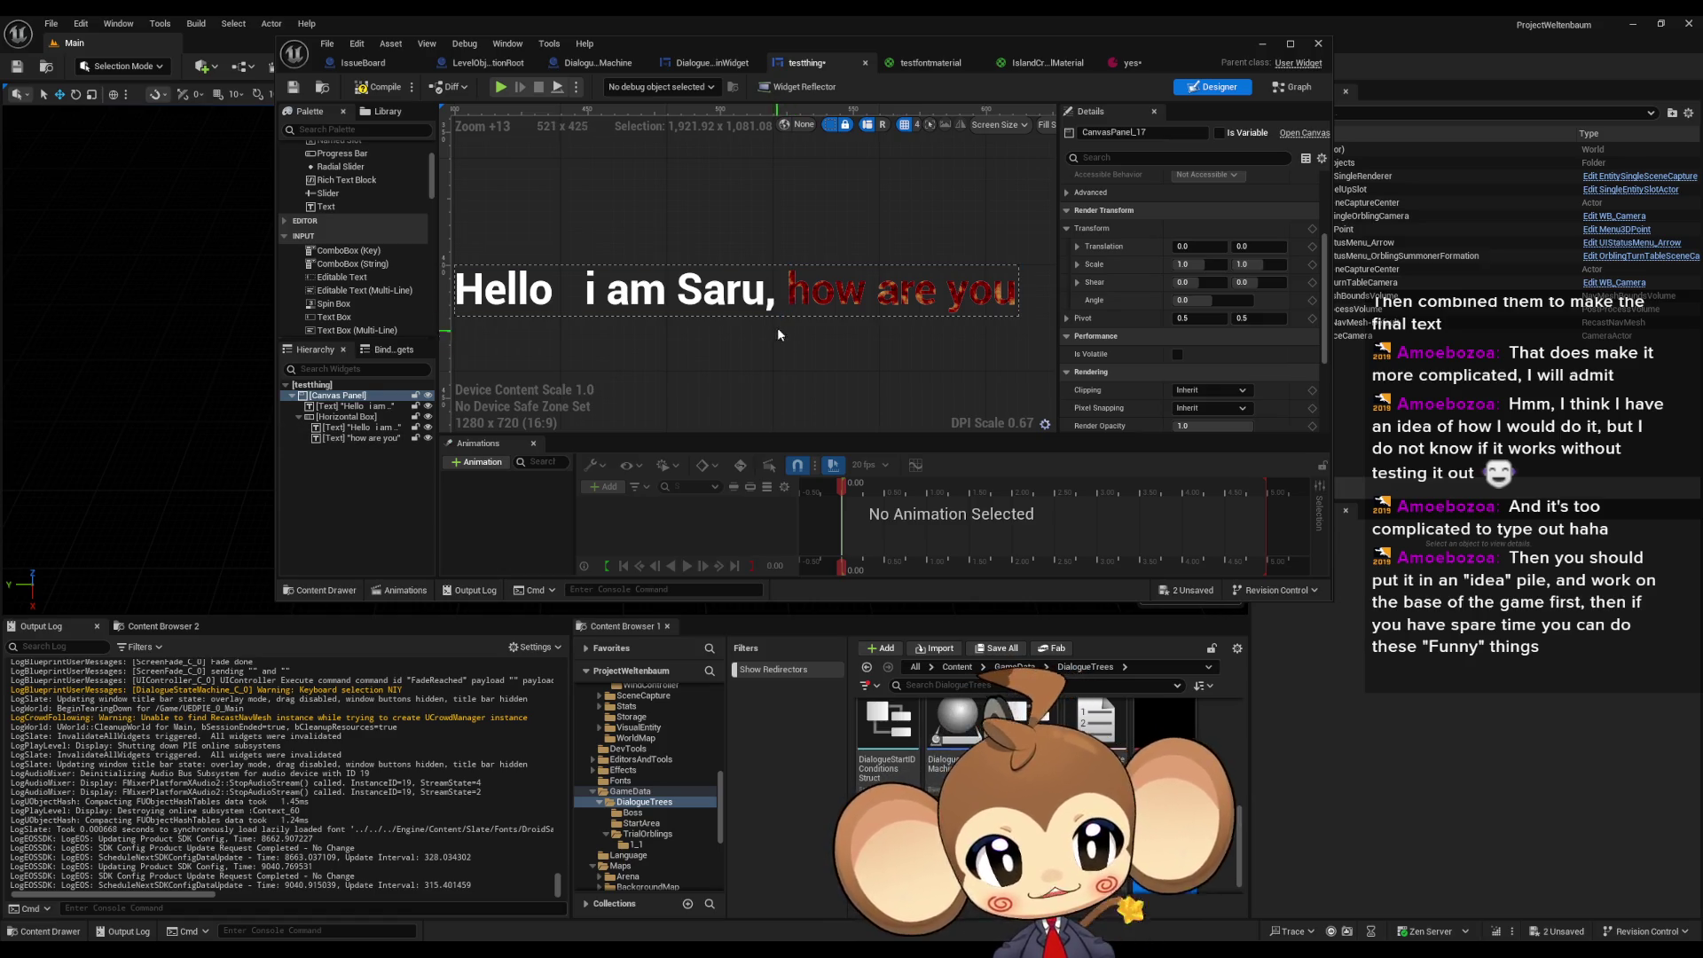
pyautogui.scroll(-2, 792, 295)
pyautogui.scroll(6, 792, 295)
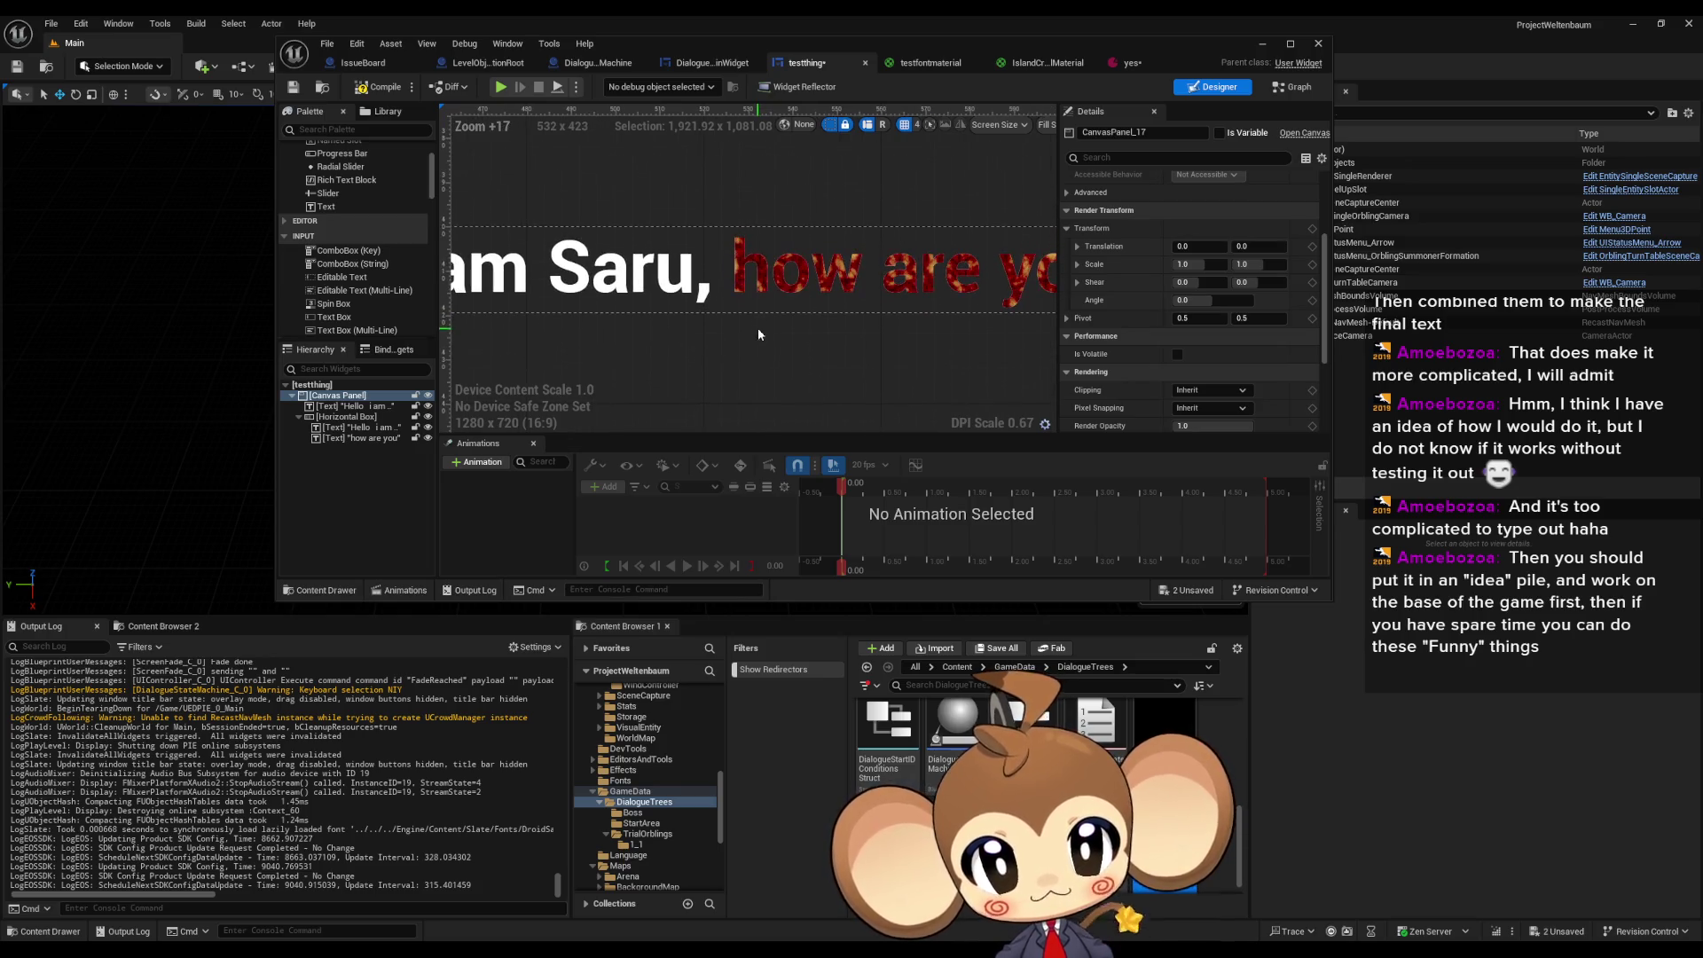
pyautogui.scroll(-4, 811, 337)
pyautogui.moveTo(836, 339); pyautogui.dragTo(917, 352)
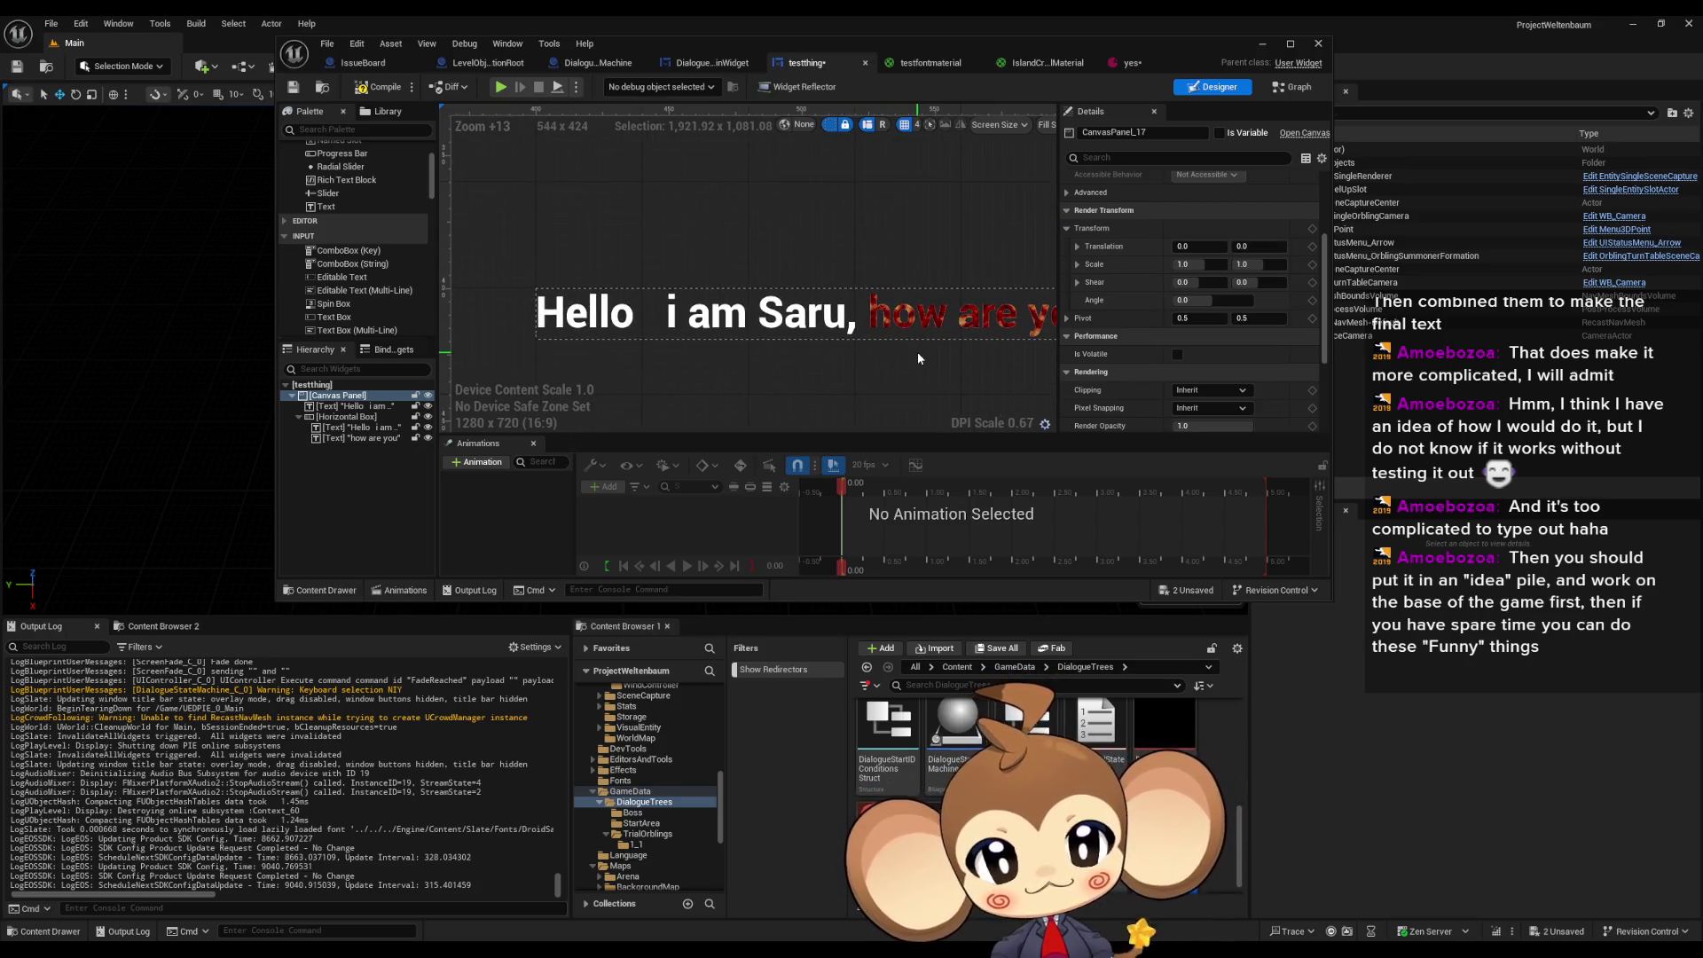
pyautogui.click(812, 323)
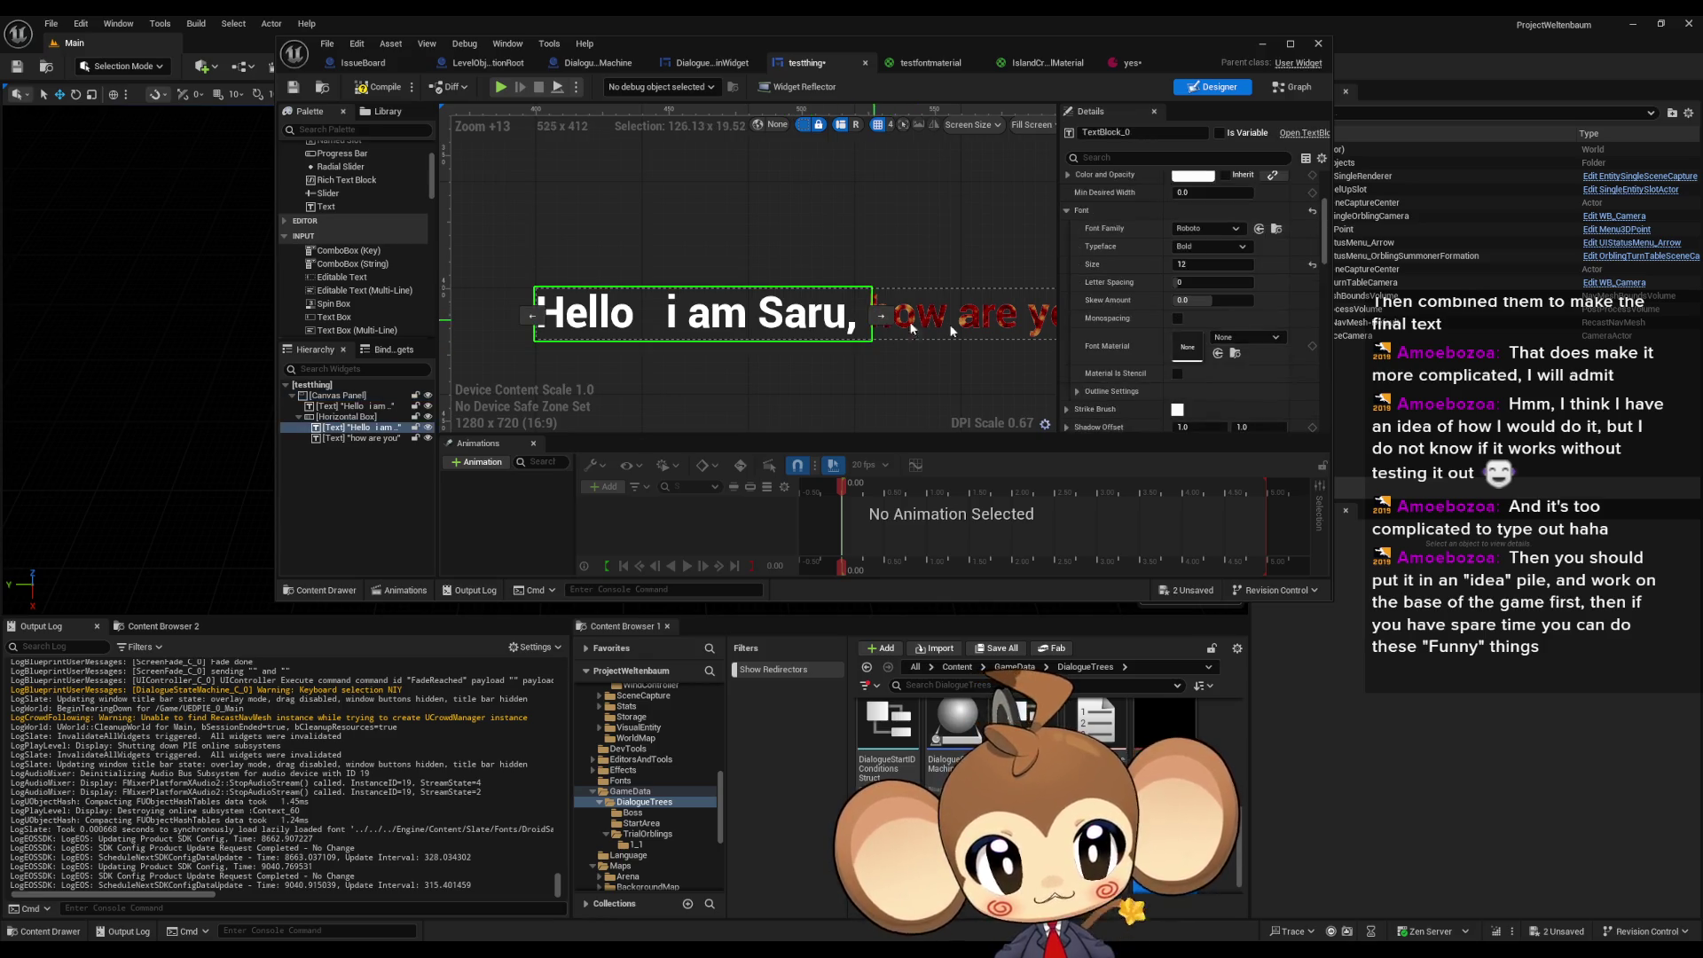
# - Change the greeting, 'how are you', and combined Hello text blocks' font family to DroidSansMono
pyautogui.click(1205, 229)
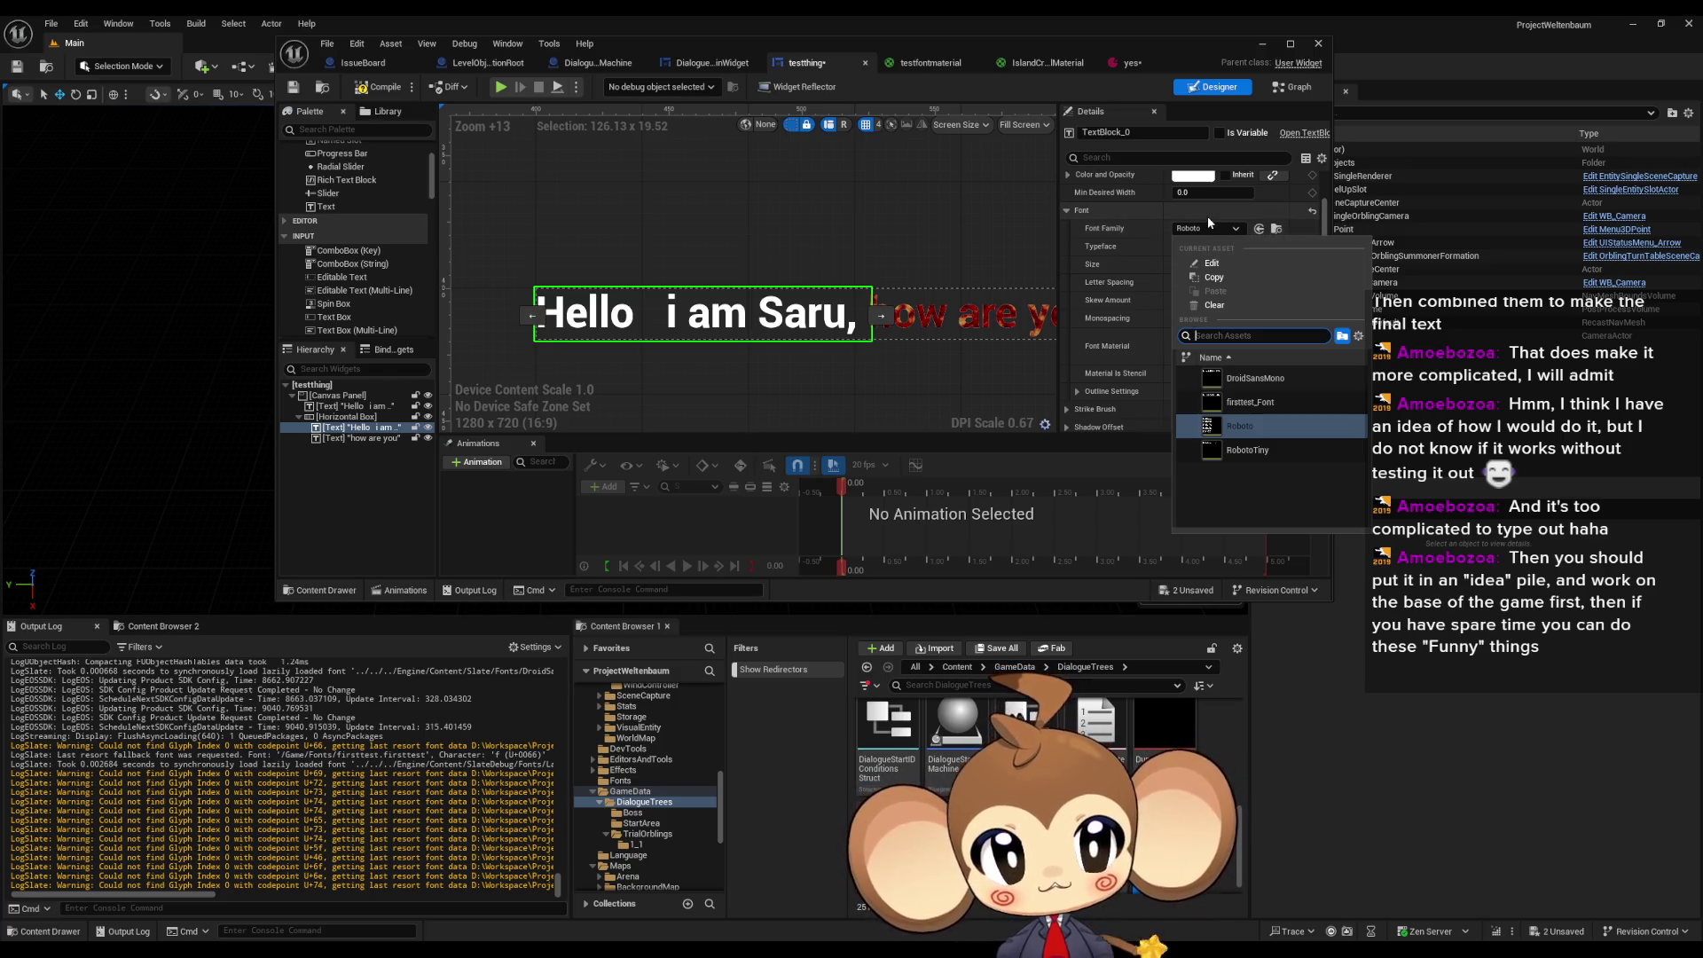
pyautogui.click(1282, 386)
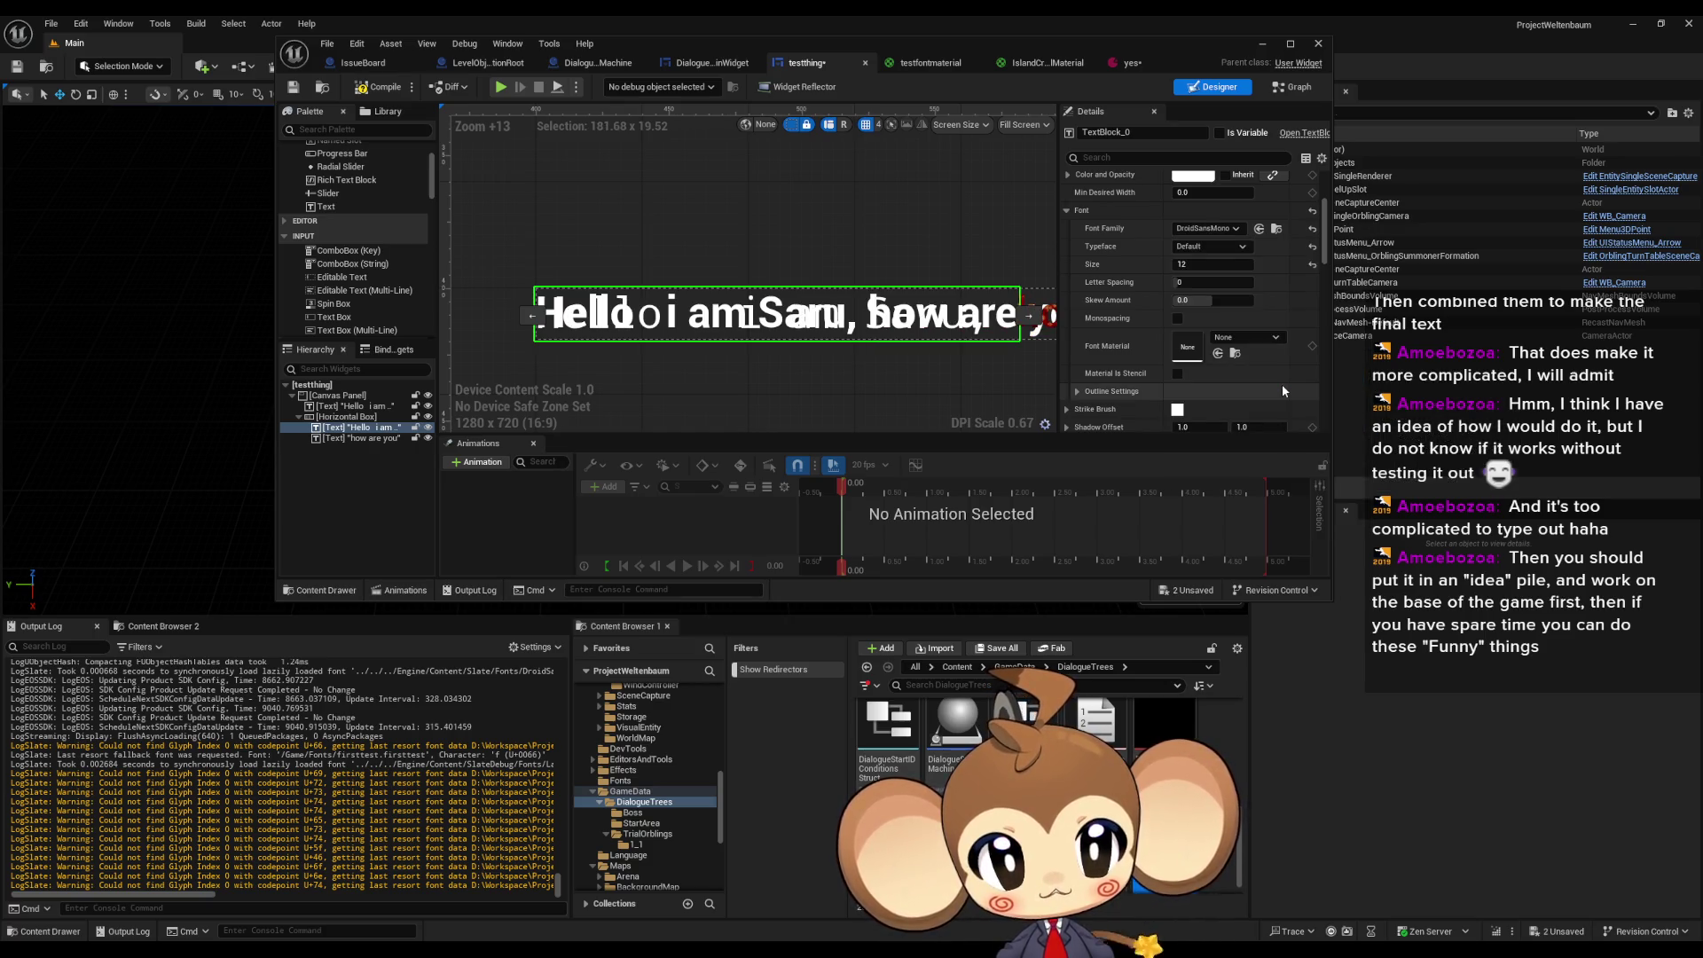
pyautogui.click(398, 439)
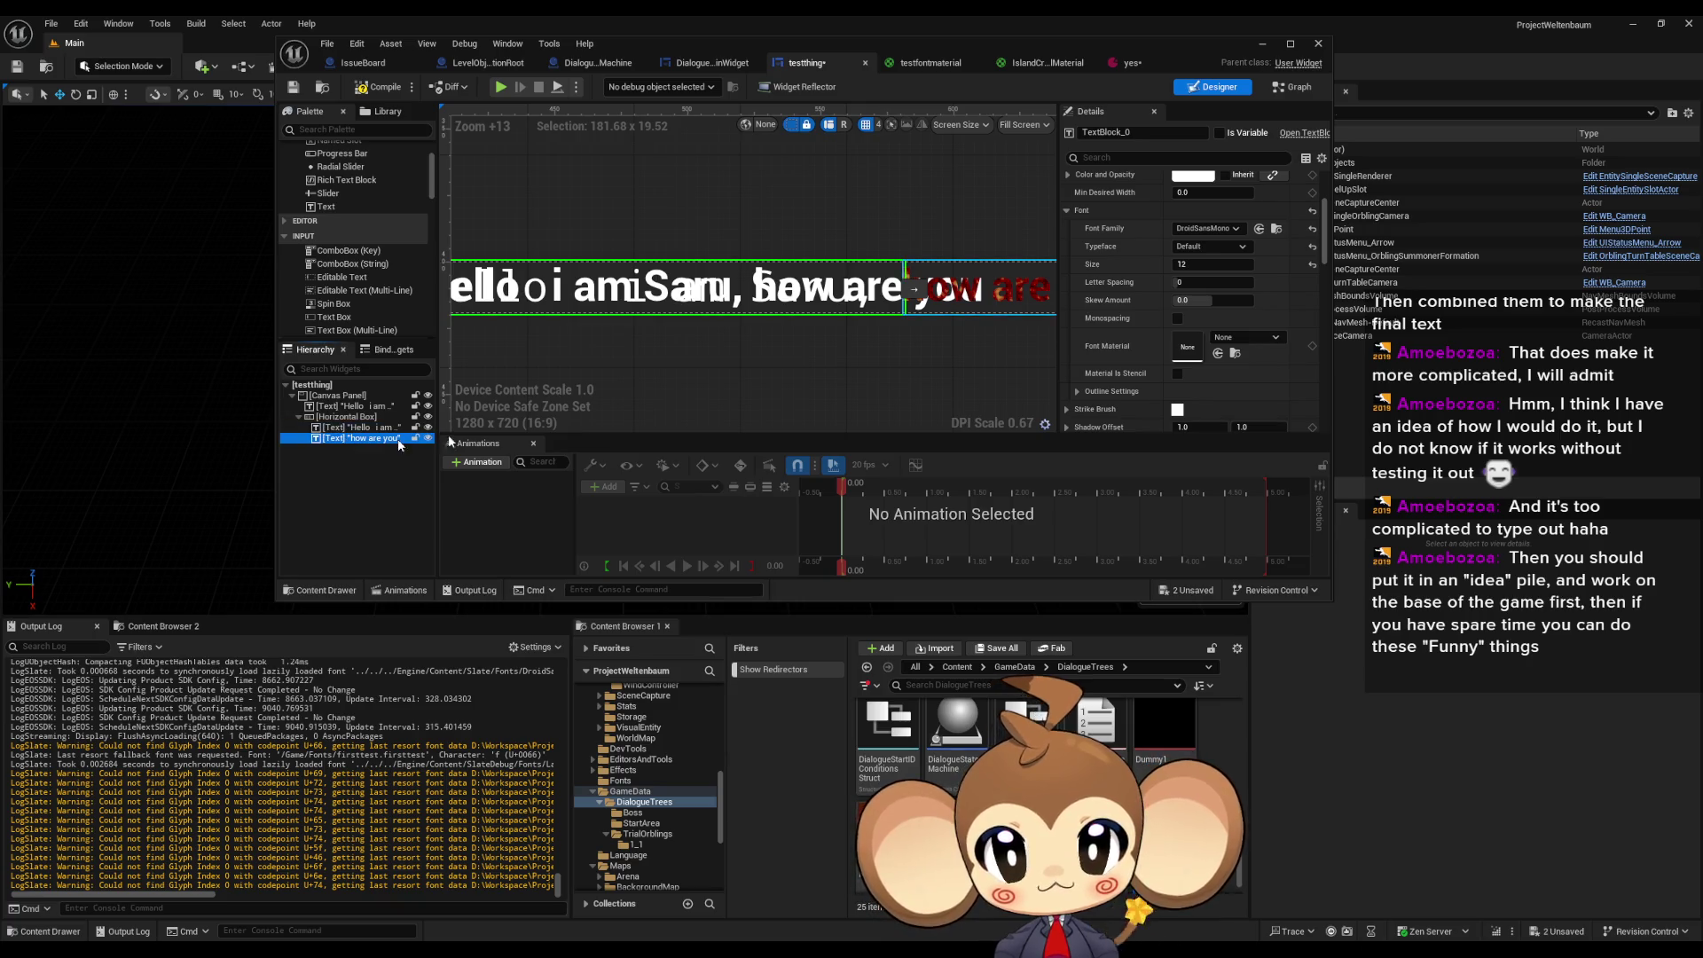
pyautogui.click(1207, 228)
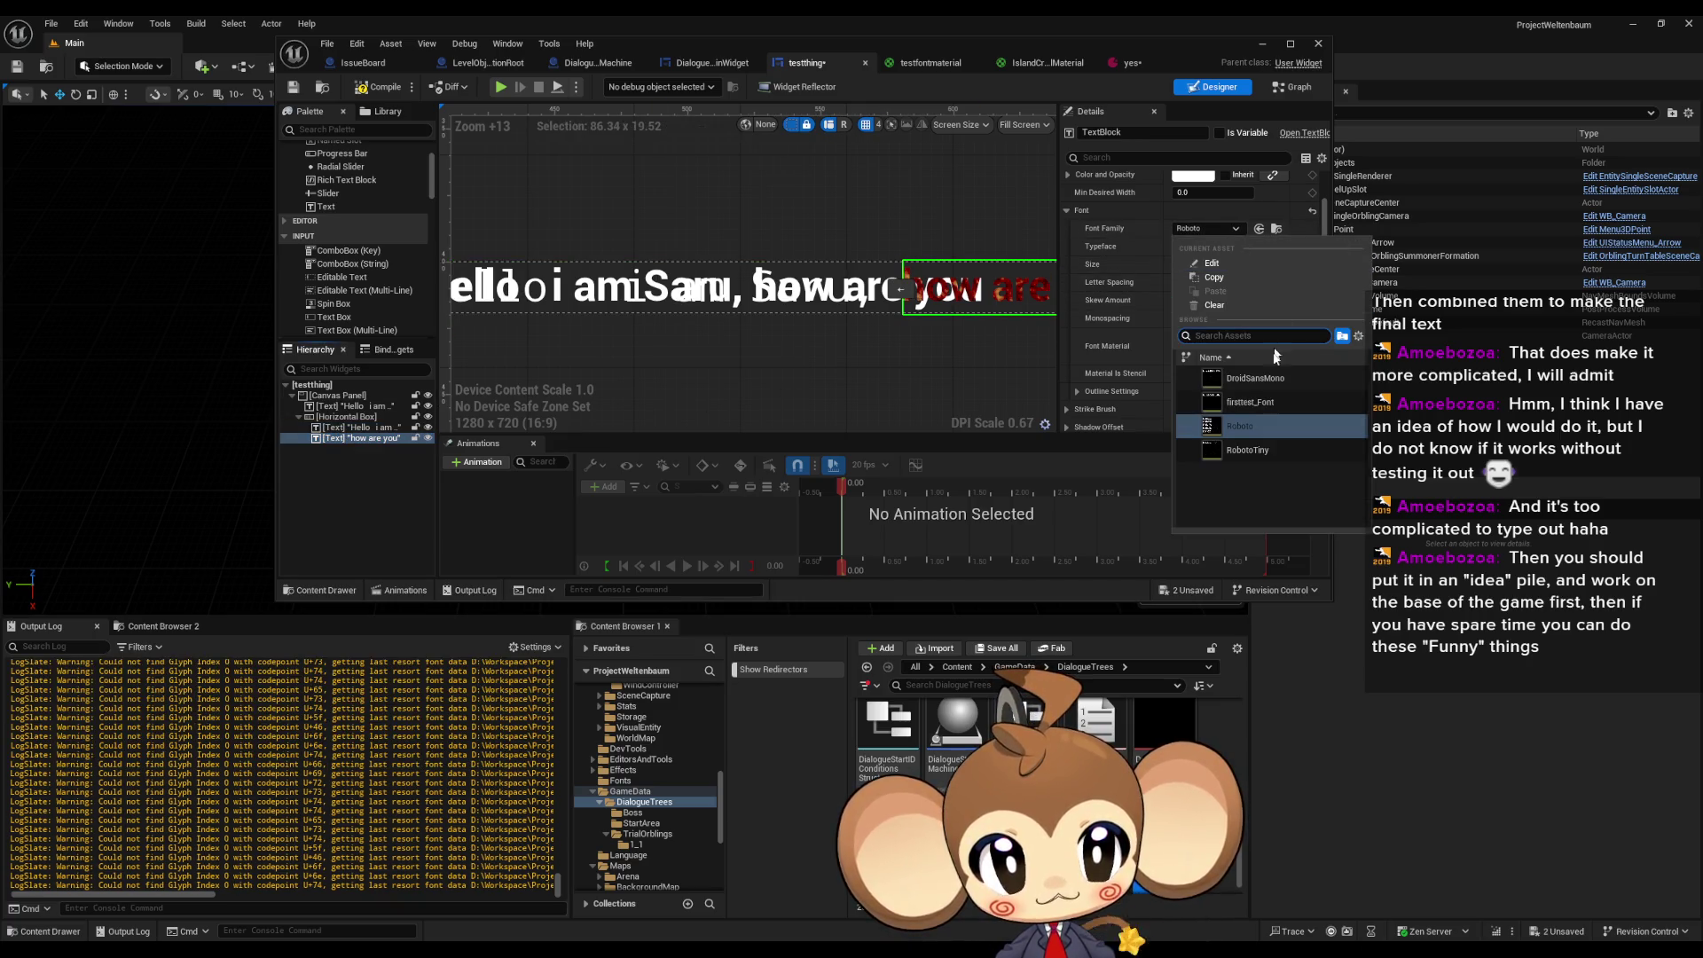
pyautogui.click(1253, 377)
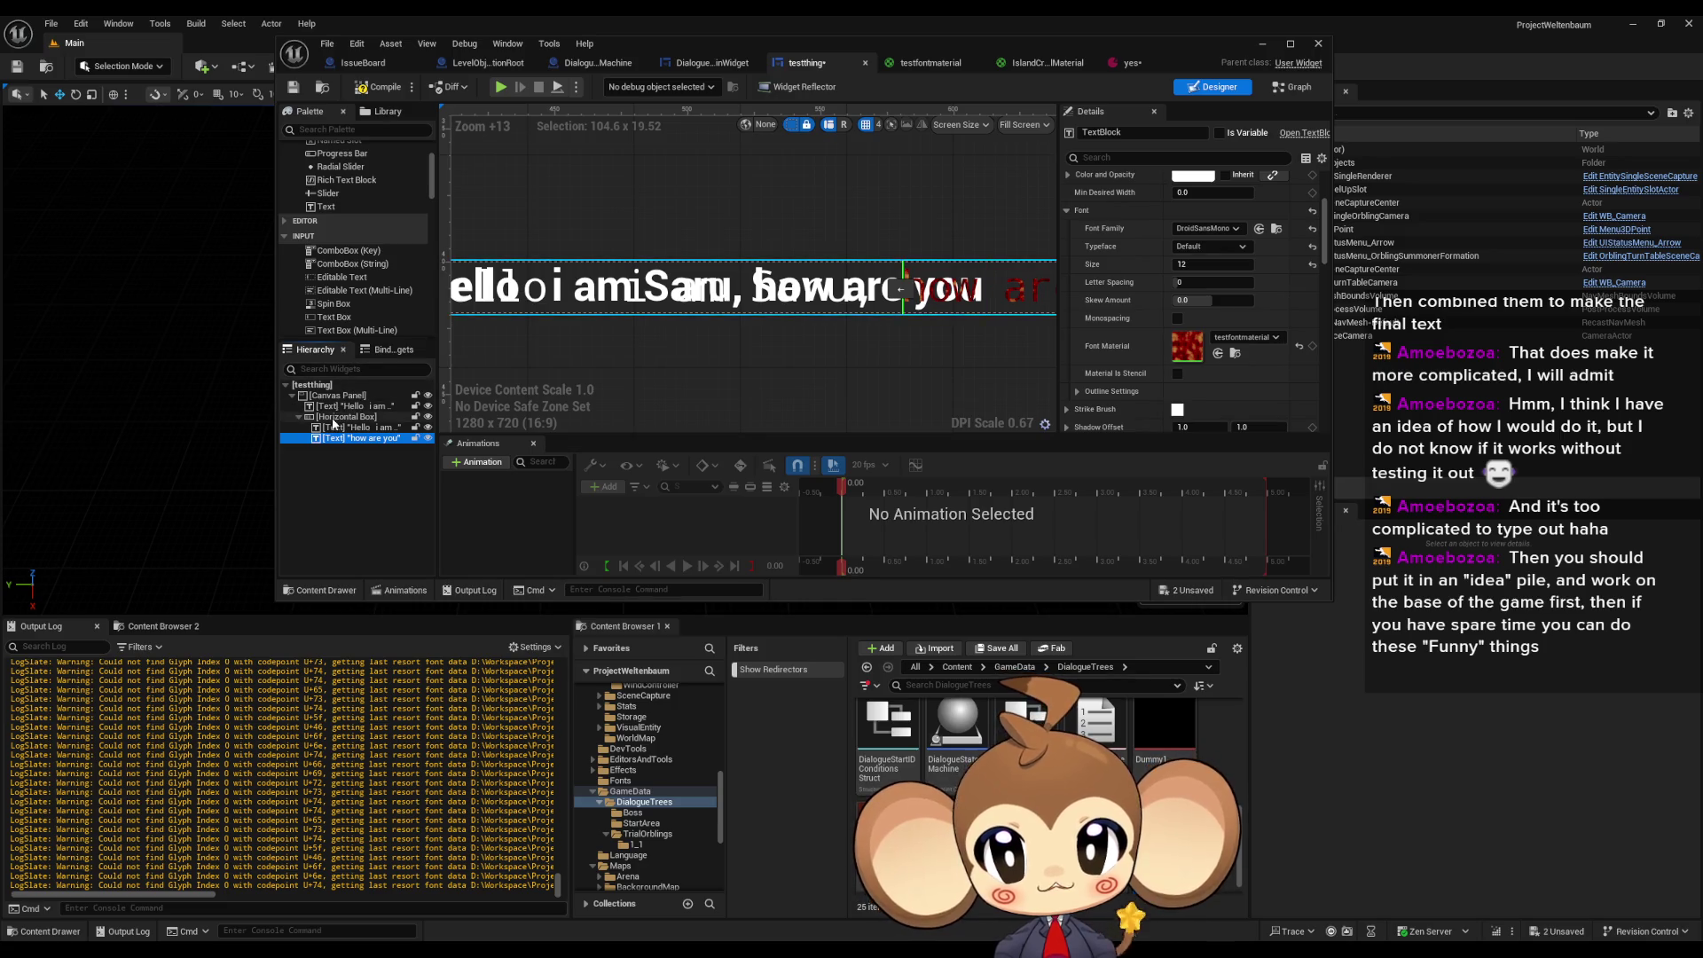
pyautogui.click(353, 405)
pyautogui.click(1207, 313)
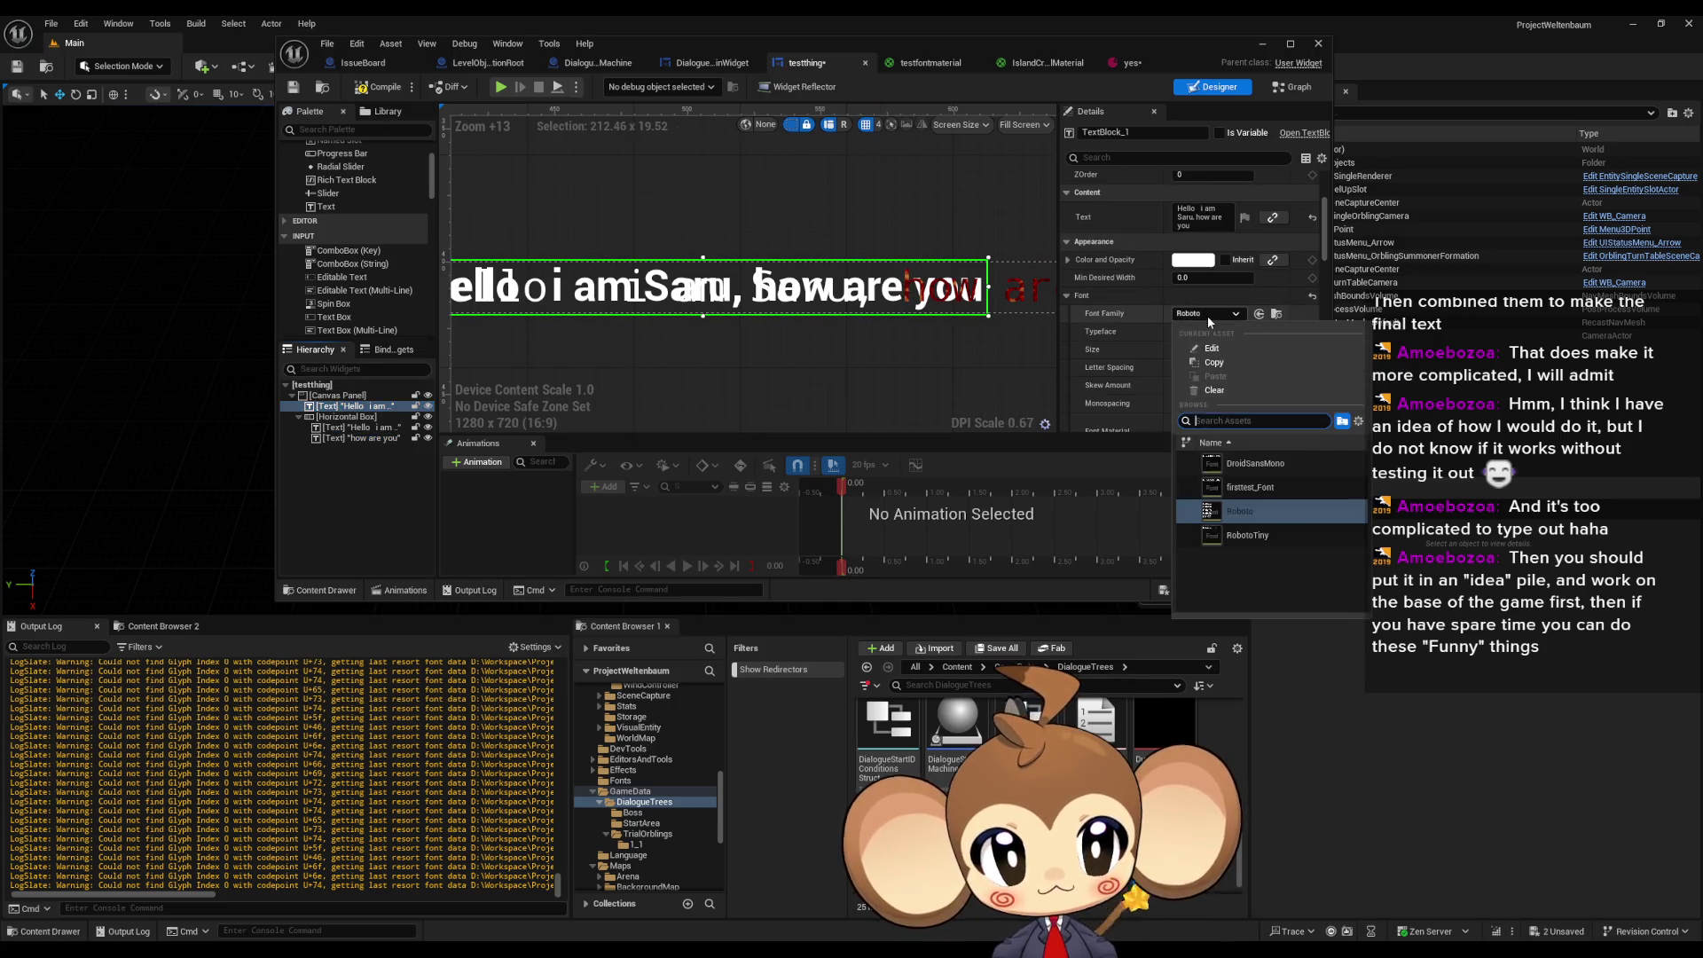
pyautogui.click(1242, 463)
pyautogui.scroll(-3, 710, 317)
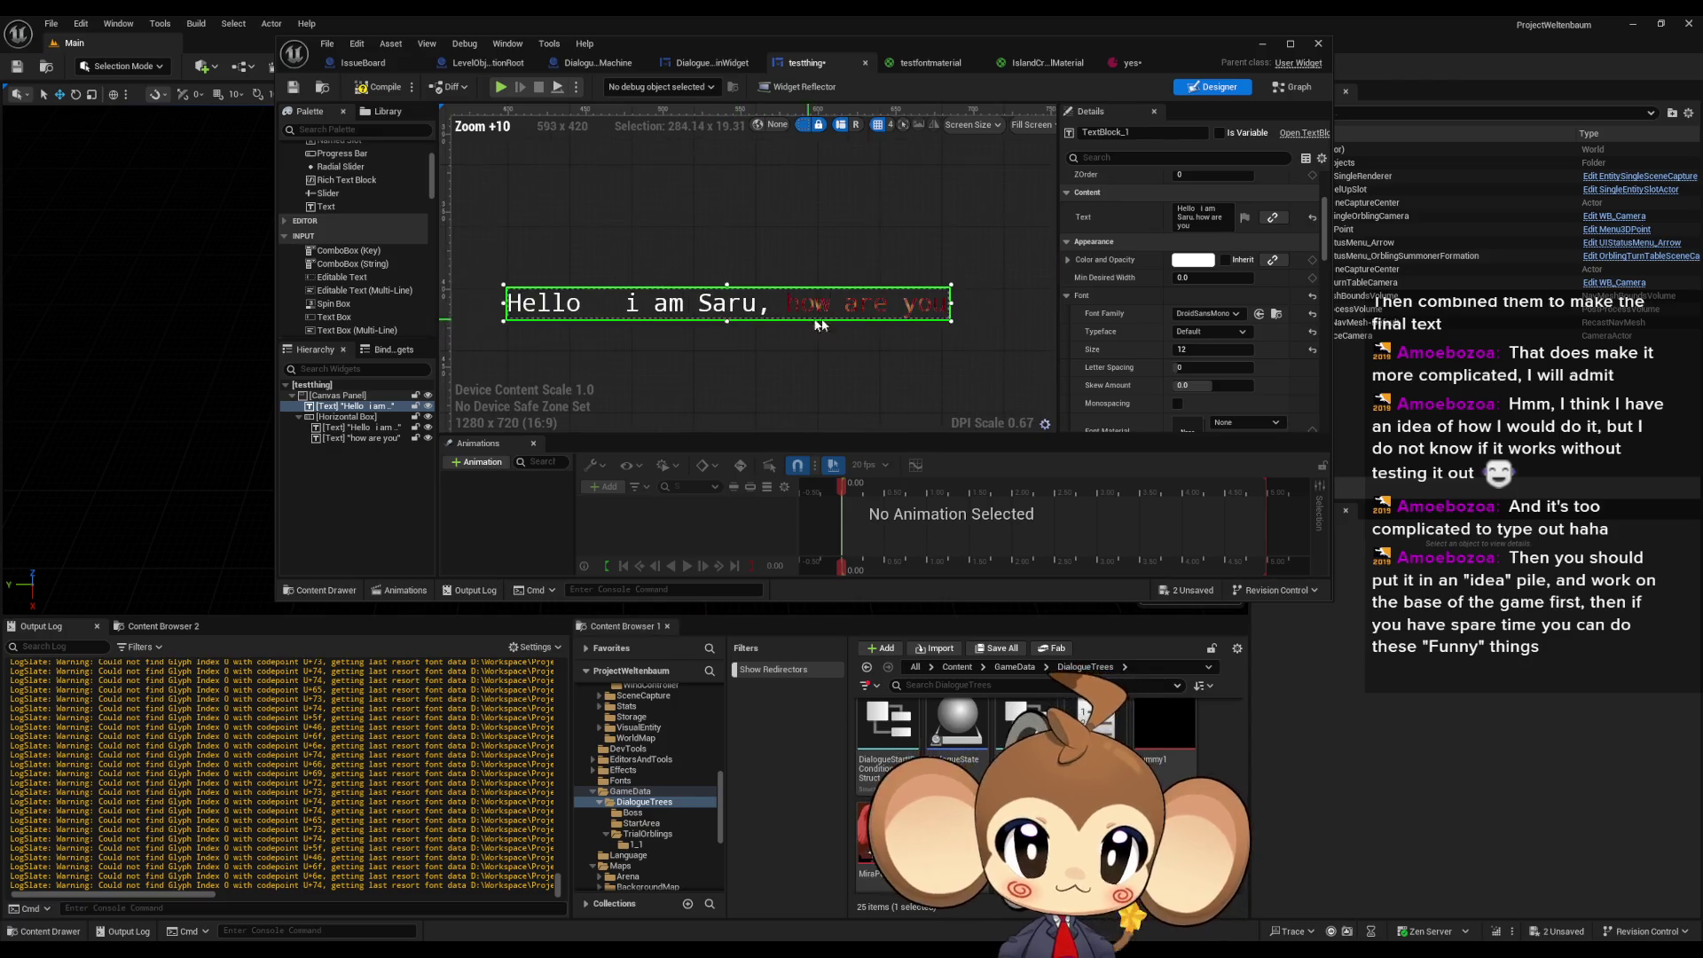
# - Switch the combined 'Hello i am' text block's font family back to Roboto
pyautogui.scroll(2, 821, 311)
pyautogui.scroll(4, 784, 343)
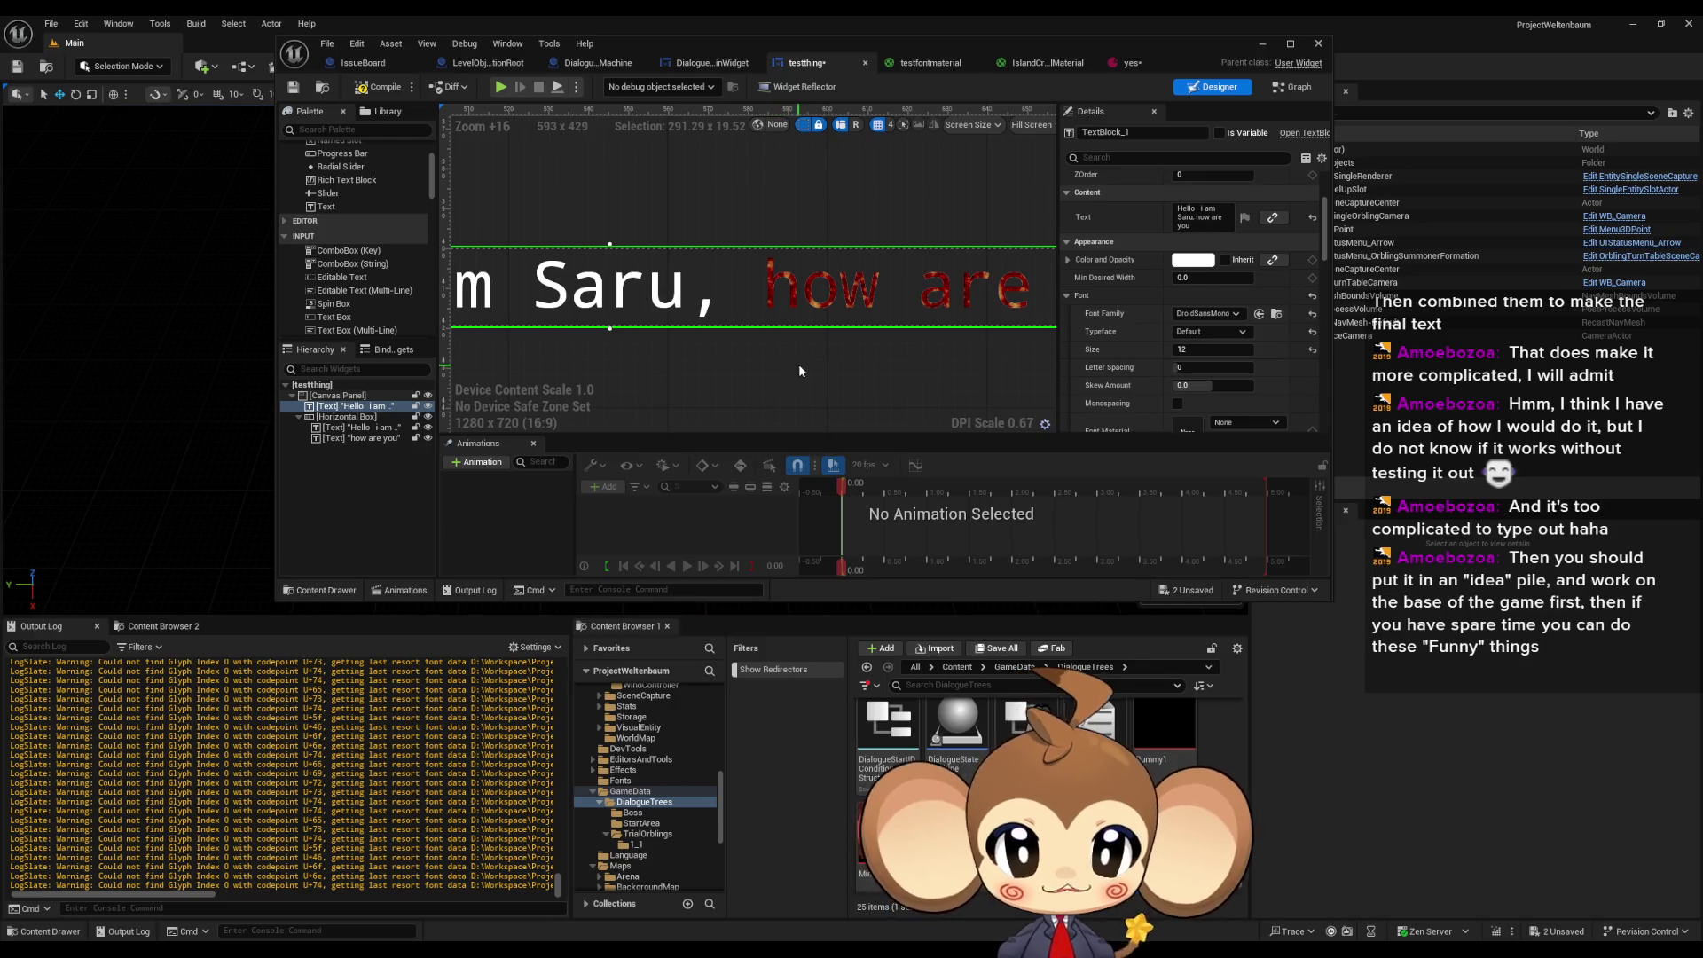
pyautogui.scroll(-3, 860, 339)
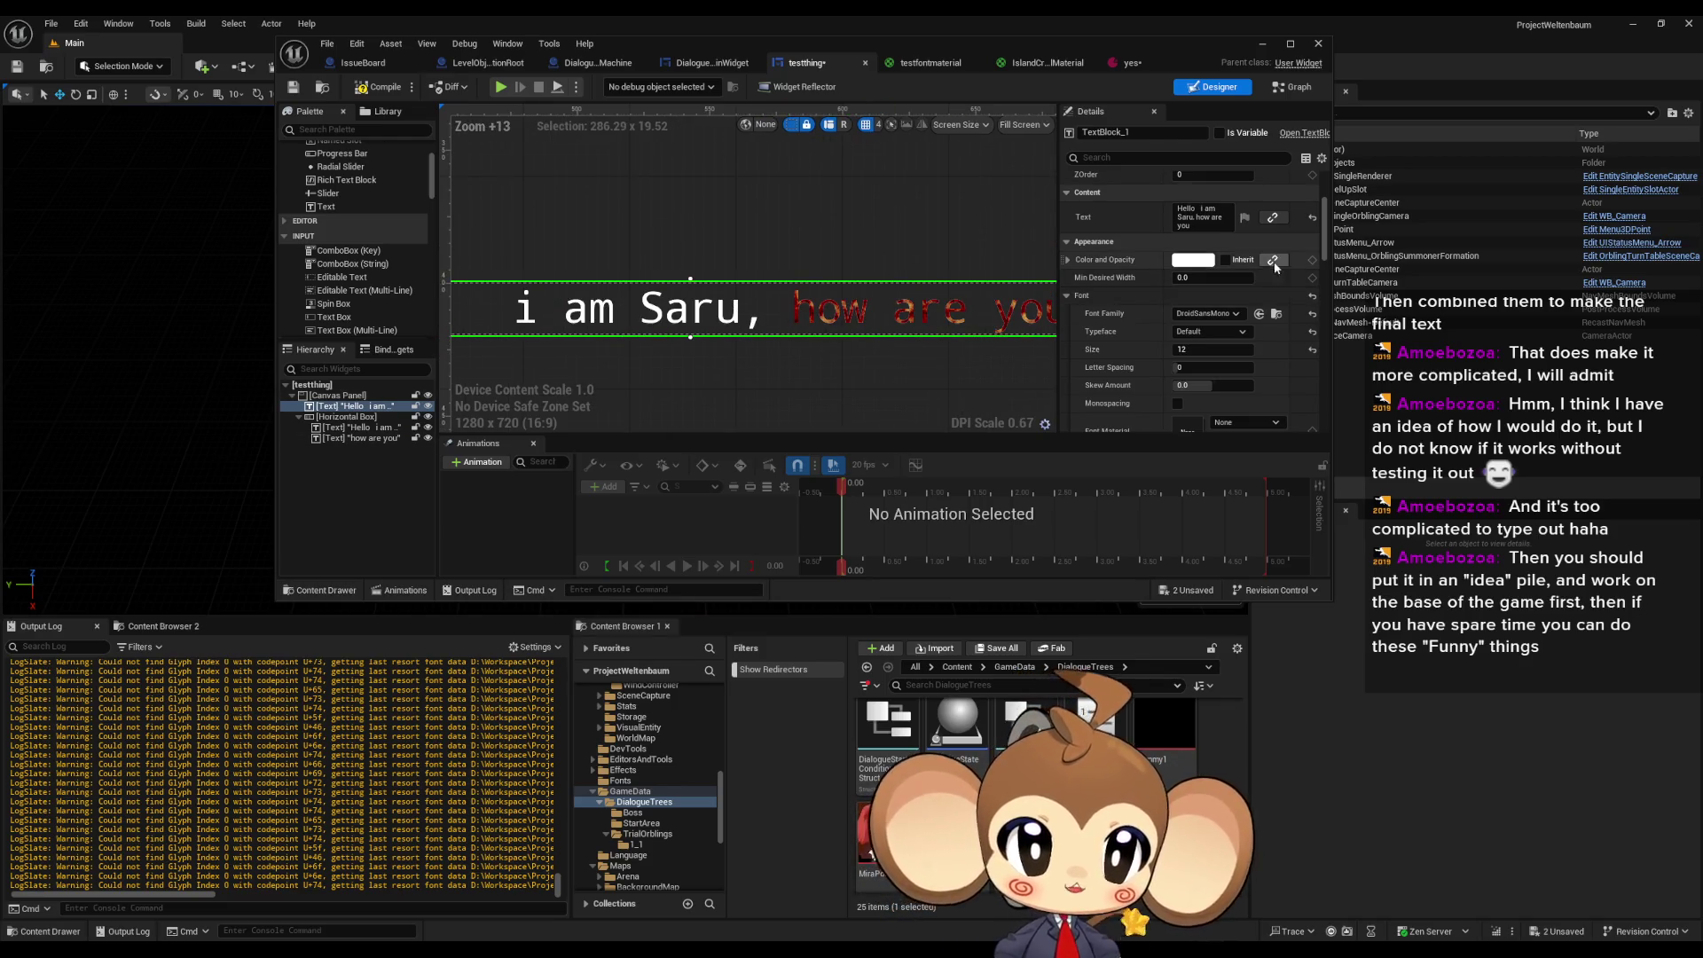
pyautogui.click(1209, 314)
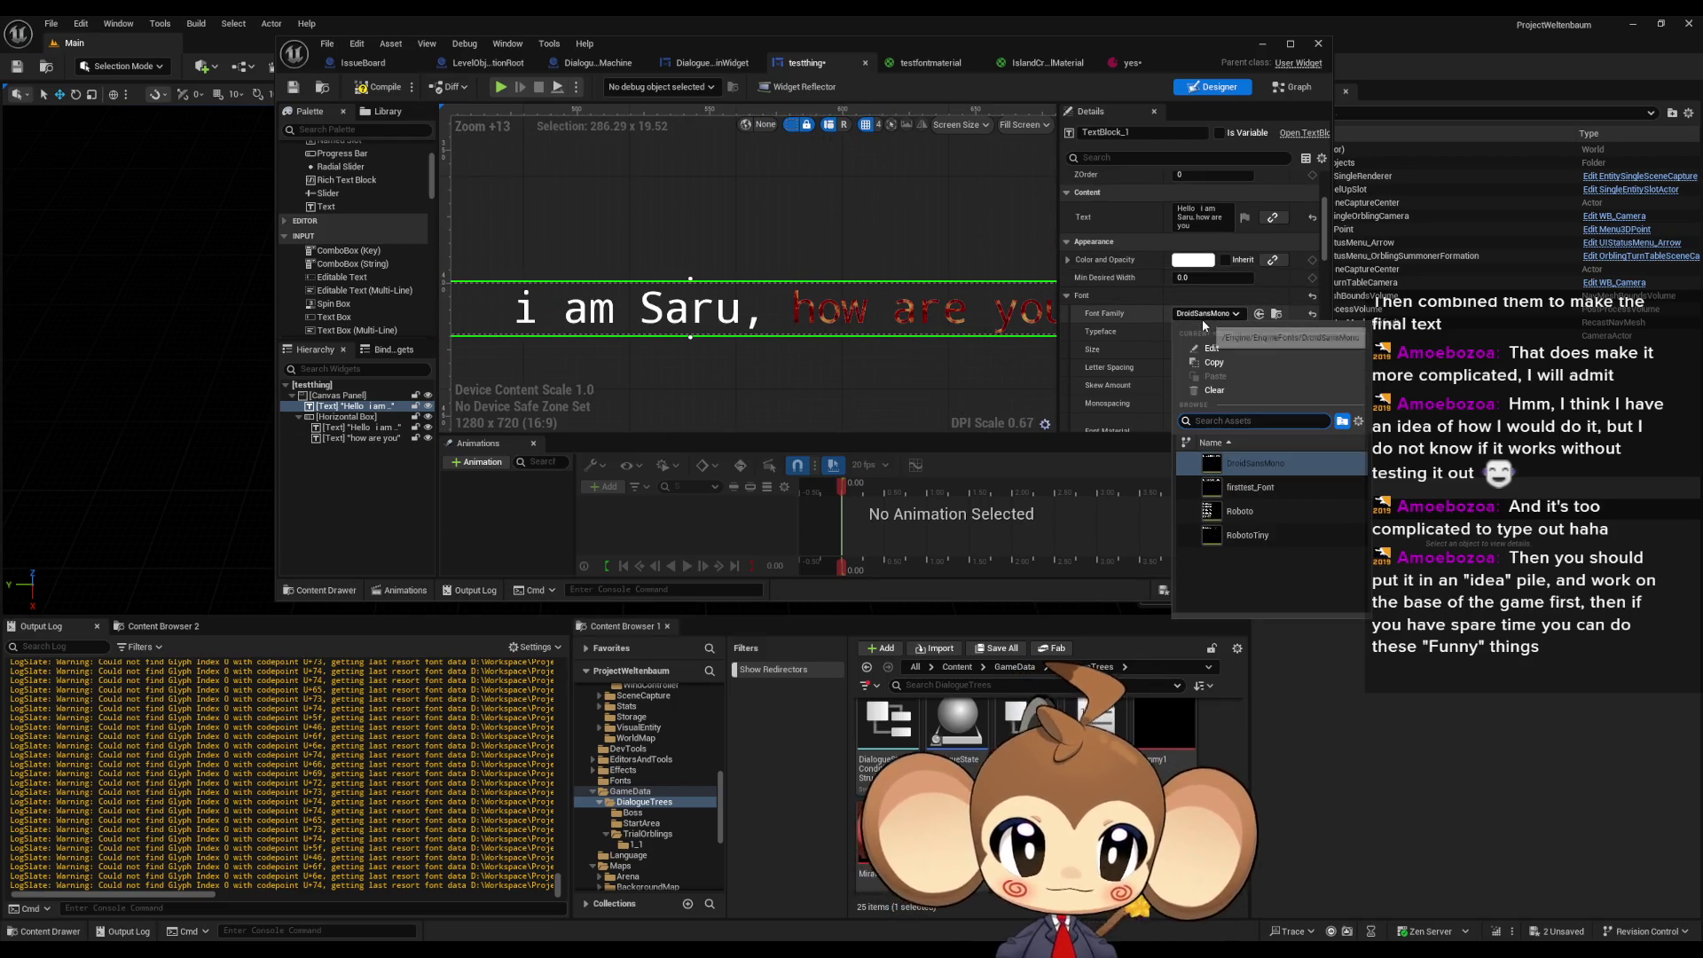
pyautogui.click(1267, 509)
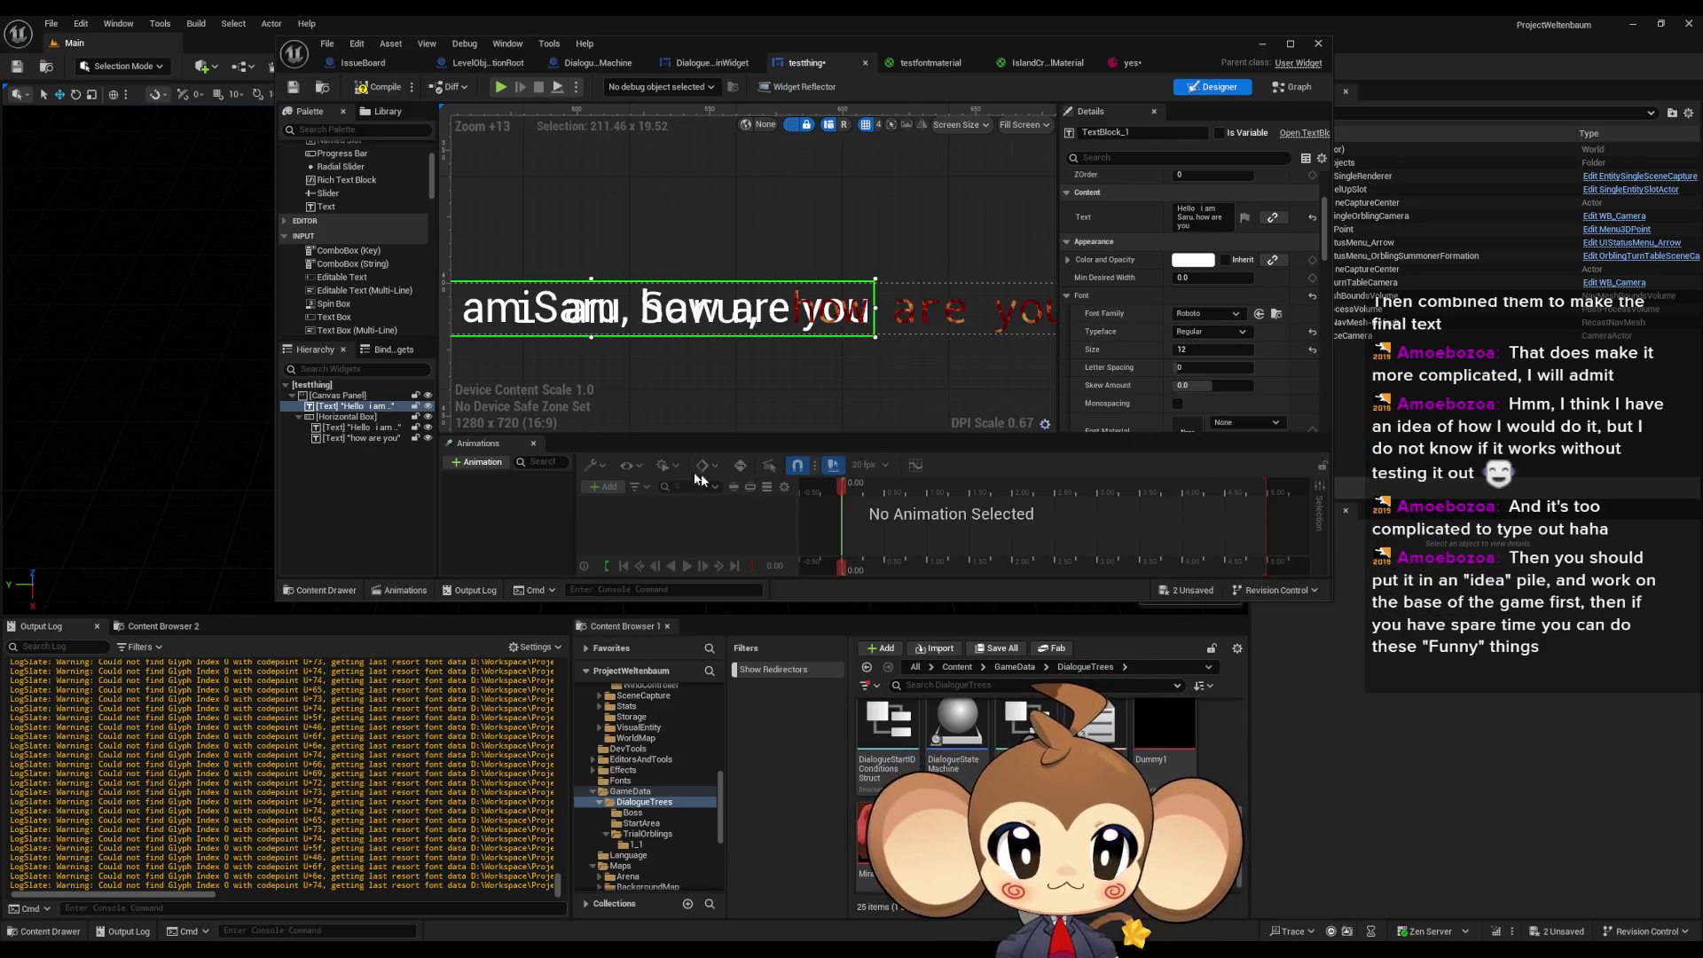
# - Set the 'Hello i am Saru,' and 'how are you' text blocks back to Roboto, then deselect
pyautogui.click(354, 428)
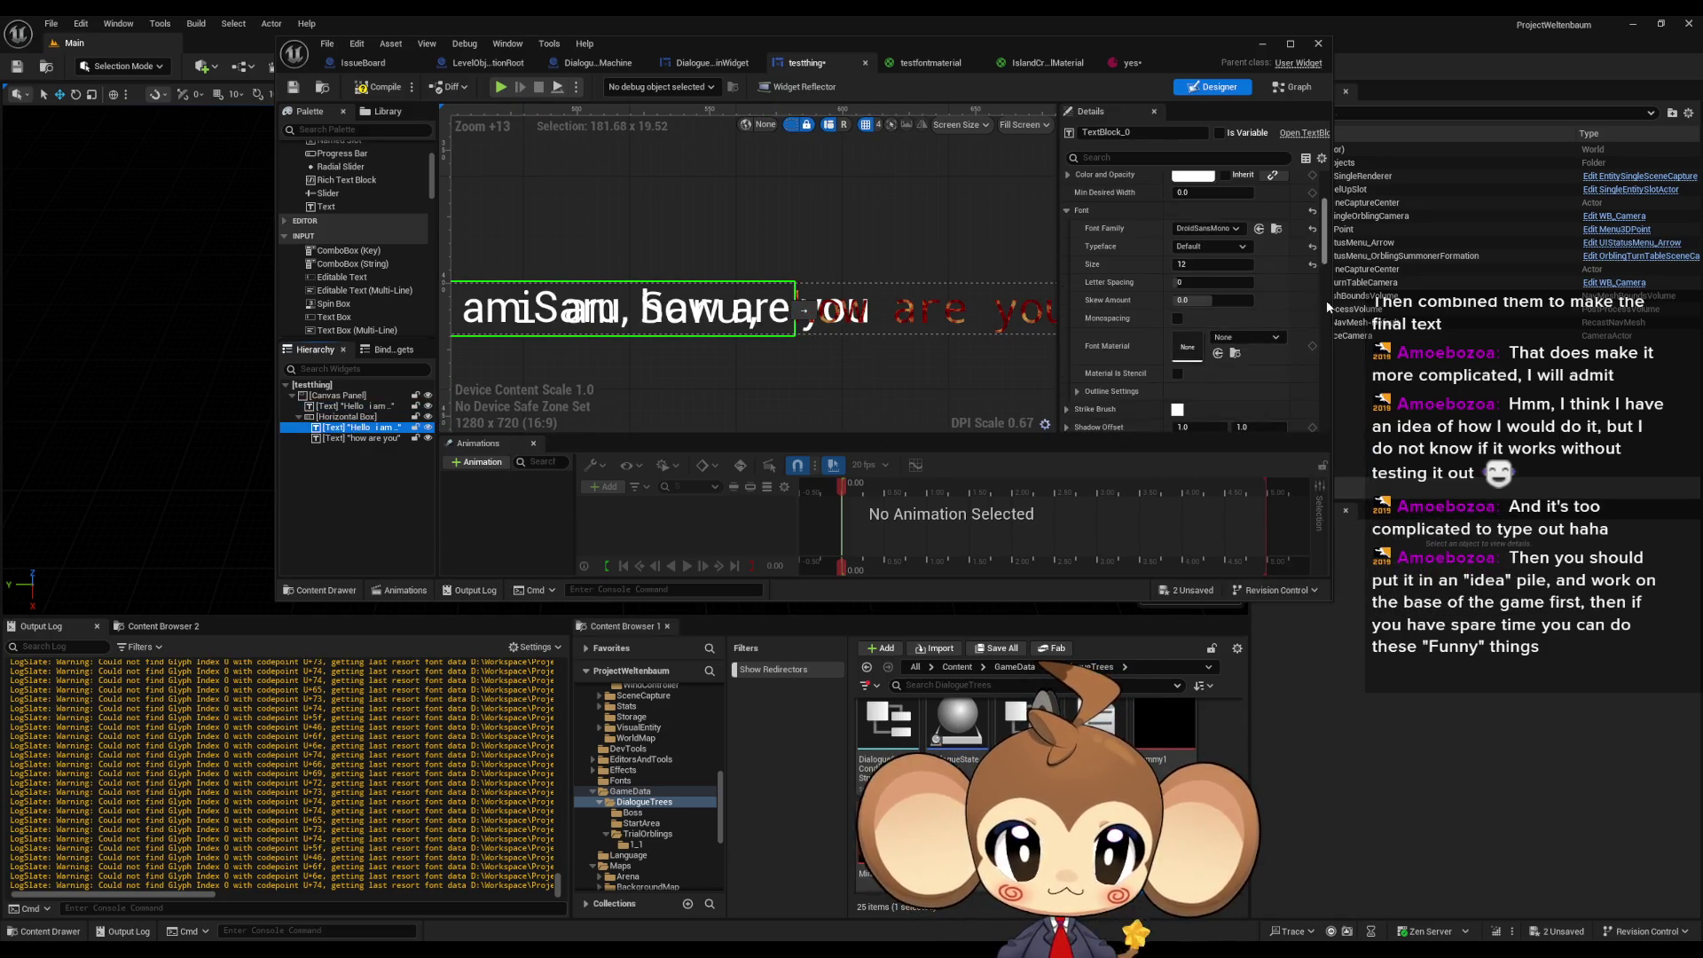
pyautogui.click(1209, 229)
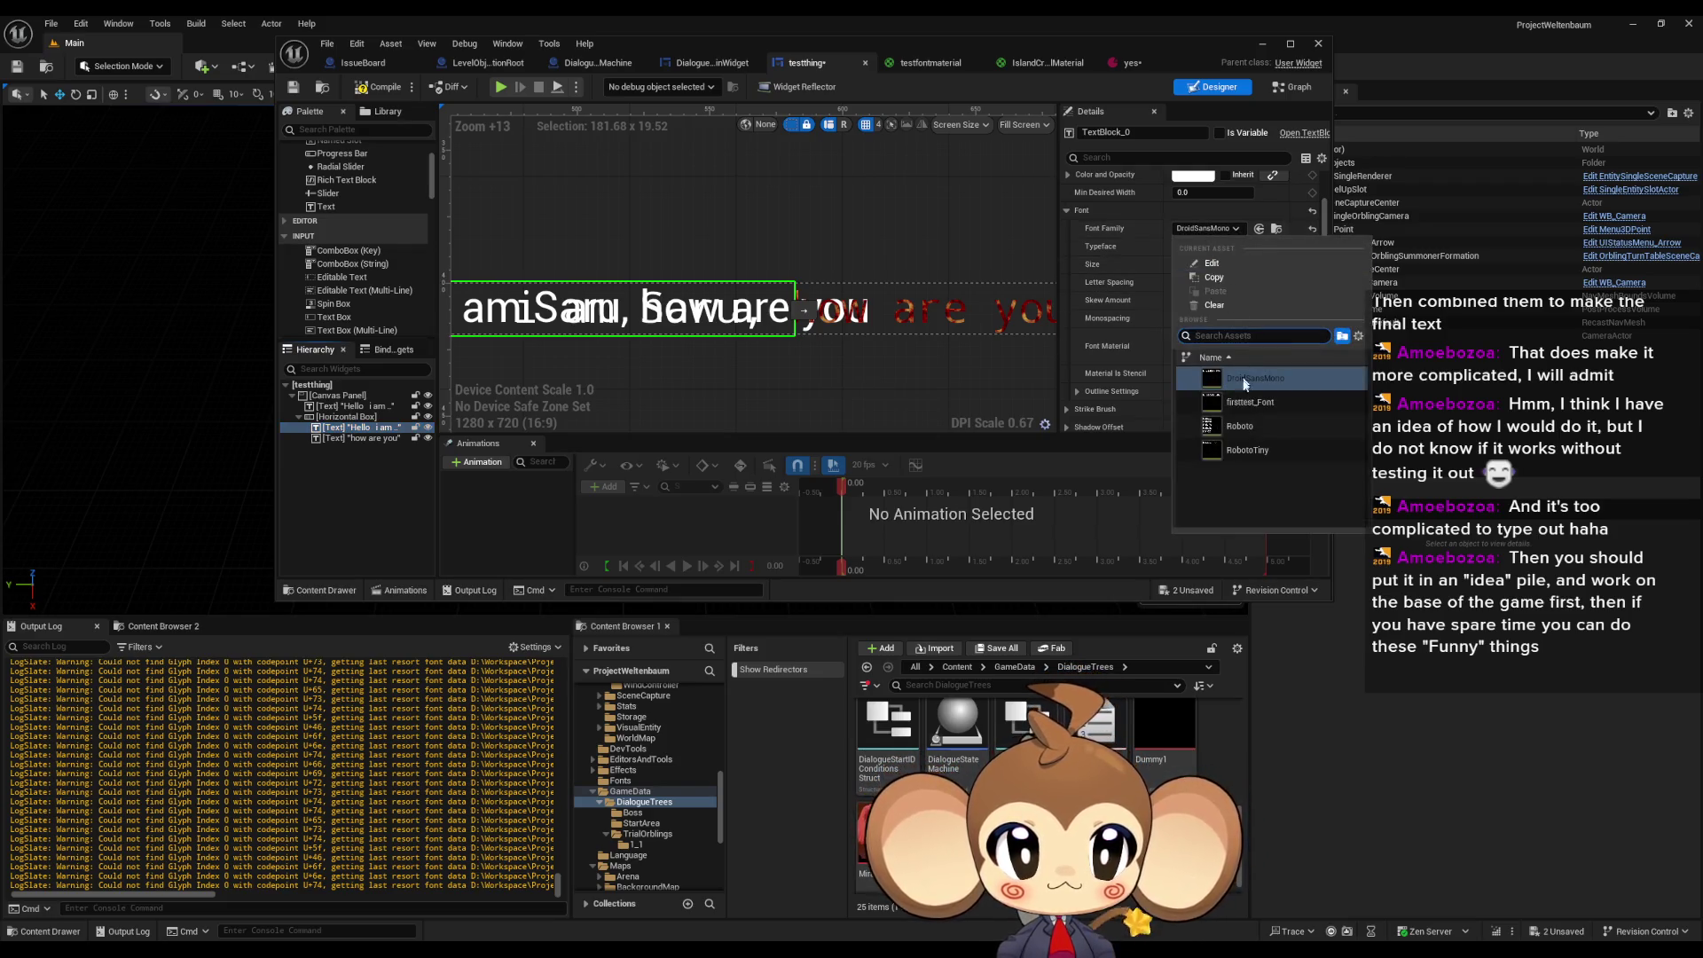
pyautogui.click(1255, 428)
pyautogui.click(351, 440)
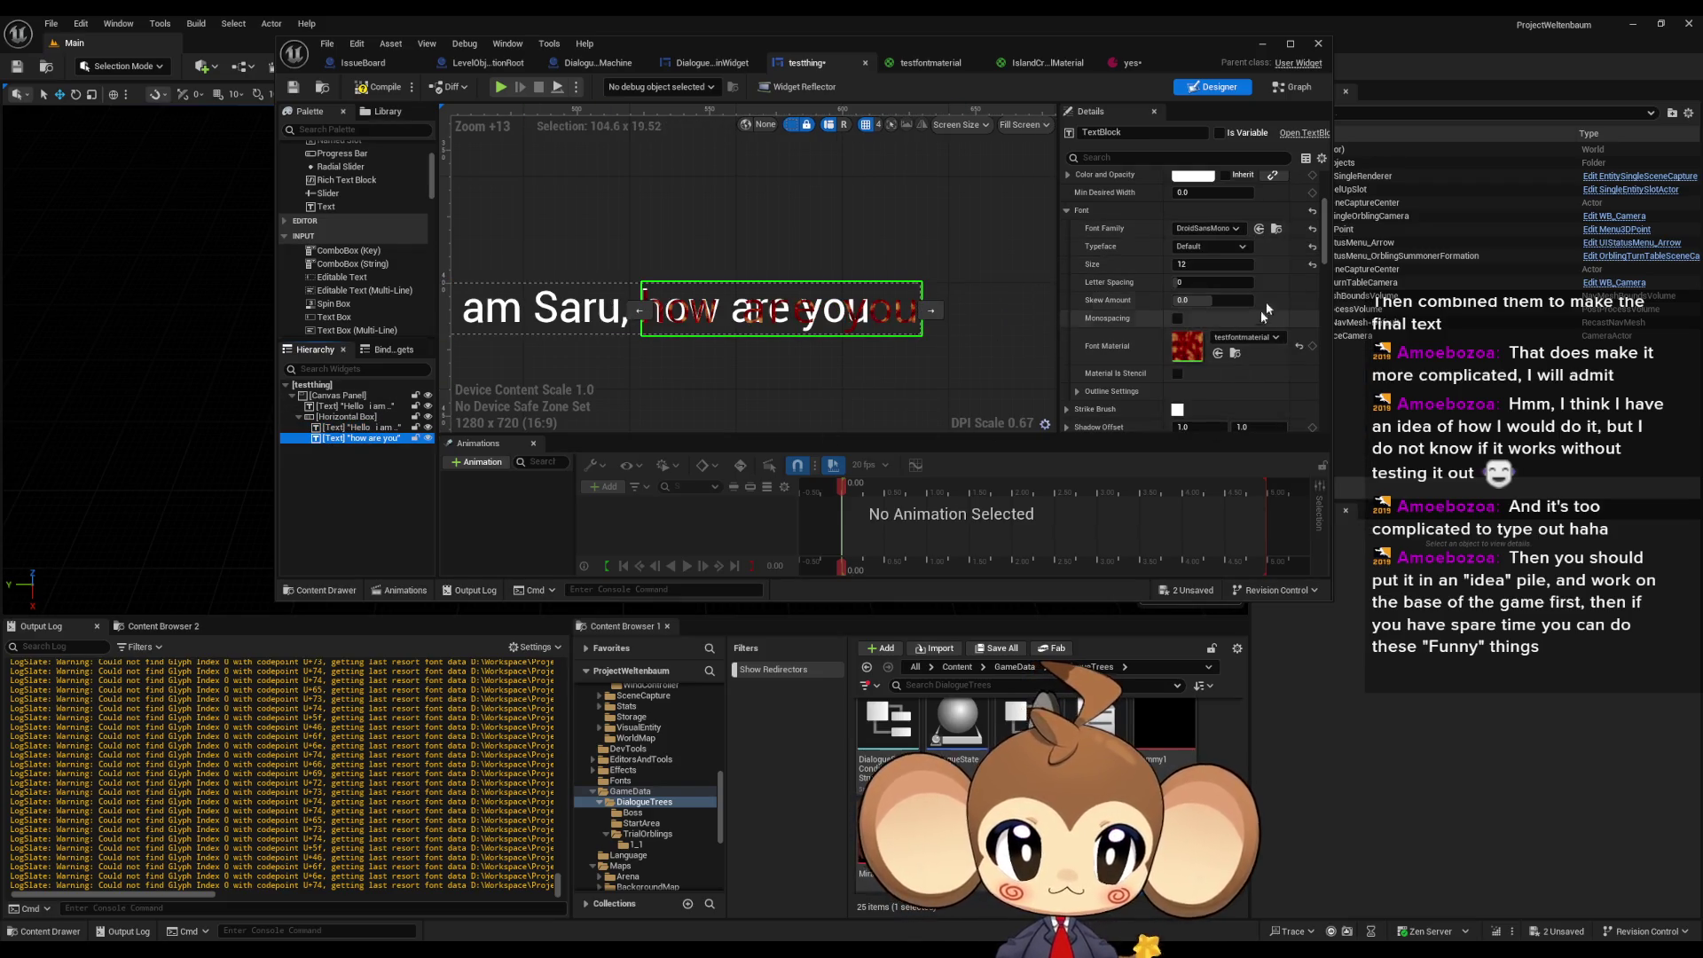
pyautogui.click(1203, 229)
pyautogui.click(1237, 428)
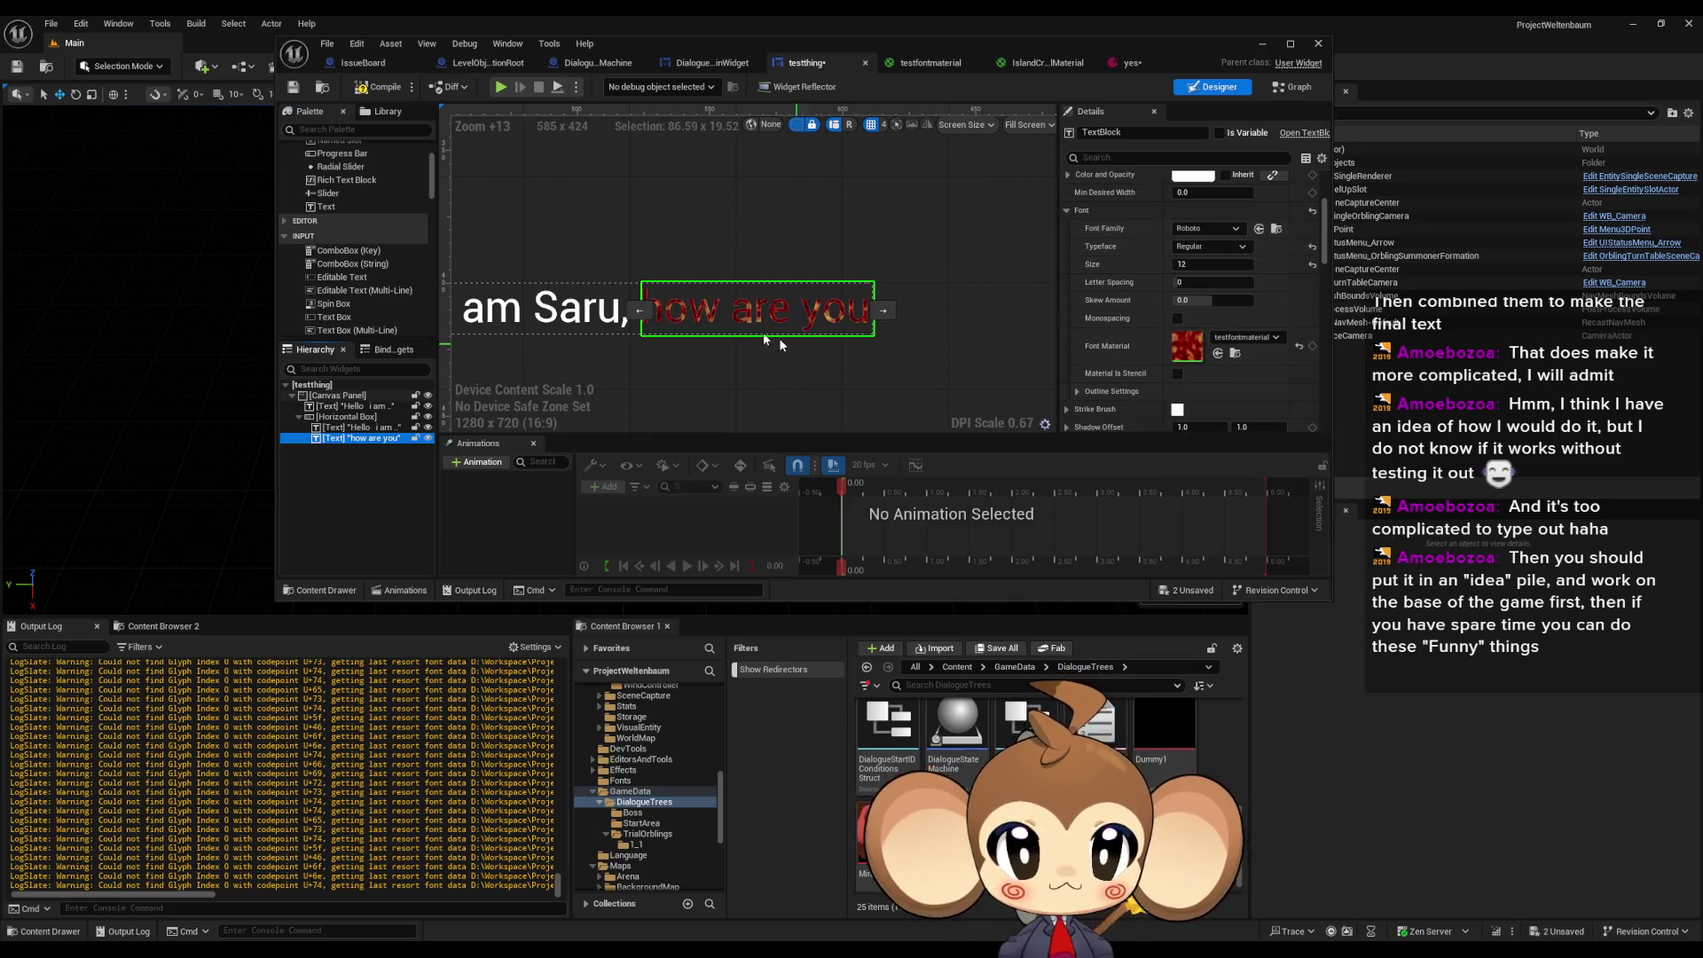
pyautogui.scroll(-4, 763, 332)
pyautogui.click(816, 370)
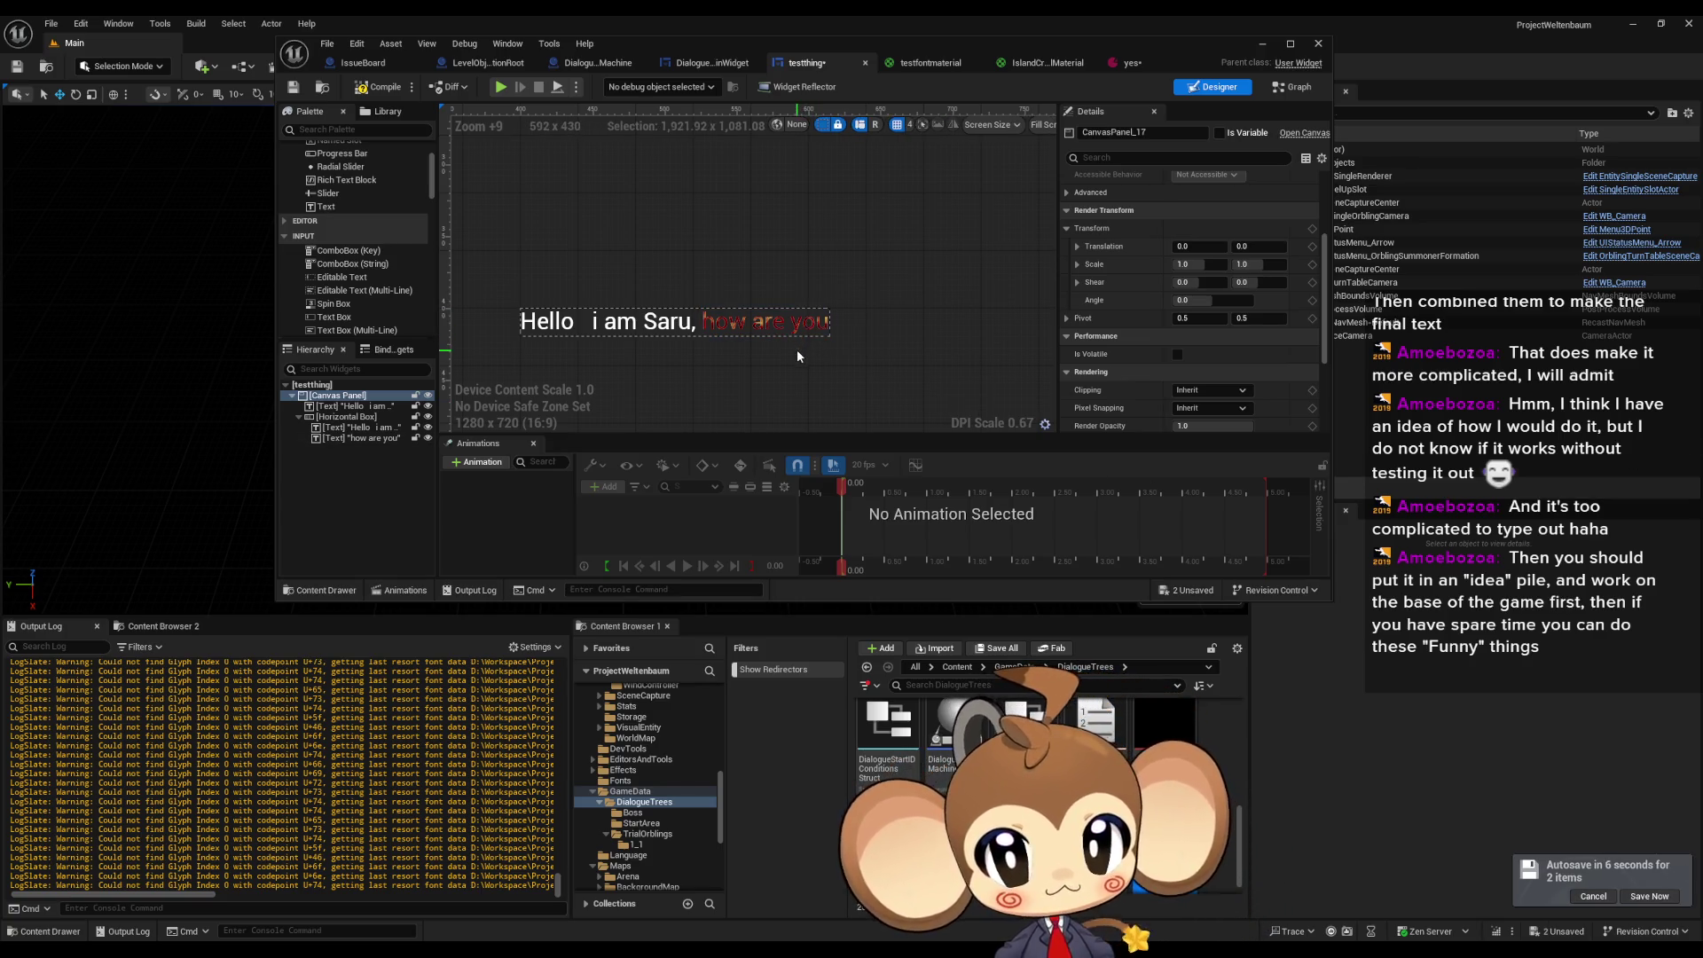
pyautogui.moveTo(603, 949)
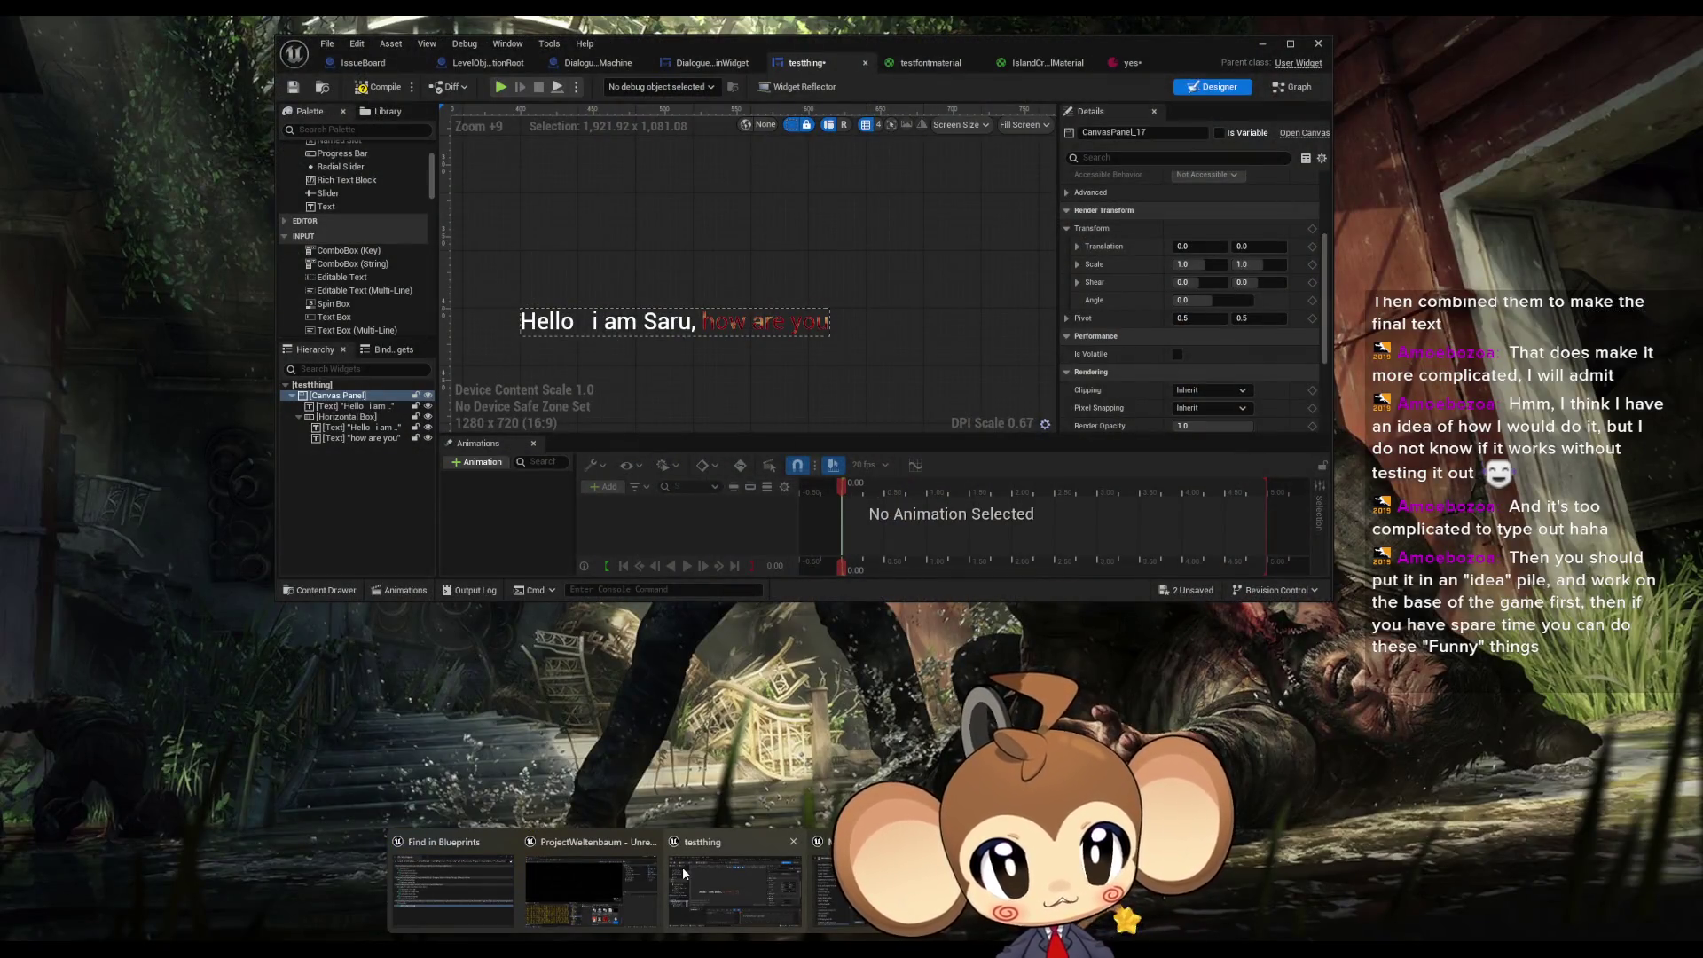
# - Bring the testthing editor forward and open the 'yes' dialogue asset's first English text entry
pyautogui.click(683, 874)
pyautogui.click(1128, 62)
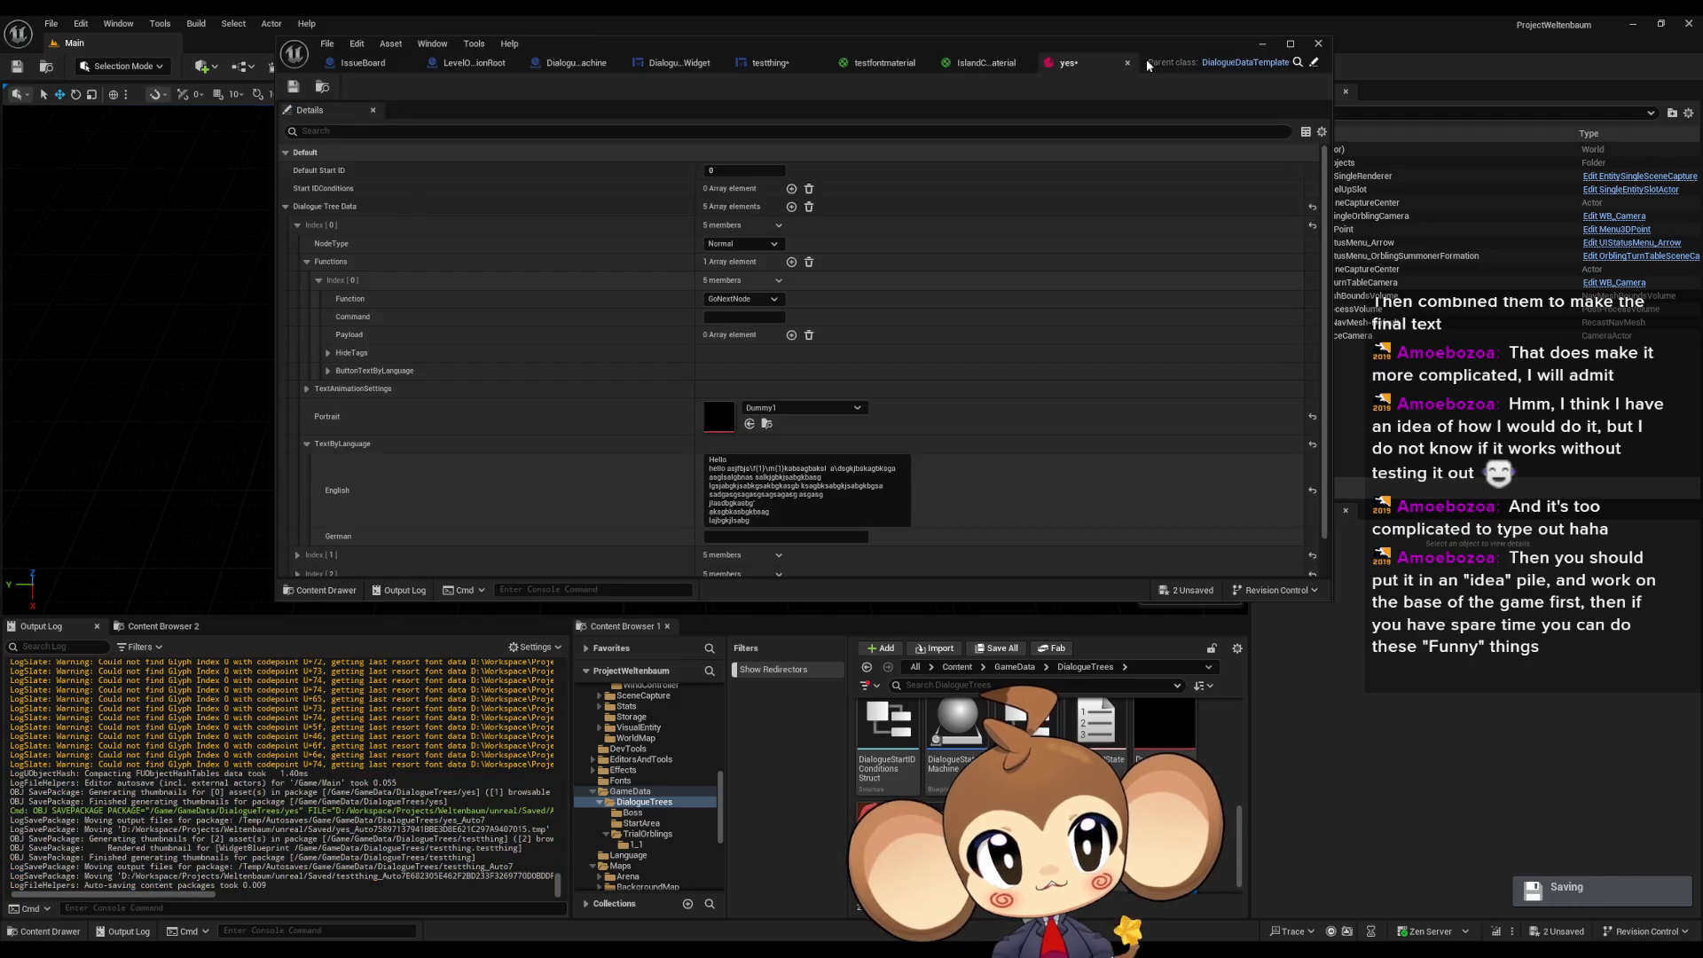
pyautogui.click(755, 468)
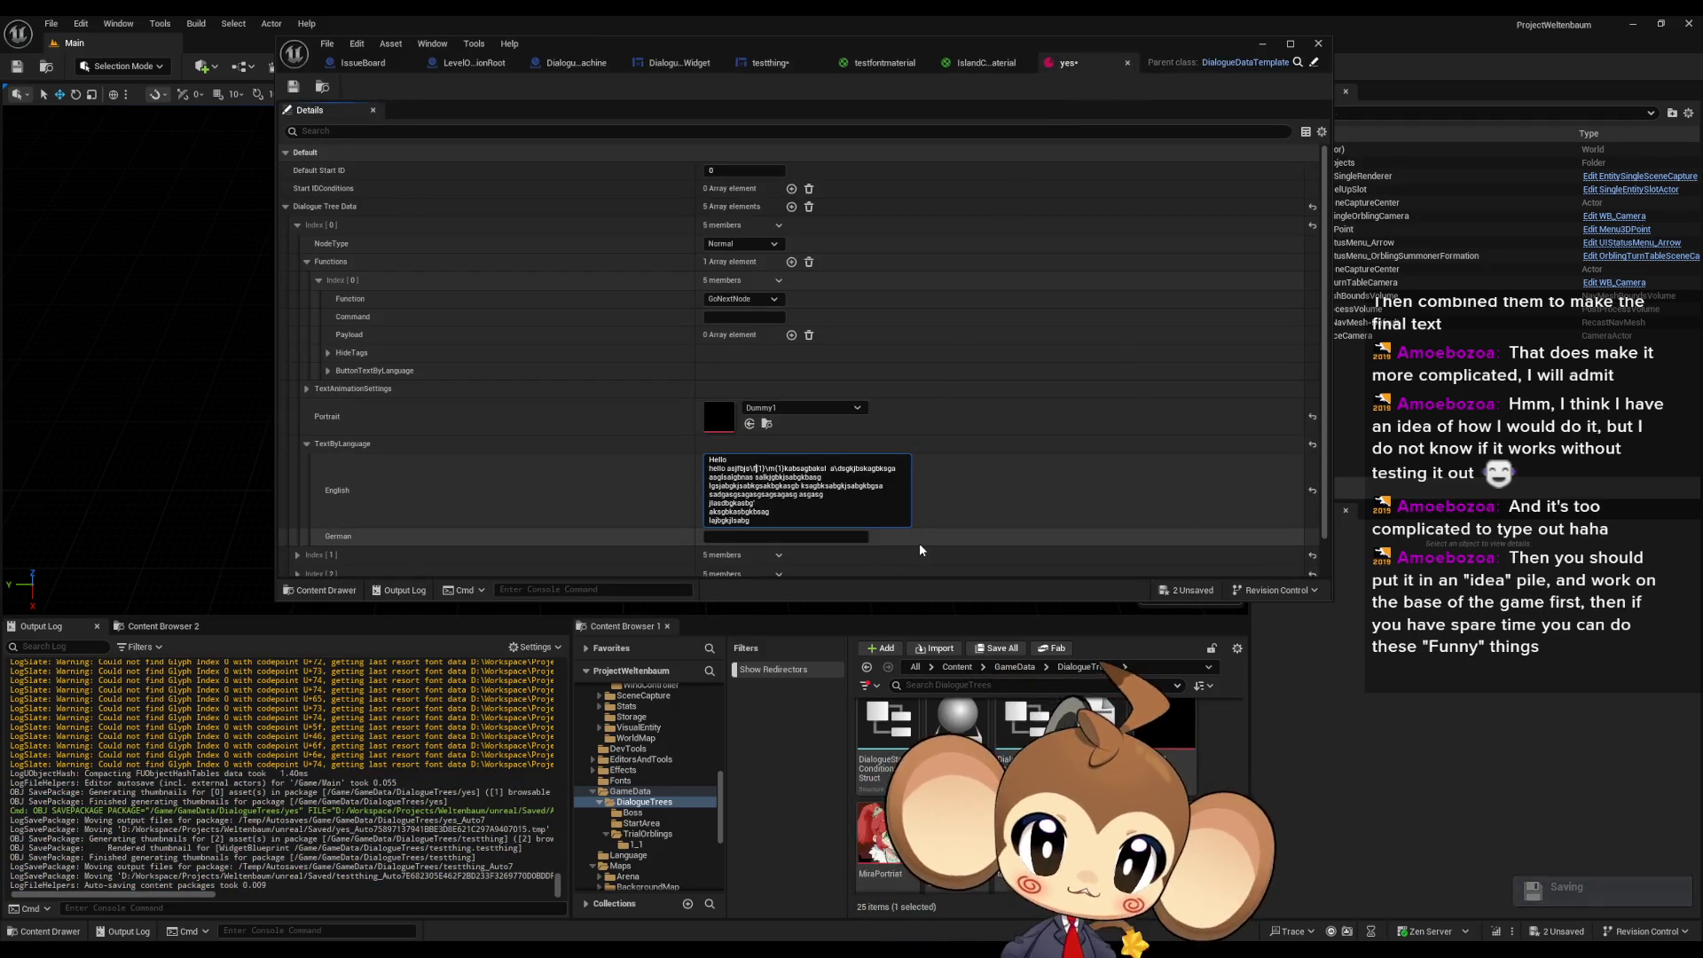
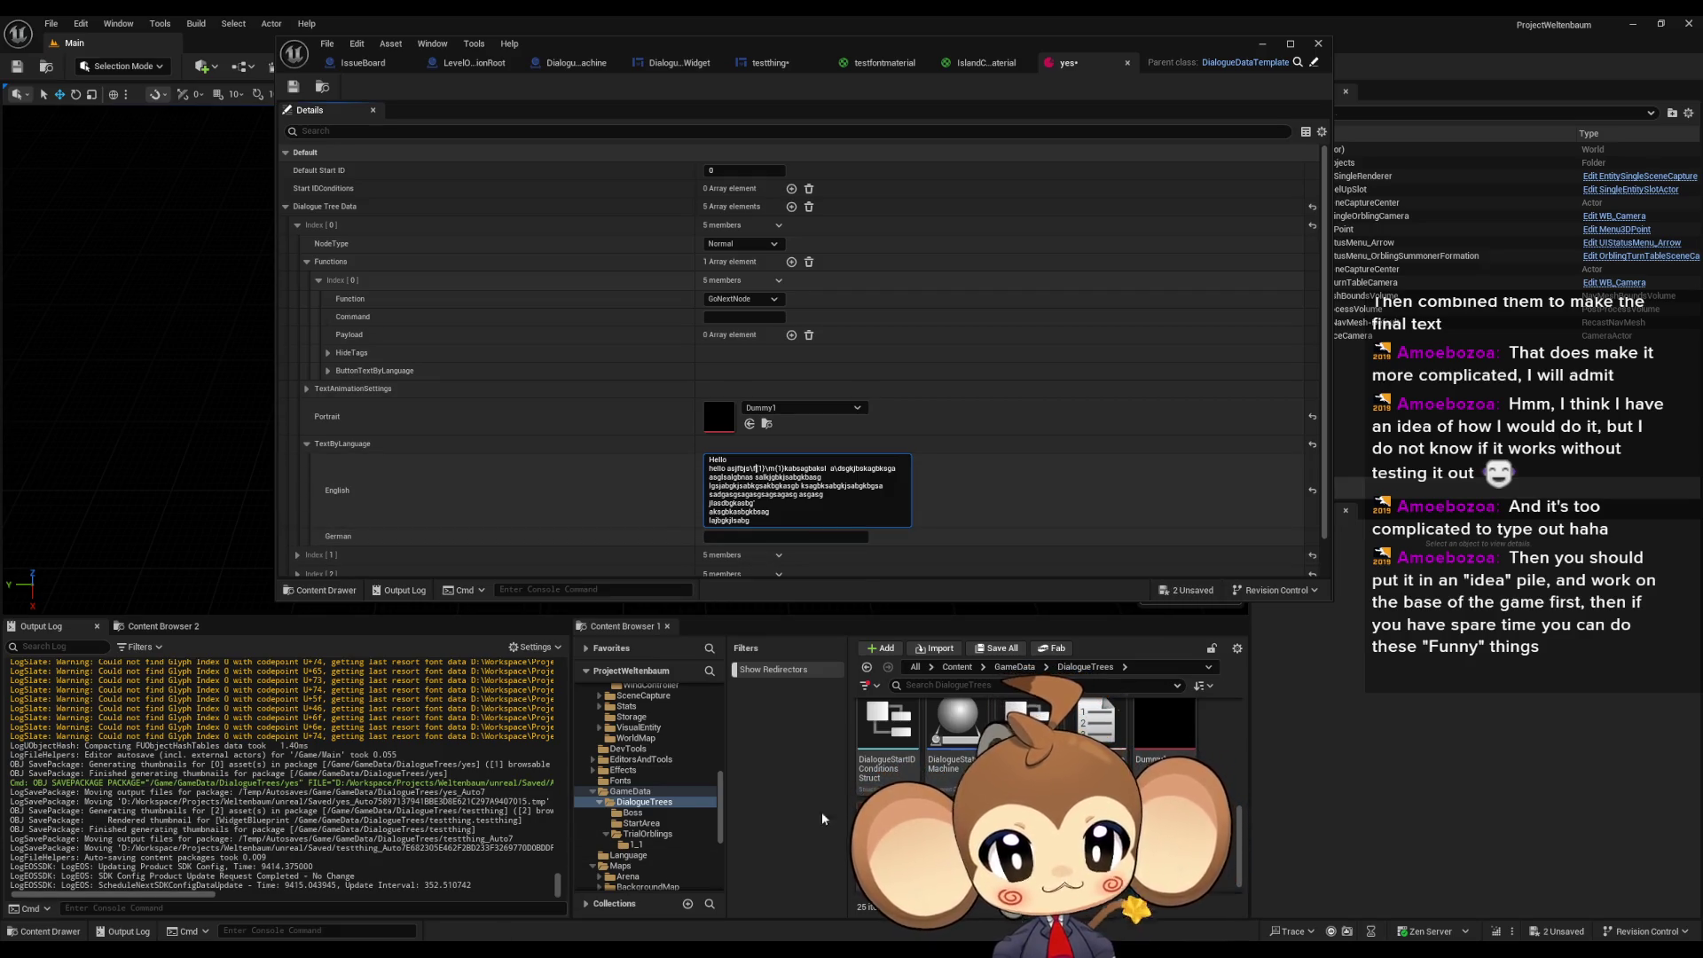
# - Open a new blank Notepad document over the Unreal editor
pyautogui.press('super+1')
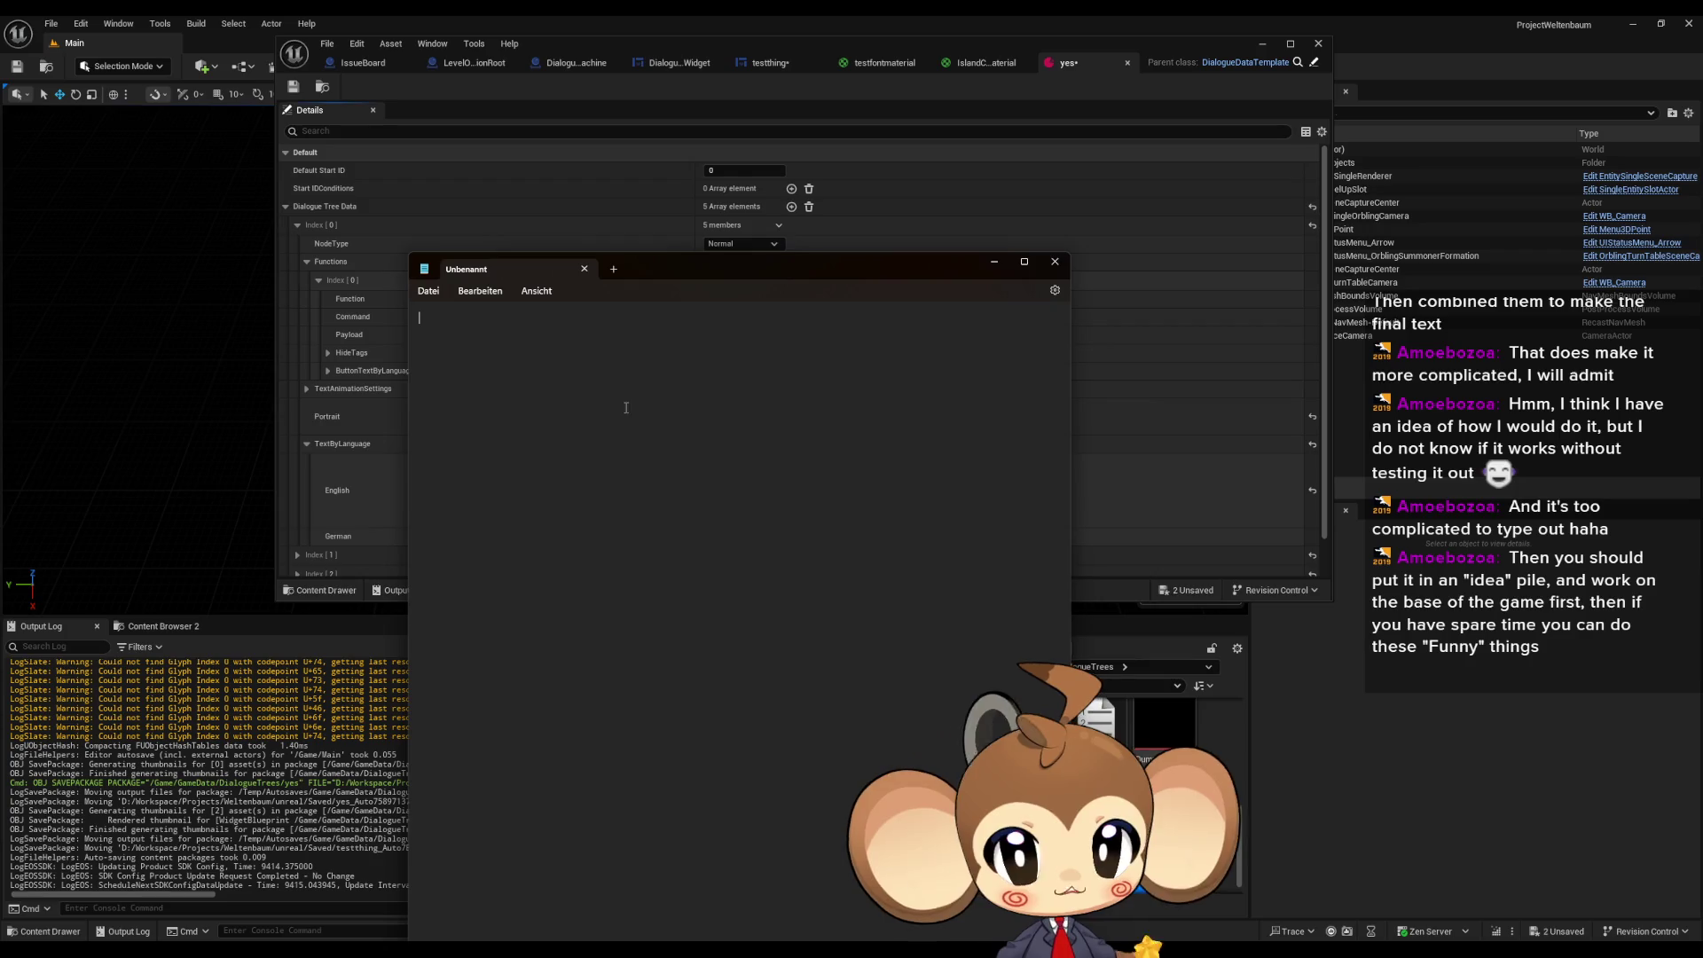
# - Type the header \#[effecttype-values] and 'material: mat-id', then begin a 'pause' line
pyautogui.write('#')
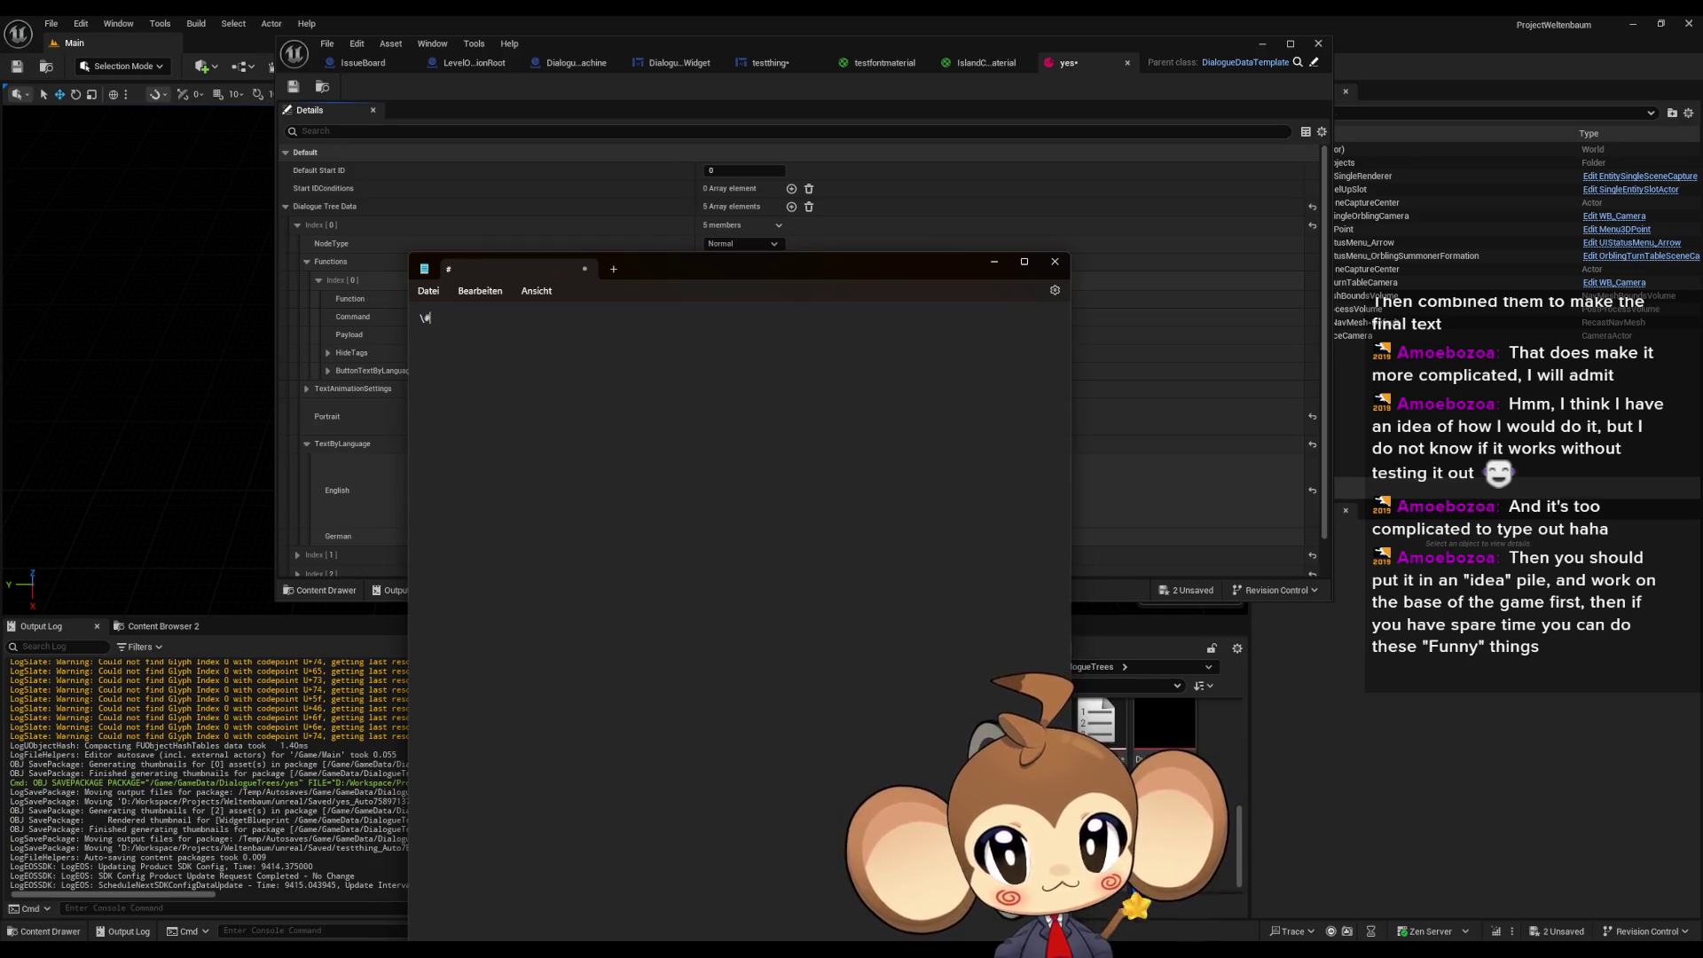
pyautogui.write('[]')
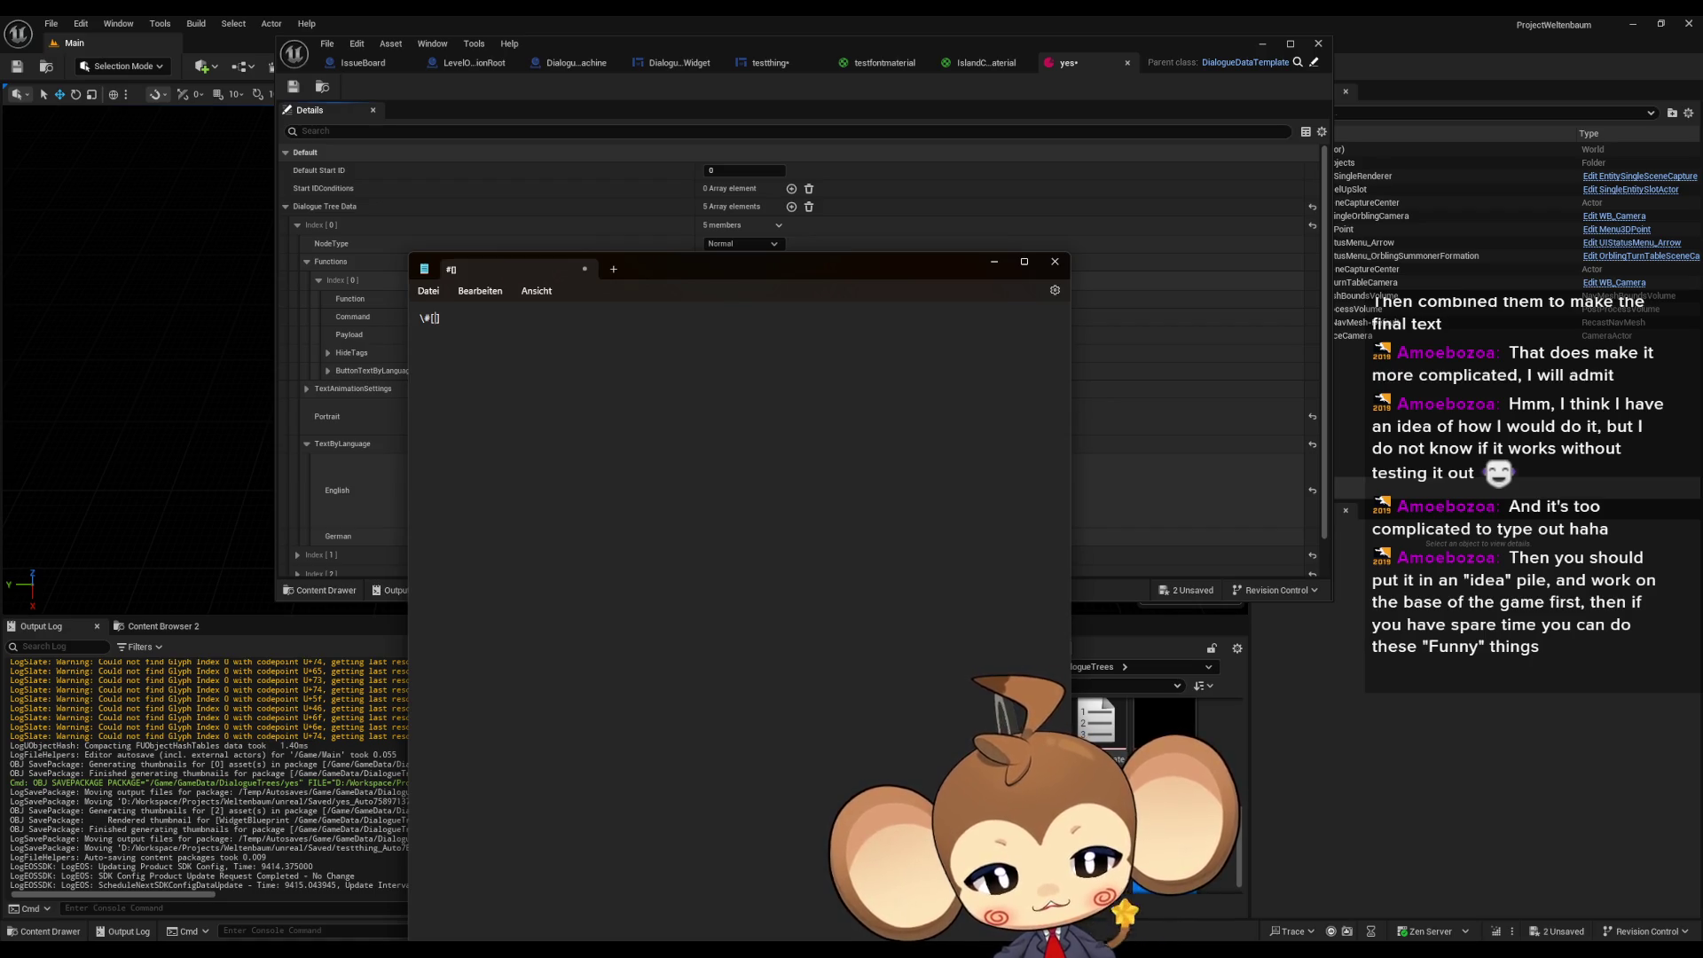
pyautogui.write('effectty')
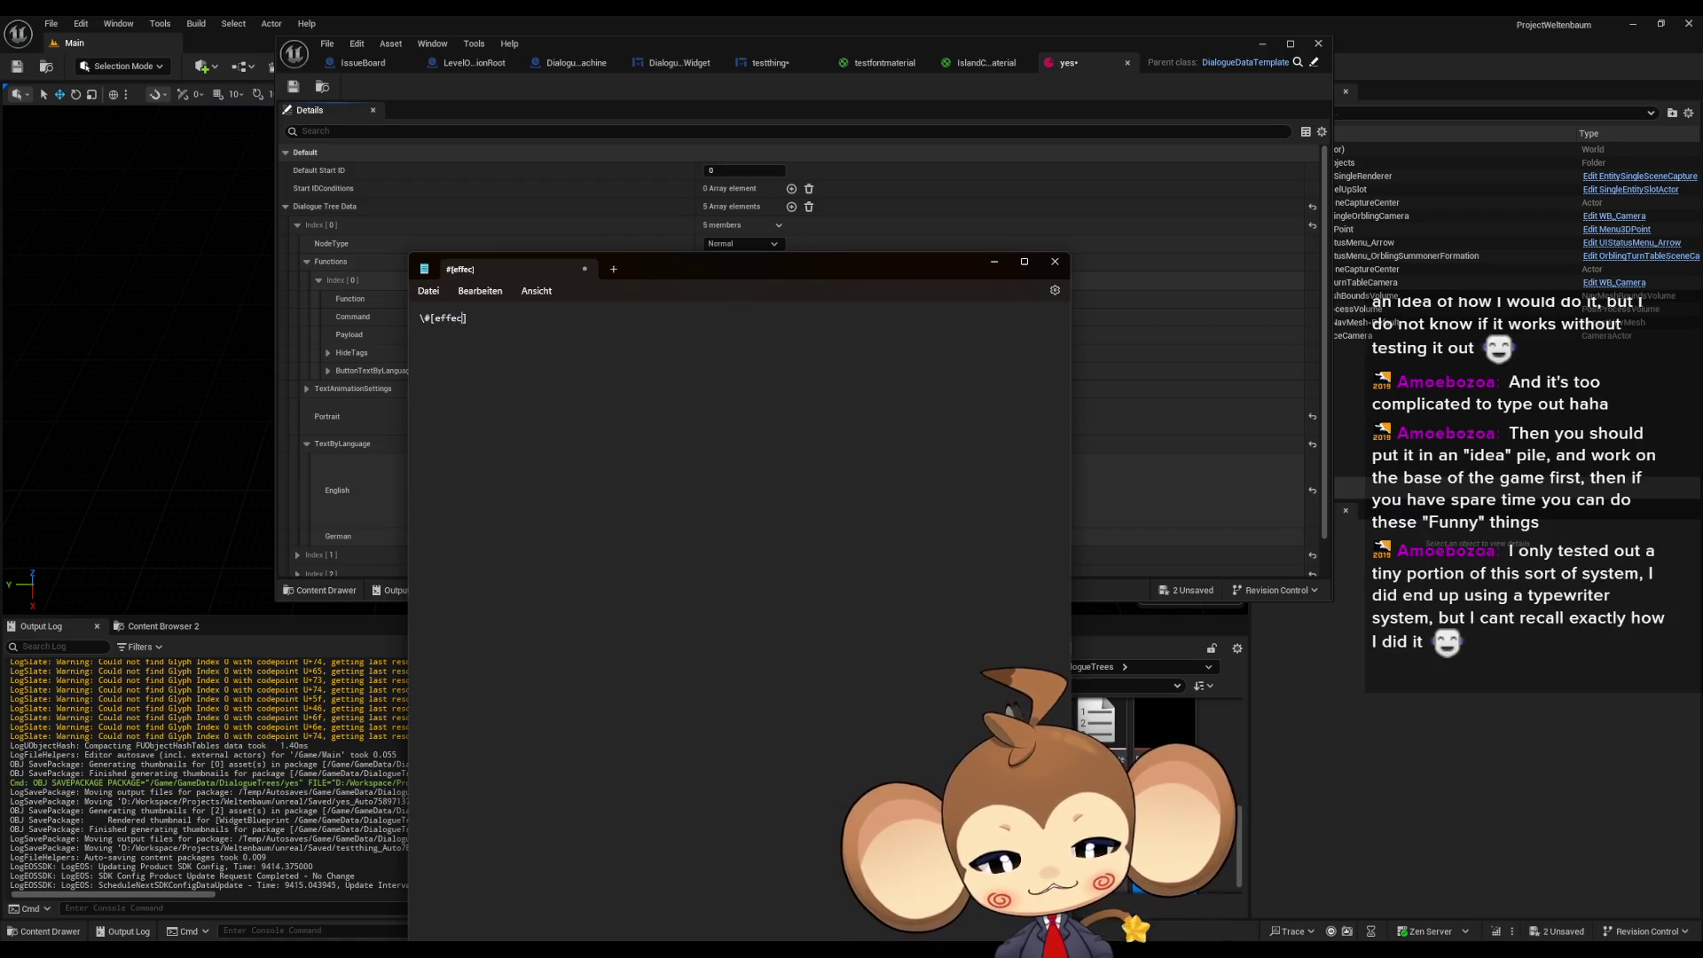
pyautogui.write('pe-values')
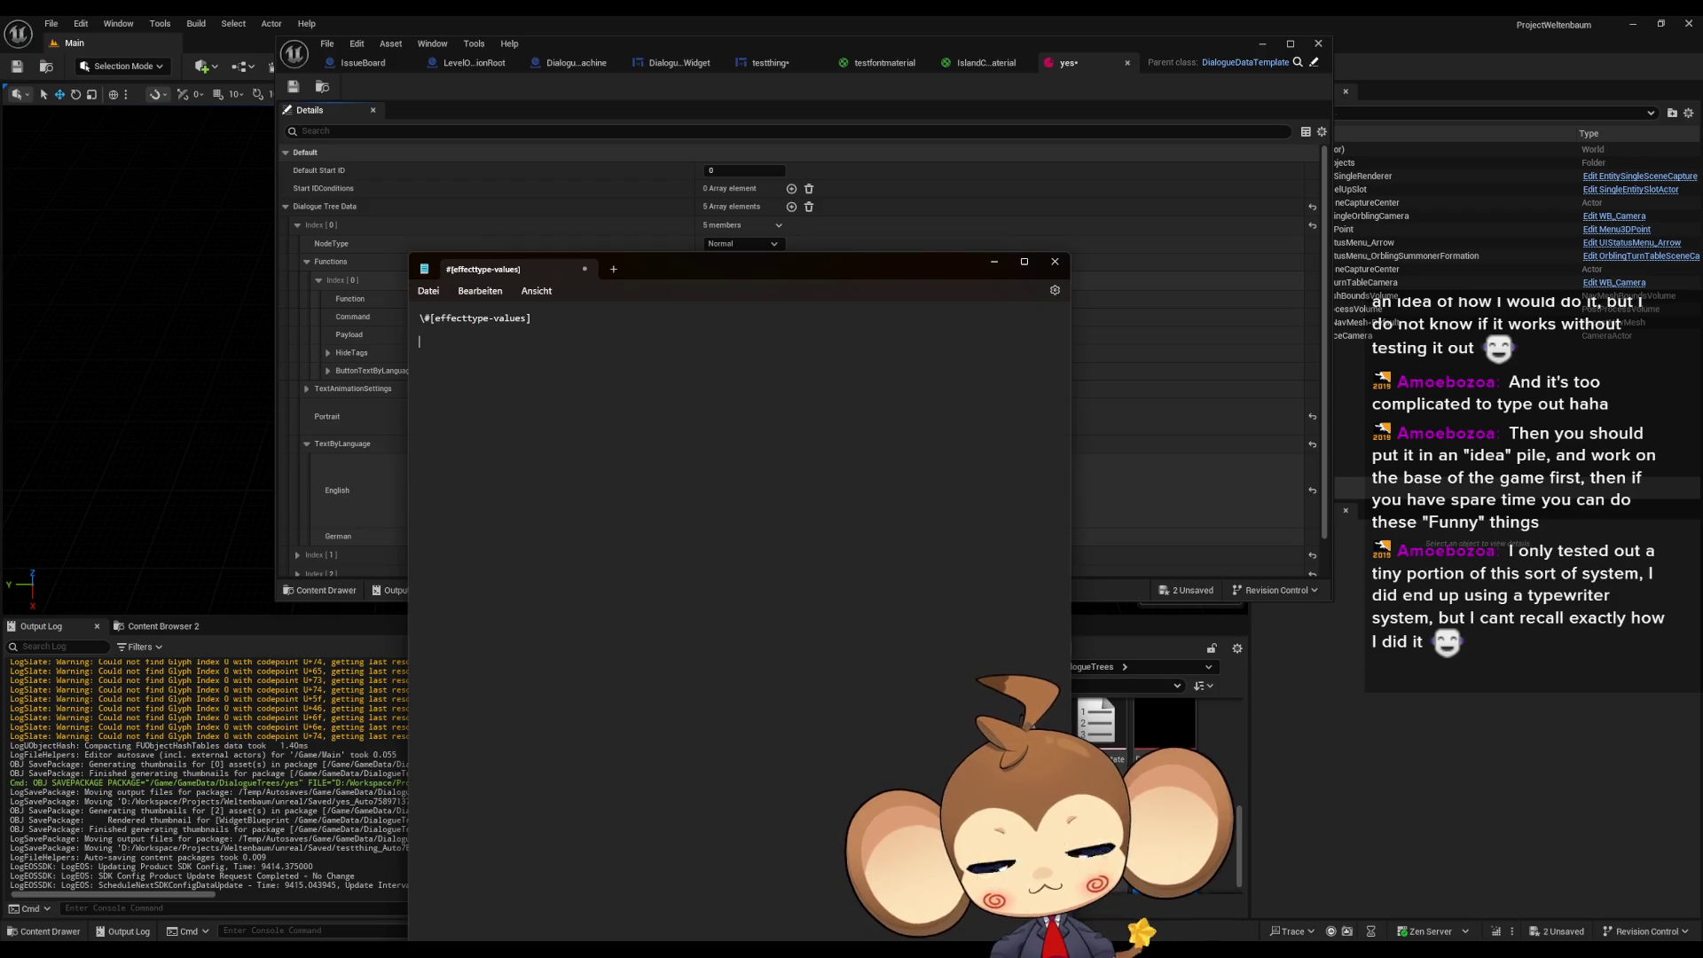
pyautogui.write('mater')
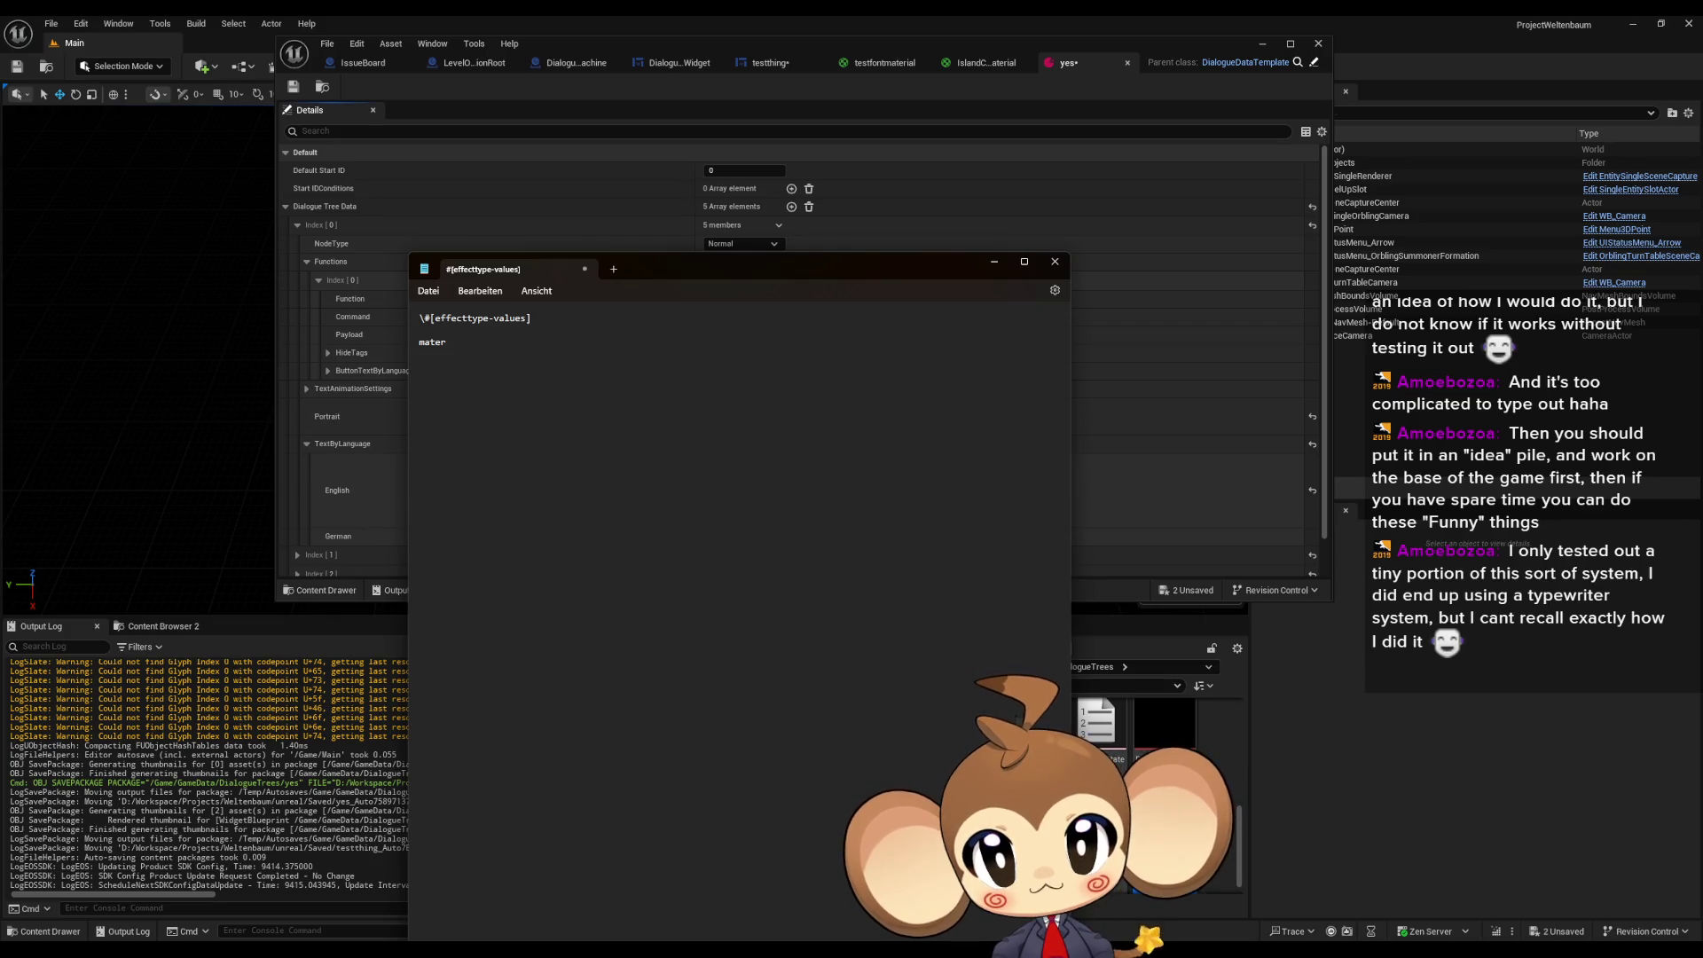
pyautogui.press('BackSpace')
pyautogui.press('BackSpace')
pyautogui.press('BackSpace')
pyautogui.press('BackSpace')
pyautogui.write('material: ')
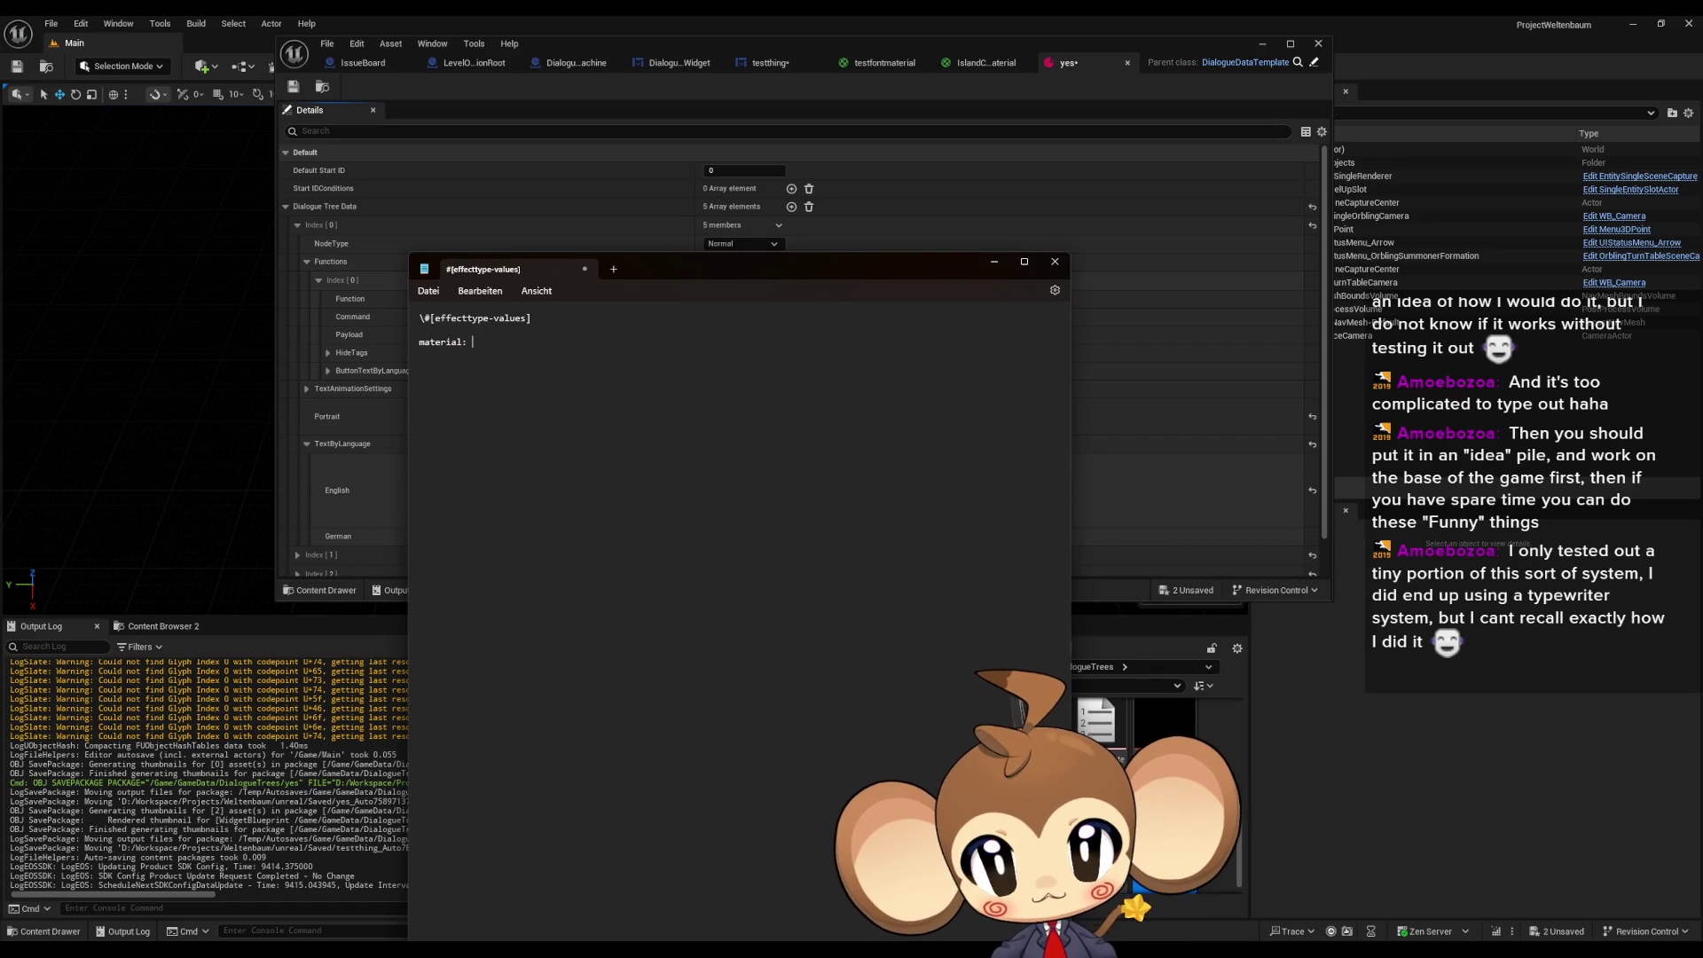
pyautogui.write('mat-')
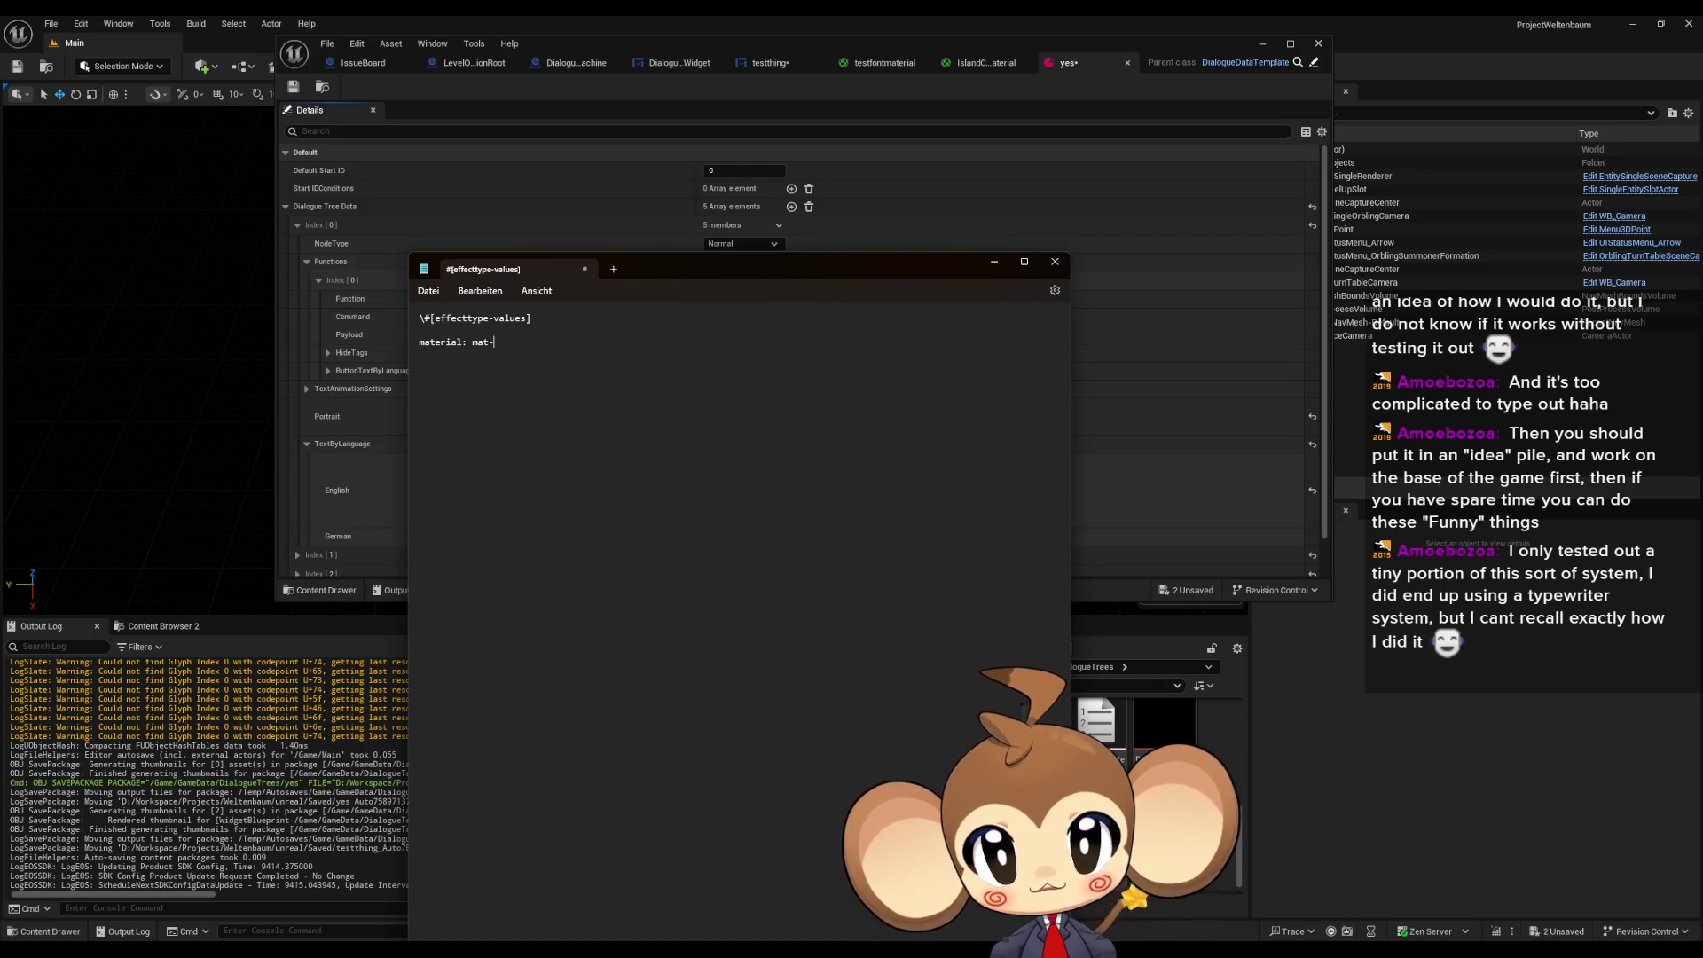
pyautogui.write('id')
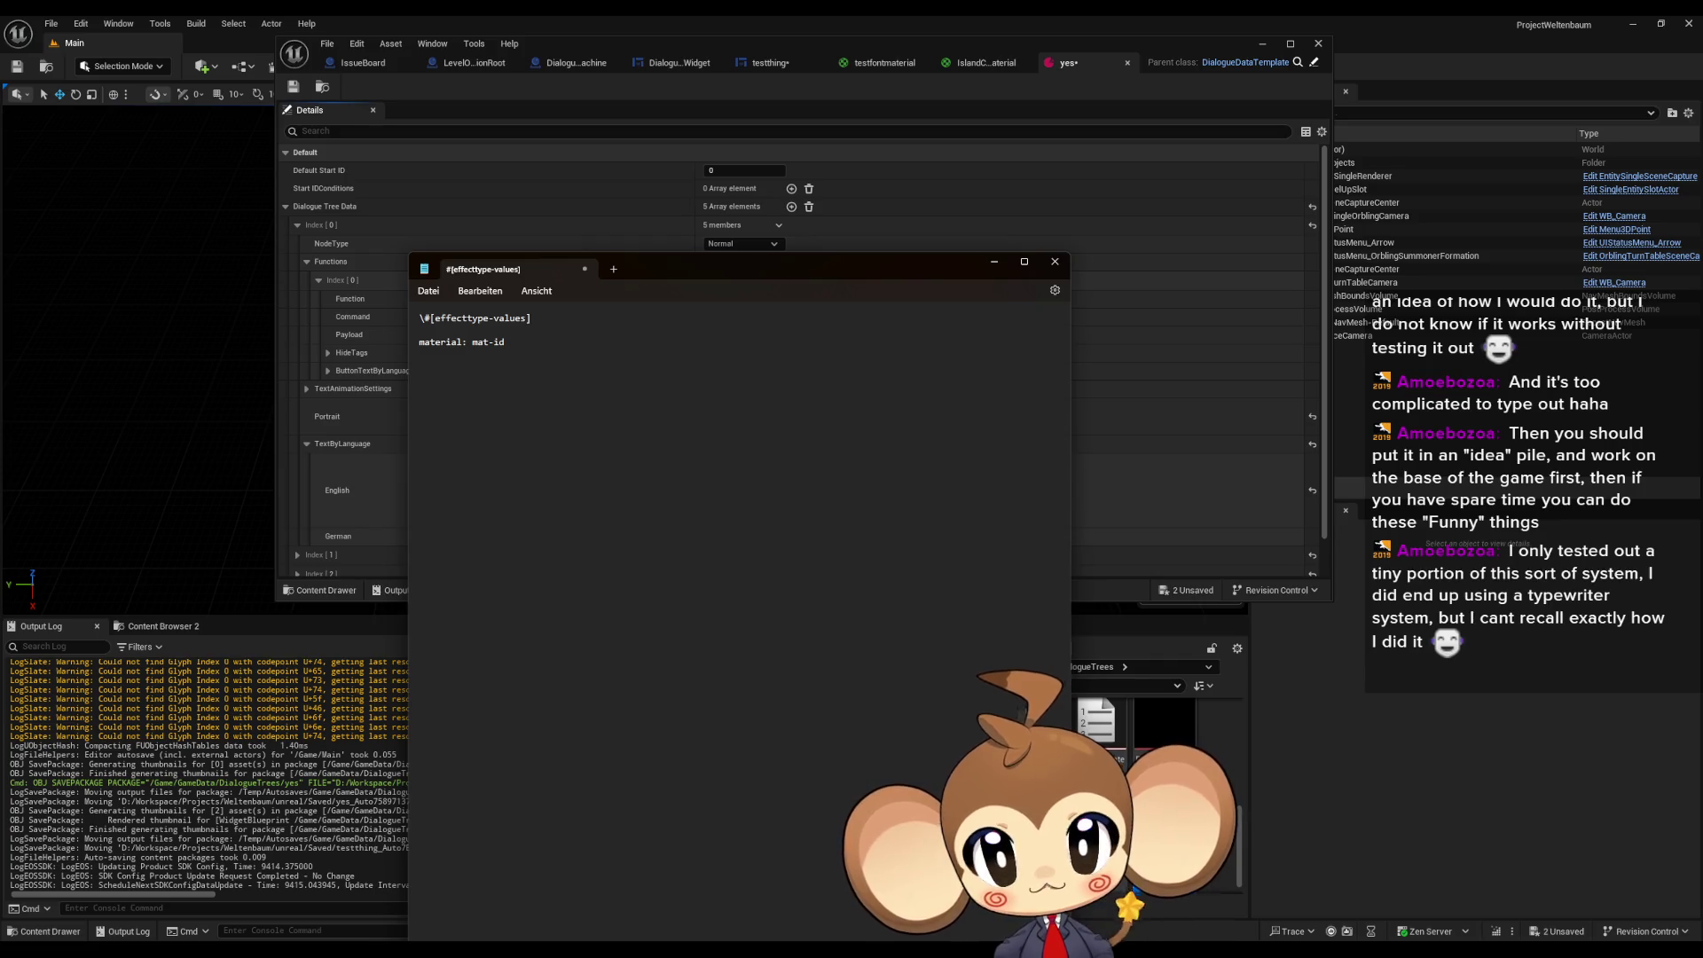
pyautogui.write('pause:')
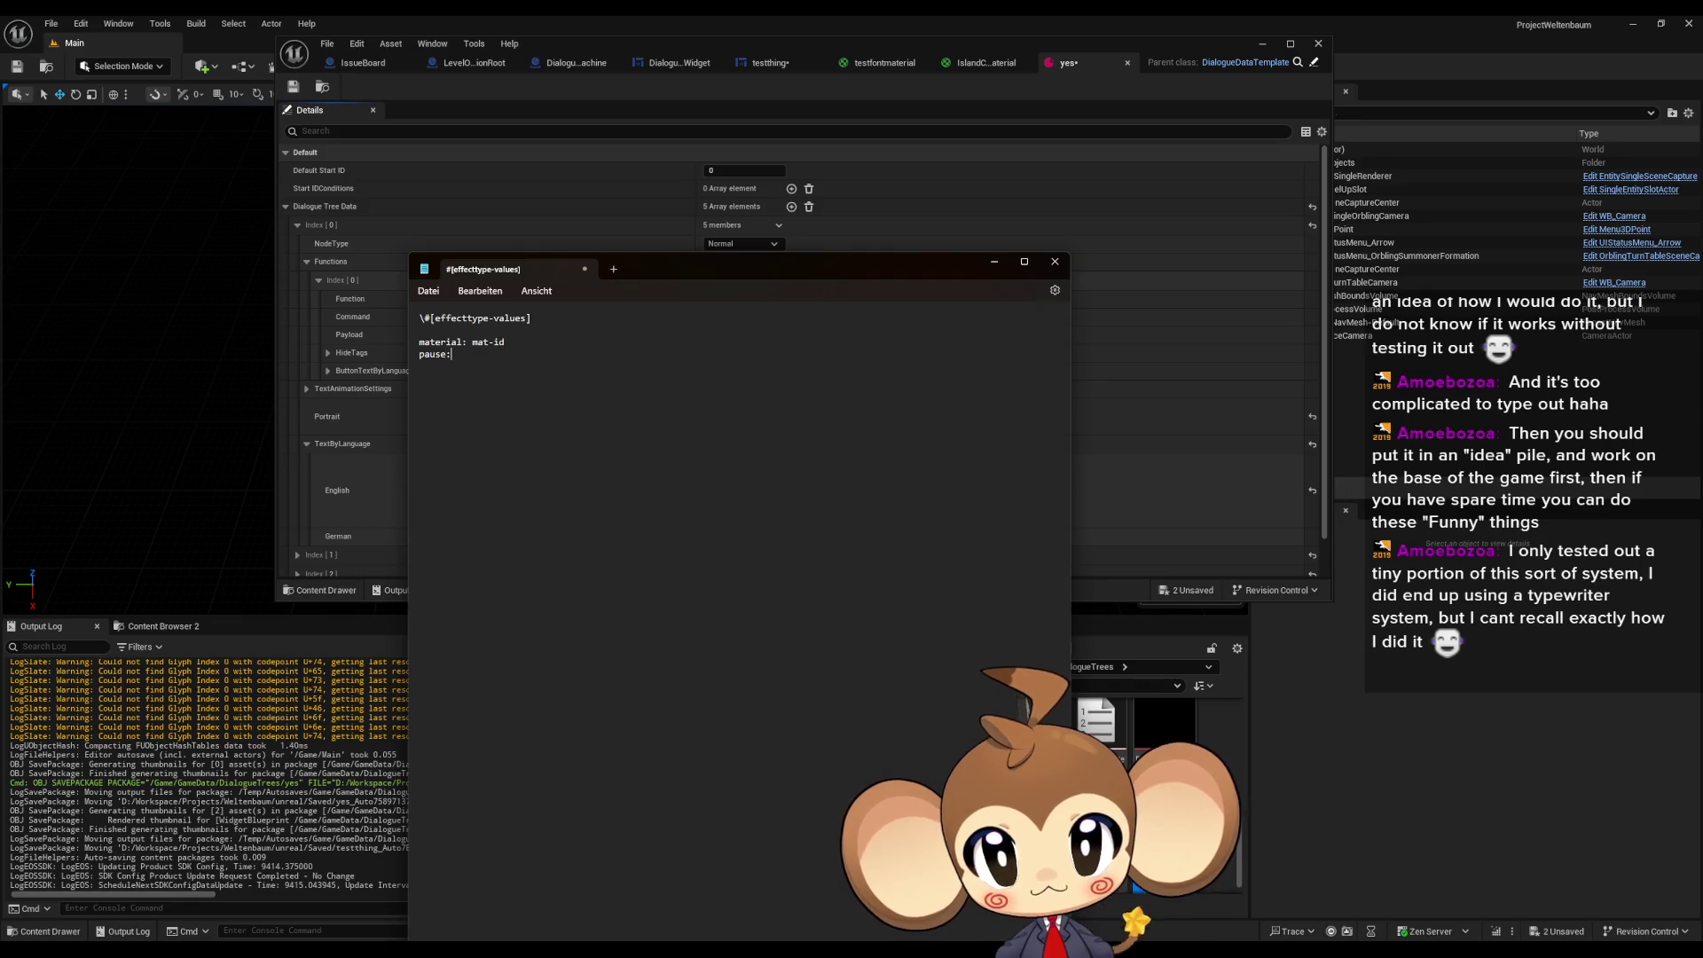
# - Add 'pause: p-timeseconds' and 'typewritespeed: ts-speedvalue' lines, then begin 'typewriteletterjump'
pyautogui.press('BackSpace')
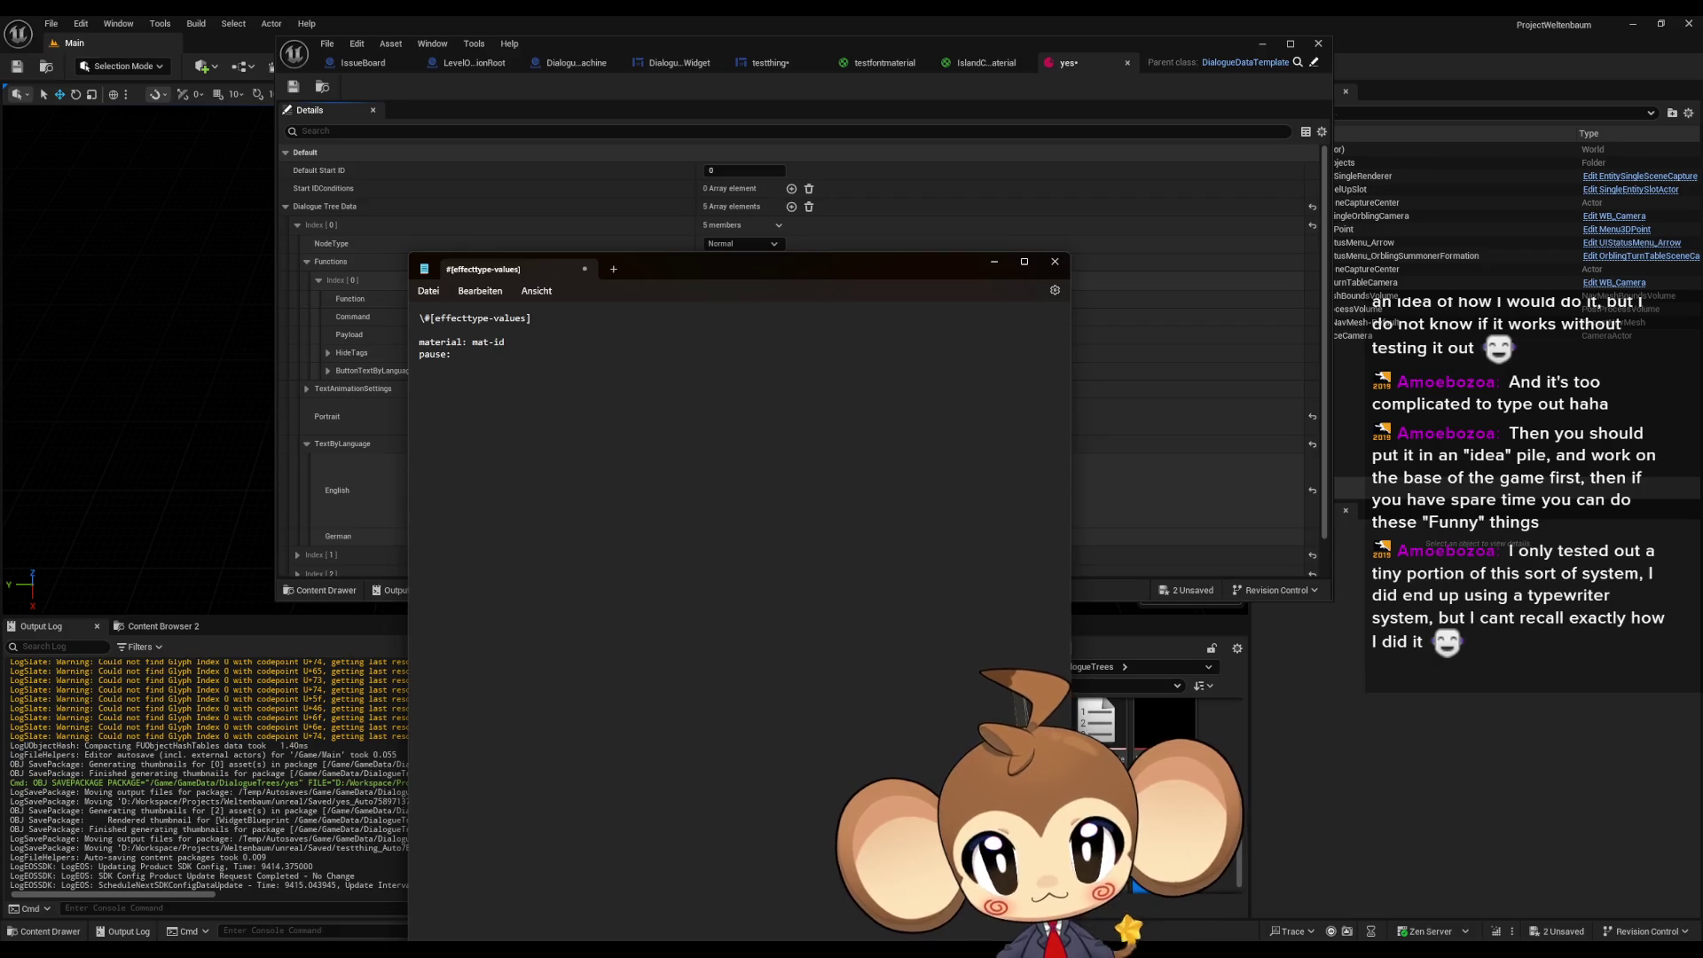
pyautogui.write(' p-')
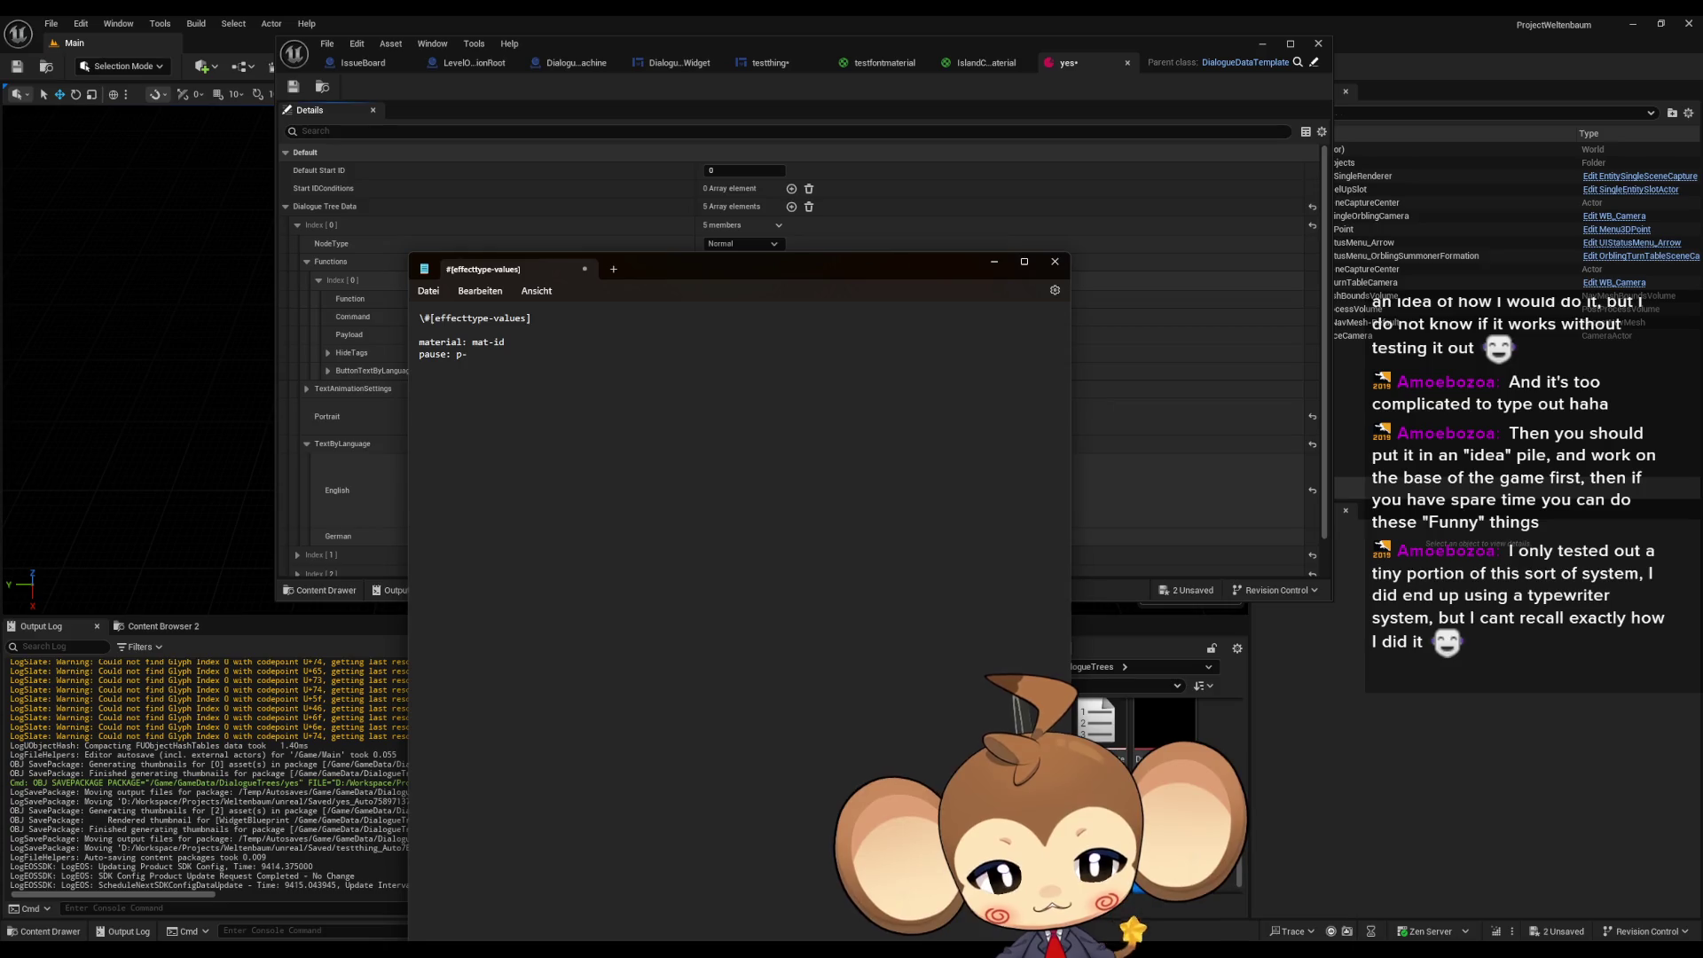
pyautogui.write('timeseconds')
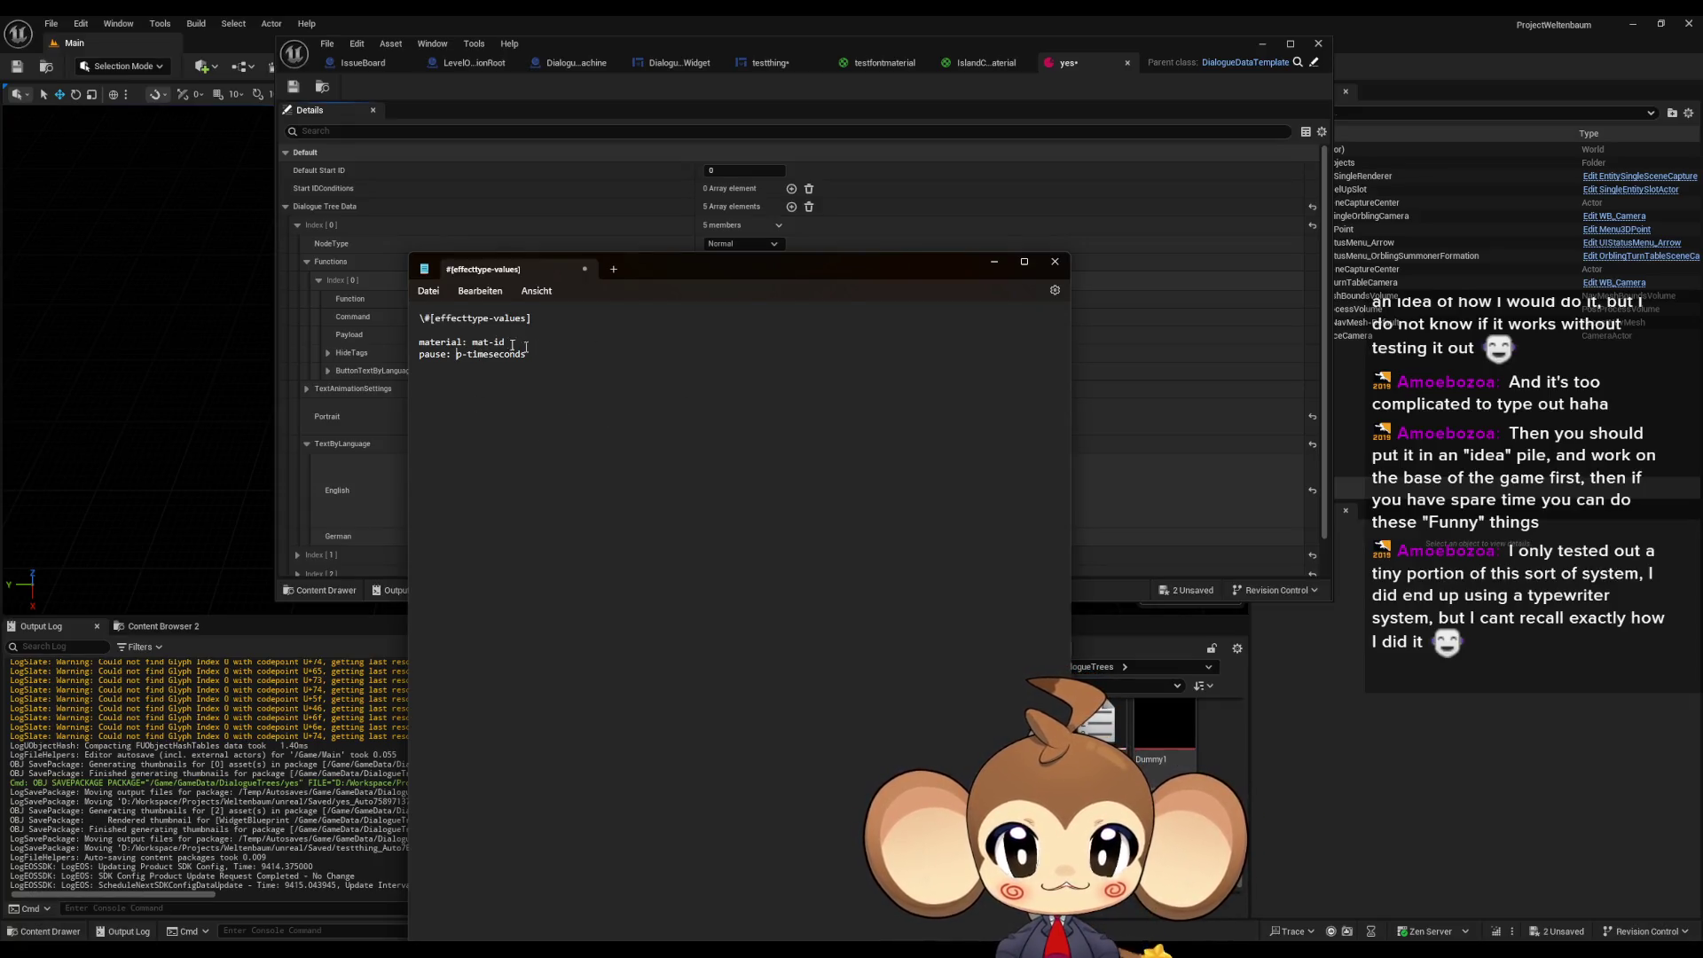
pyautogui.click(680, 426)
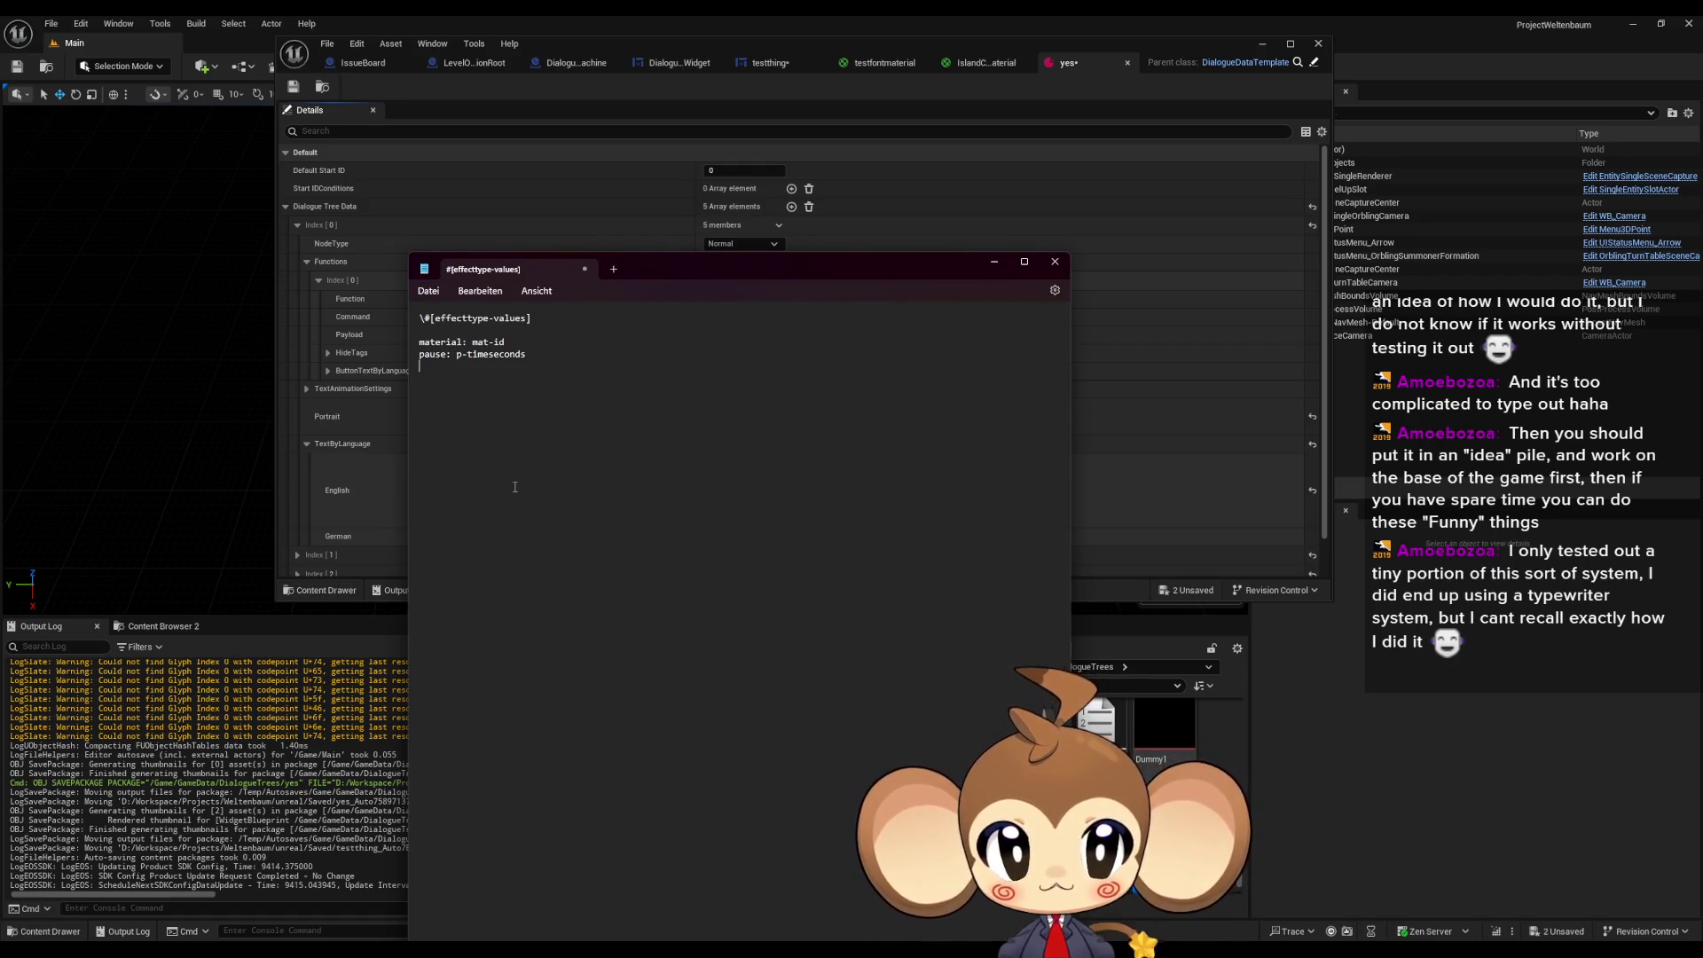
pyautogui.write('t')
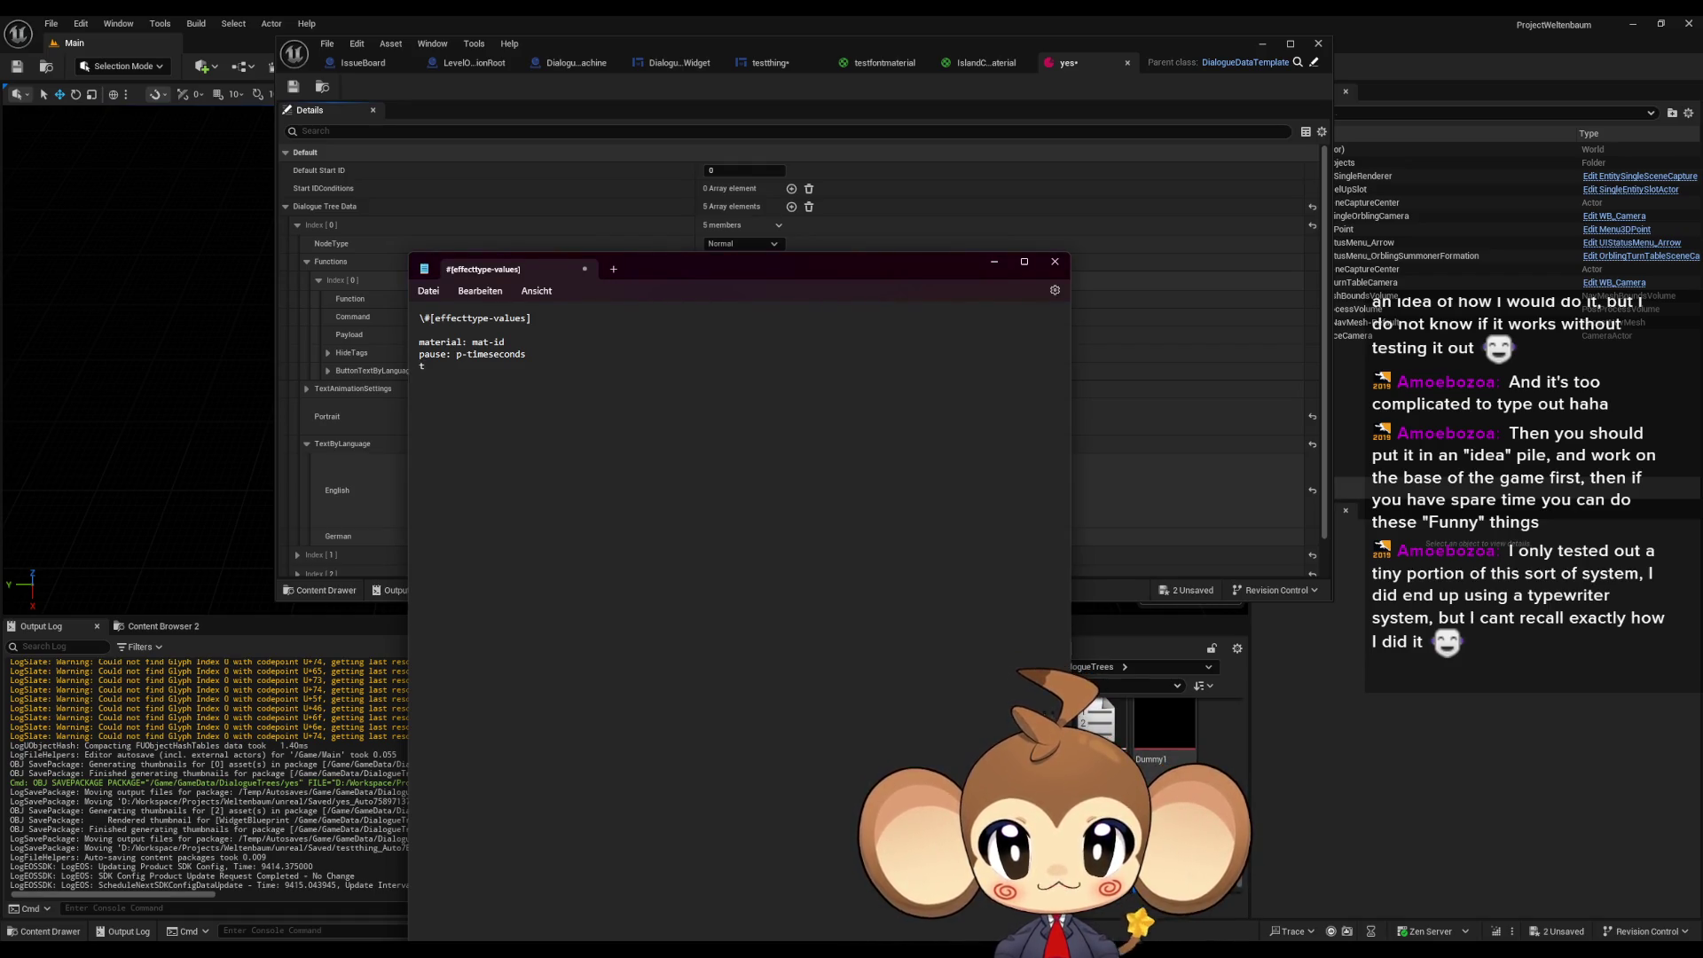
pyautogui.write('ype')
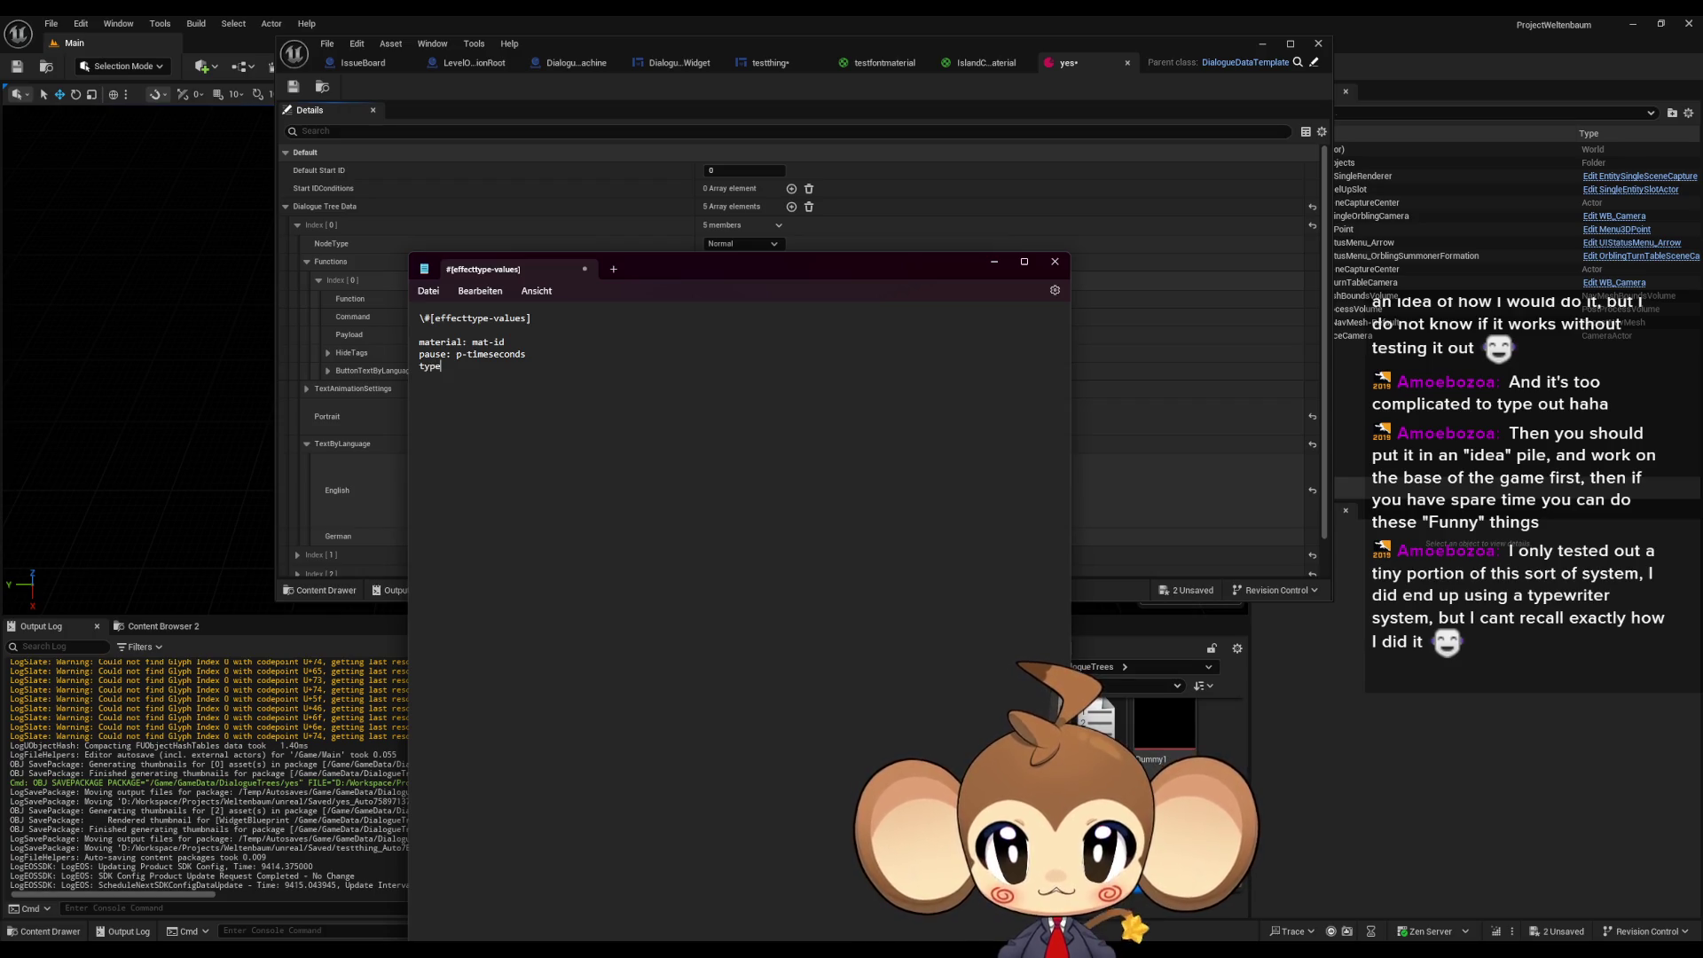
pyautogui.write('writespeed:')
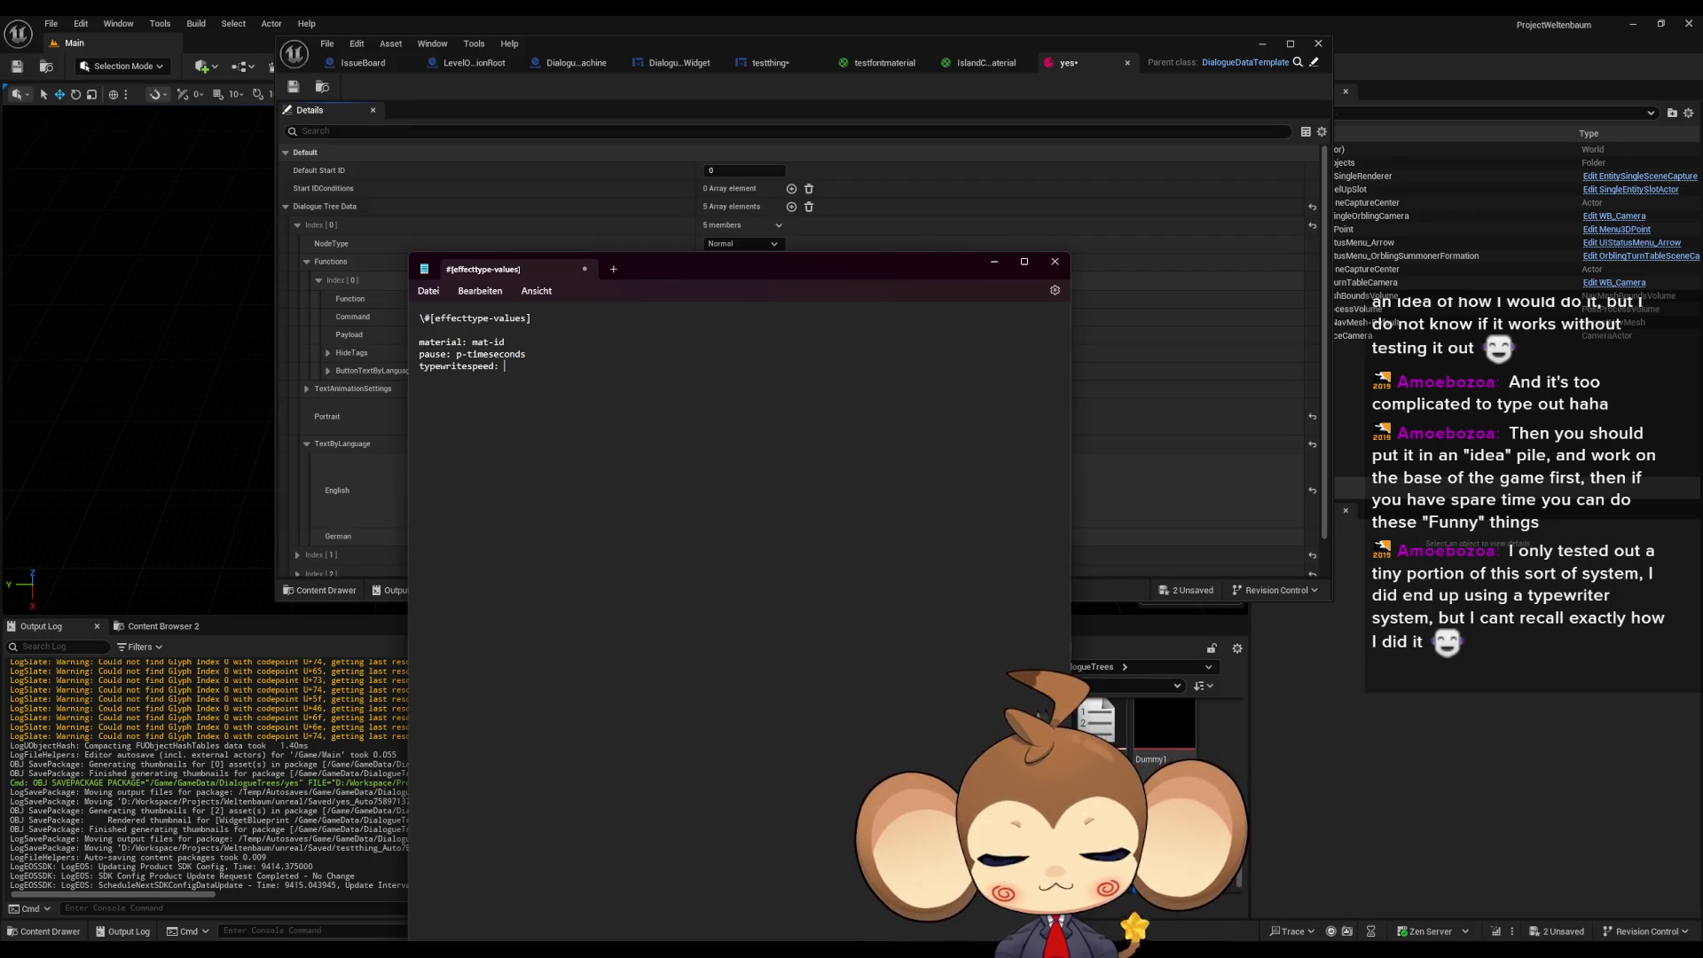
pyautogui.write('ts-')
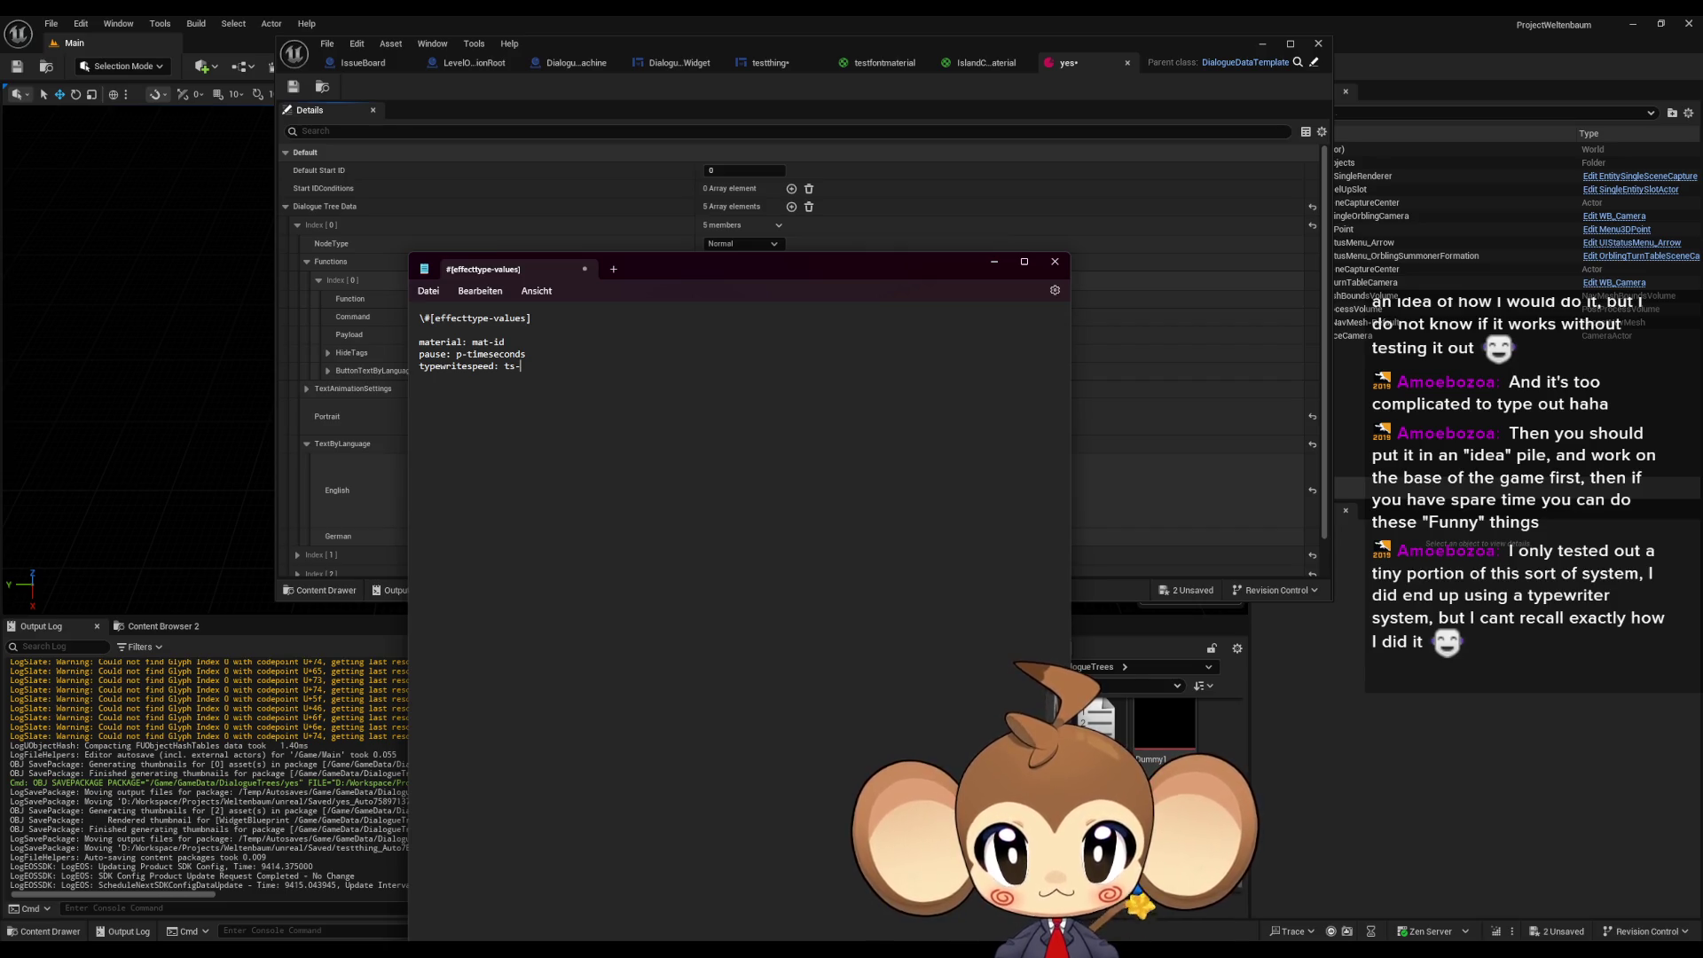
pyautogui.write('eedvalue typ')
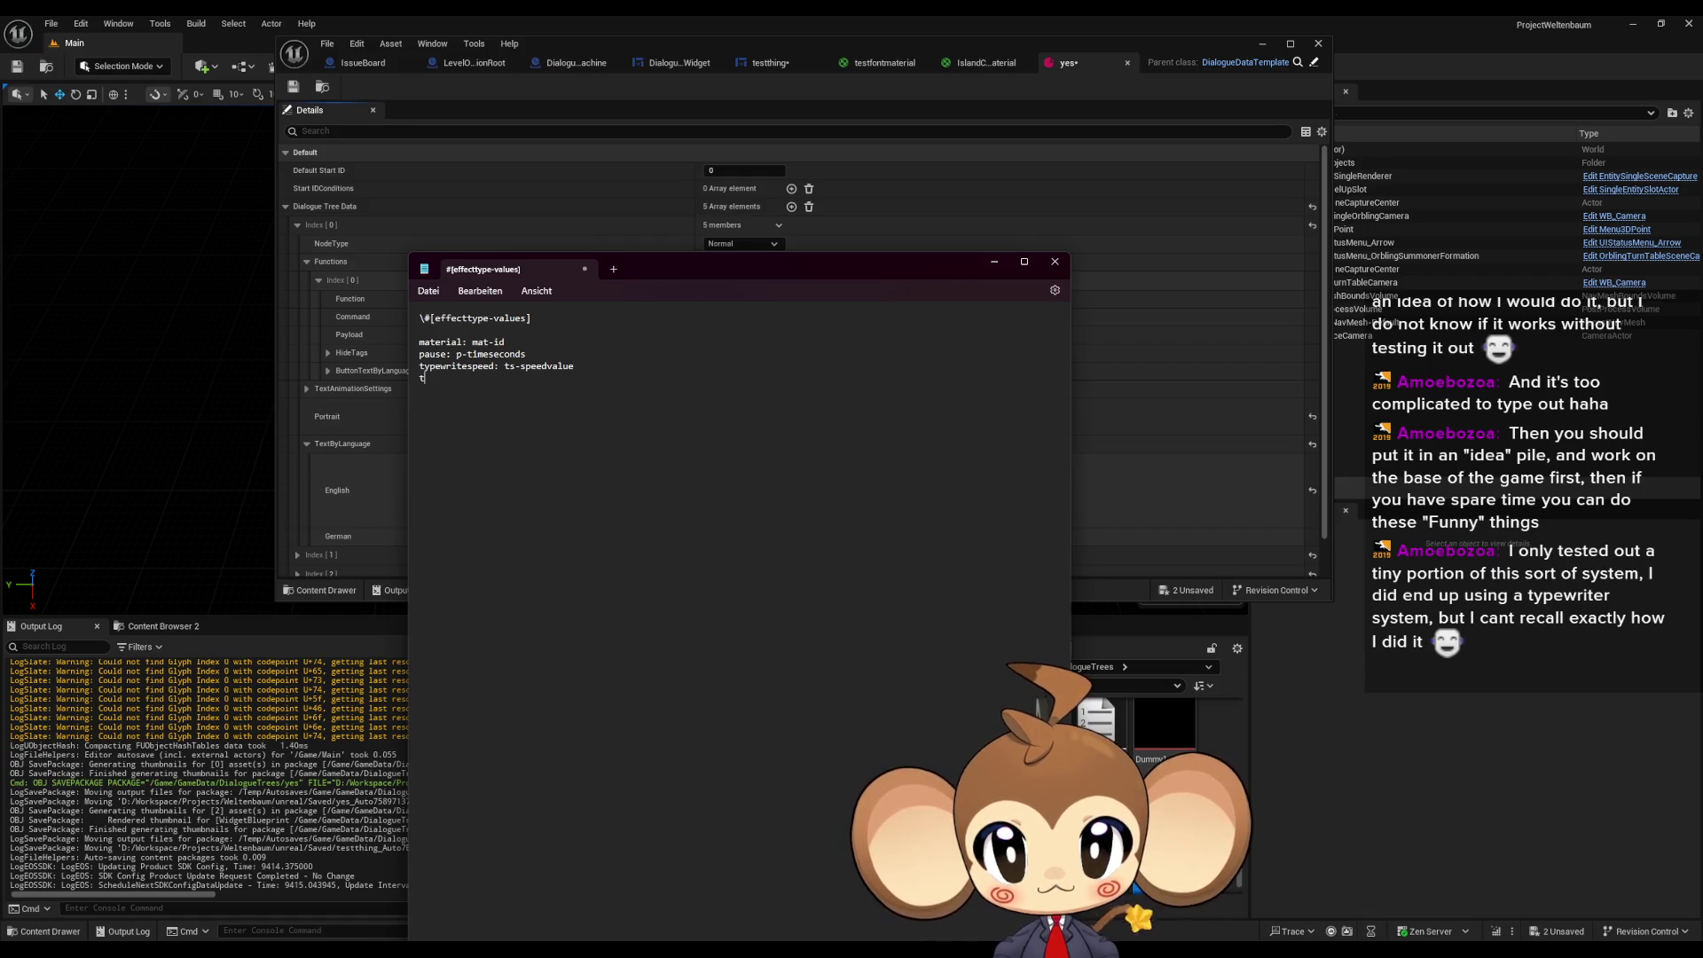
pyautogui.write('ew')
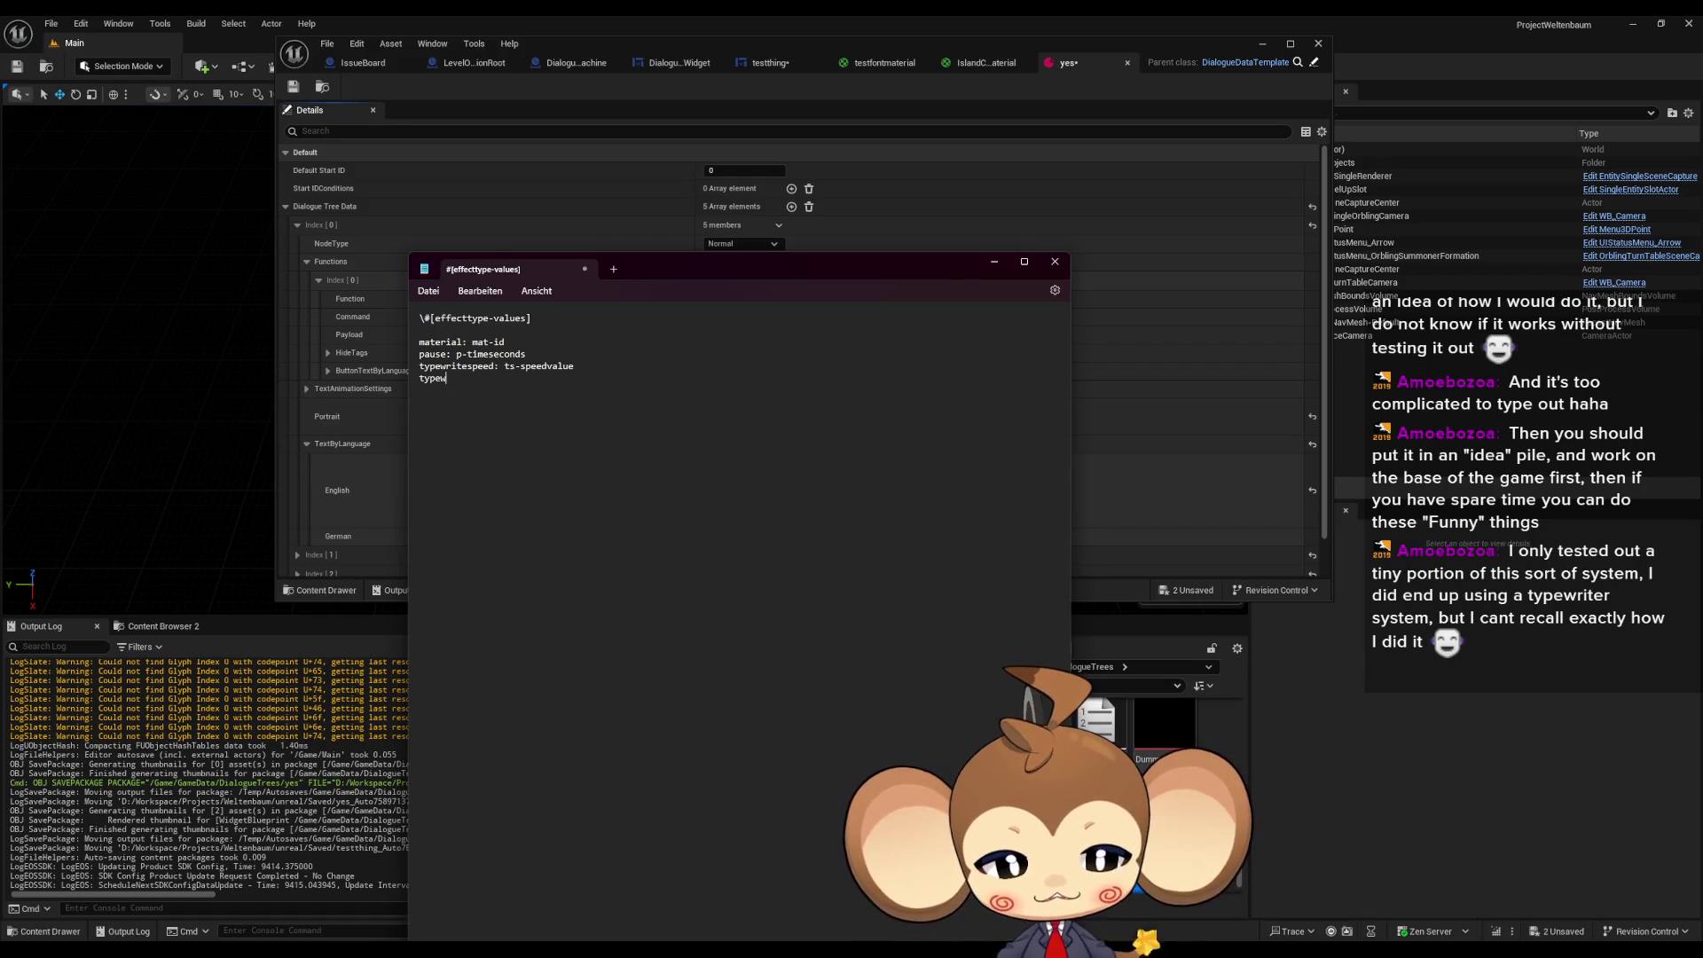
pyautogui.write('ritelet')
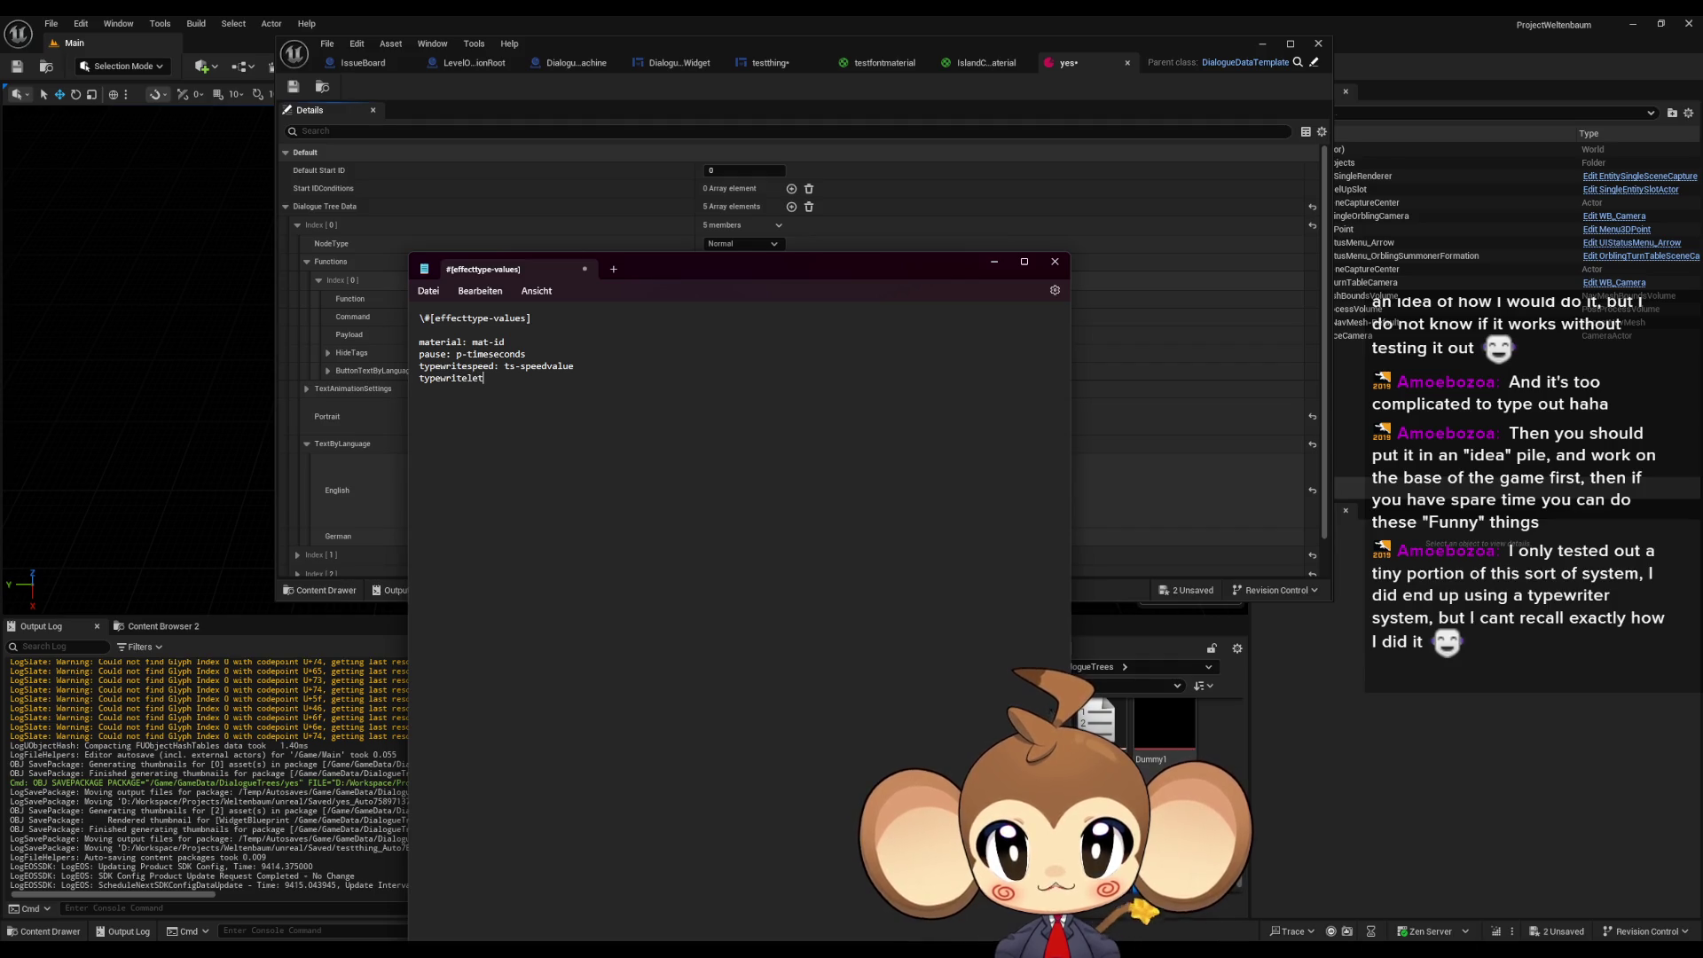
pyautogui.write('terjump: tj:')
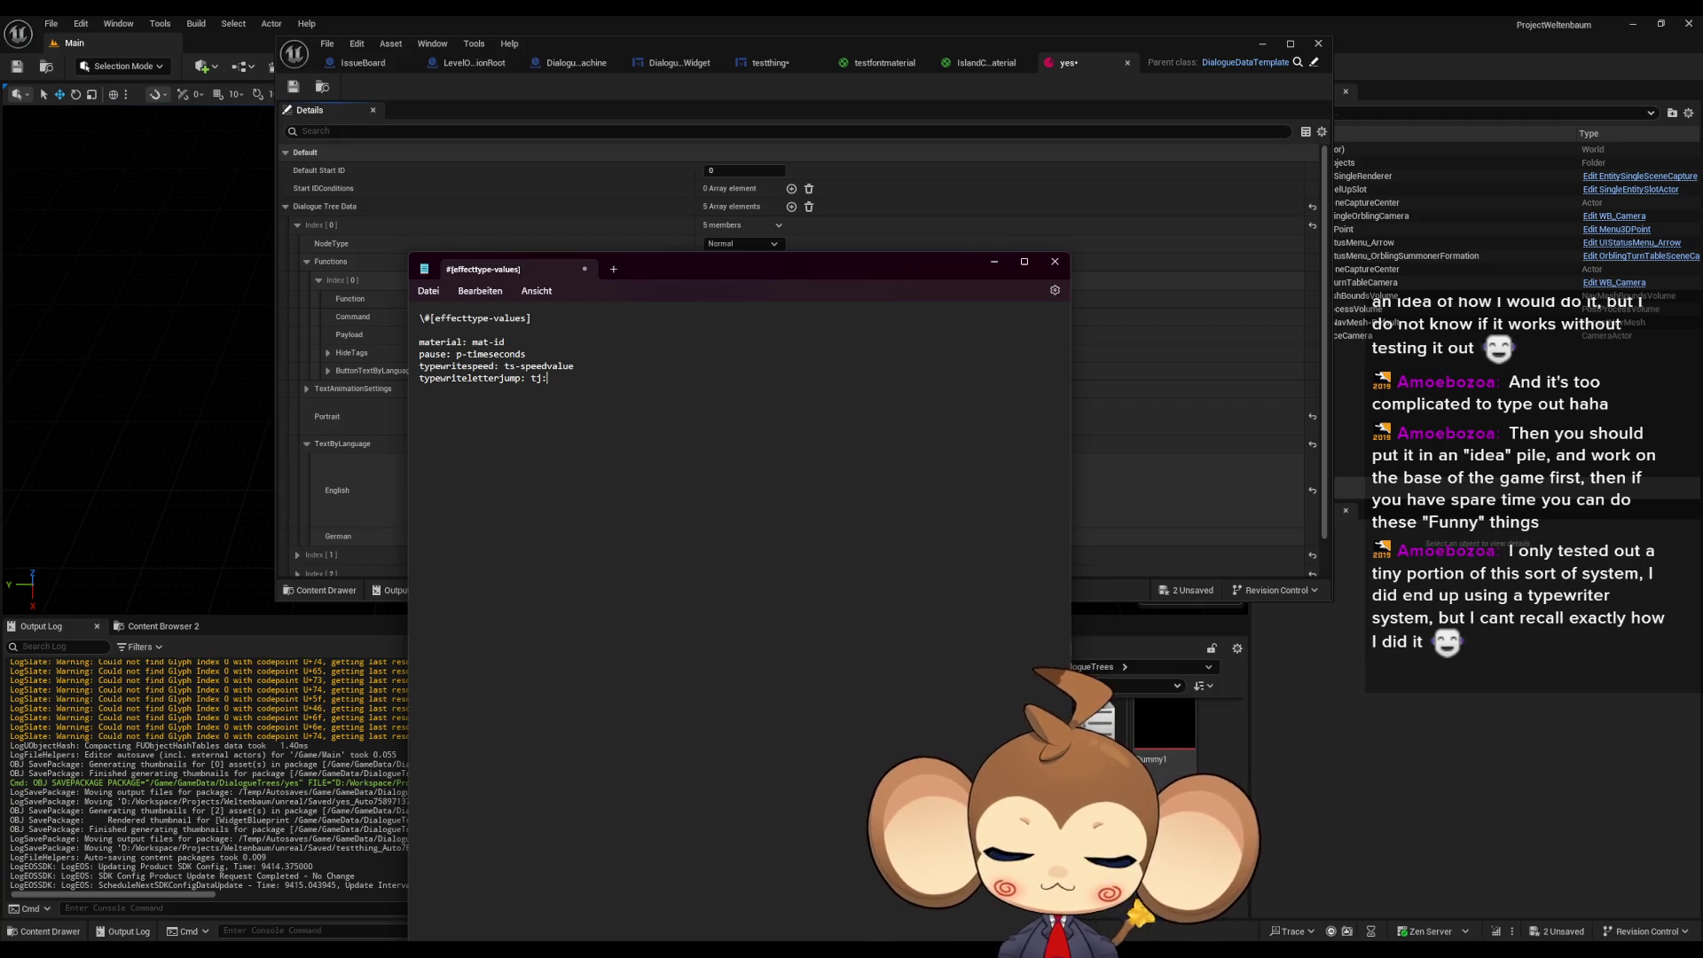
# - Replace the separators in the tj, ts-speedvalue, p-timeseconds and header entries, mostly with colons
pyautogui.press('BackSpace')
pyautogui.write('.')
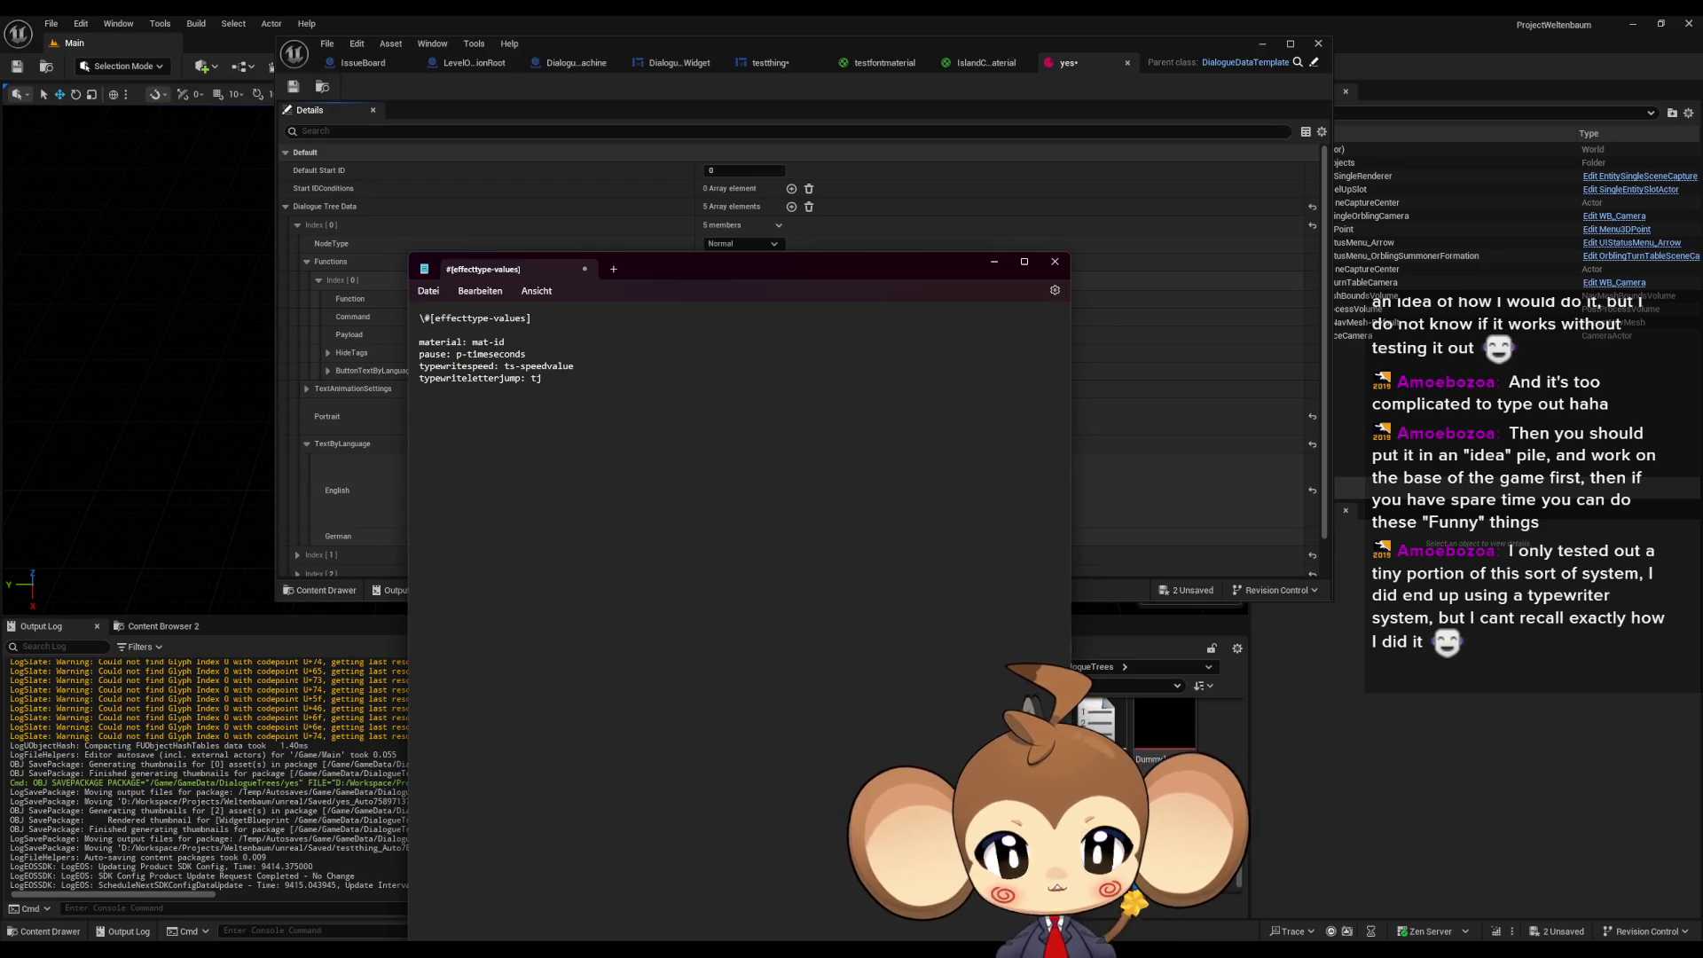
pyautogui.press('BackSpace')
pyautogui.write(':')
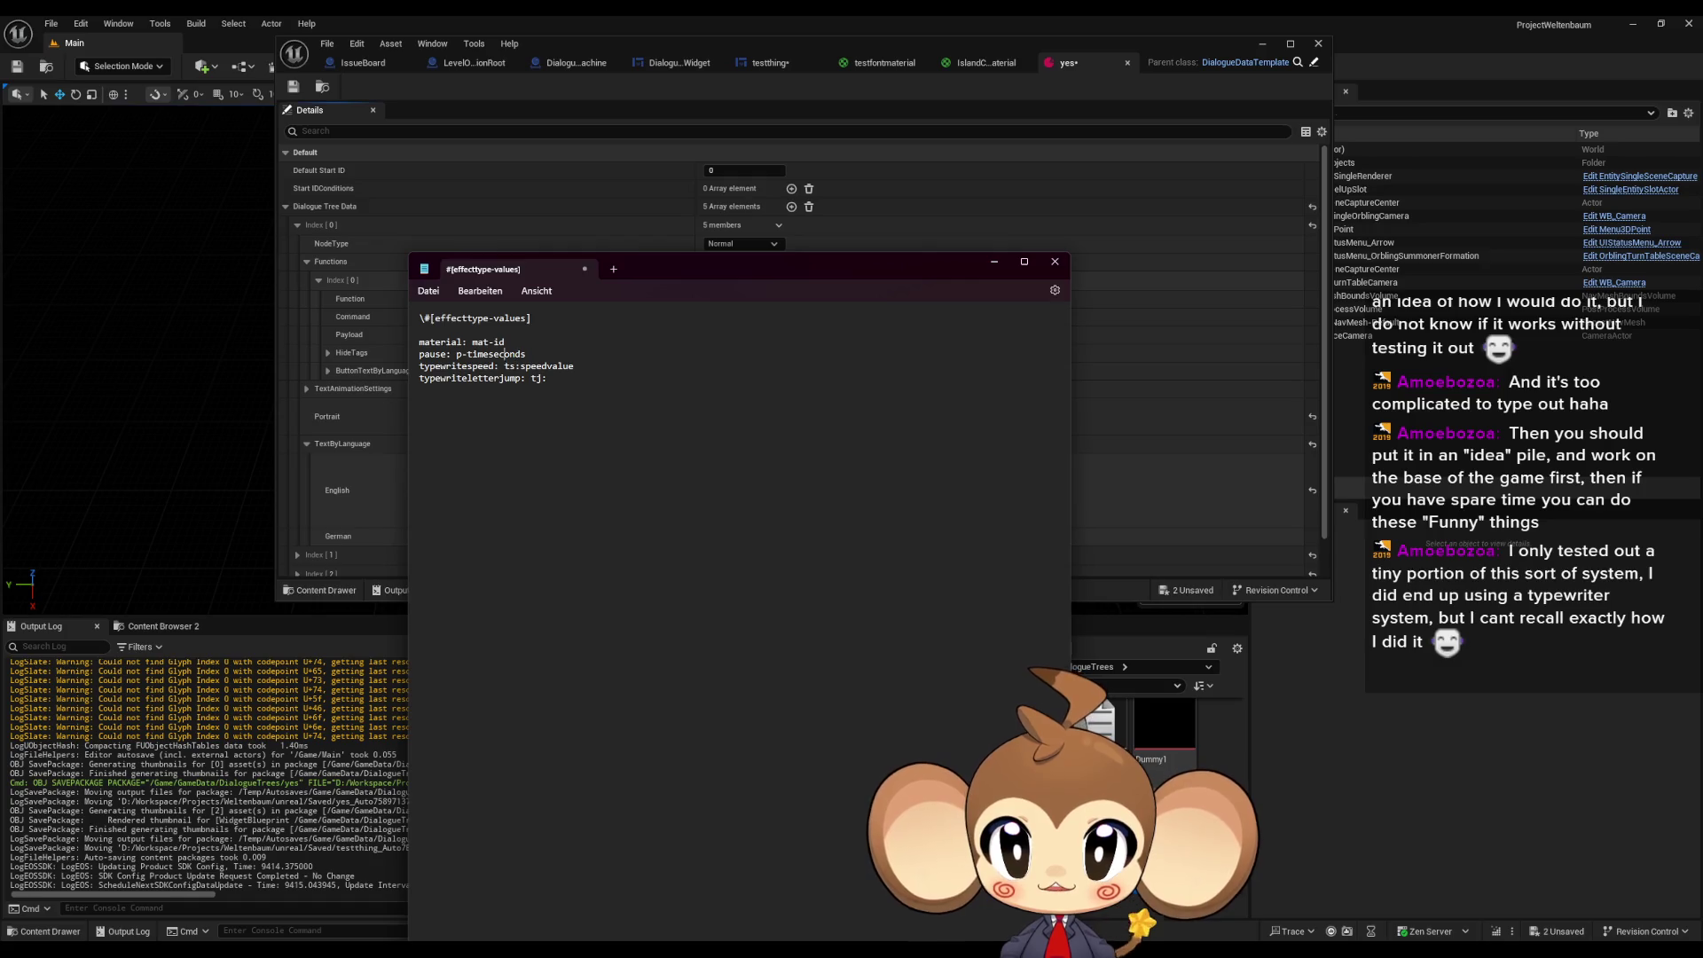
pyautogui.press('BackSpace')
pyautogui.write('_')
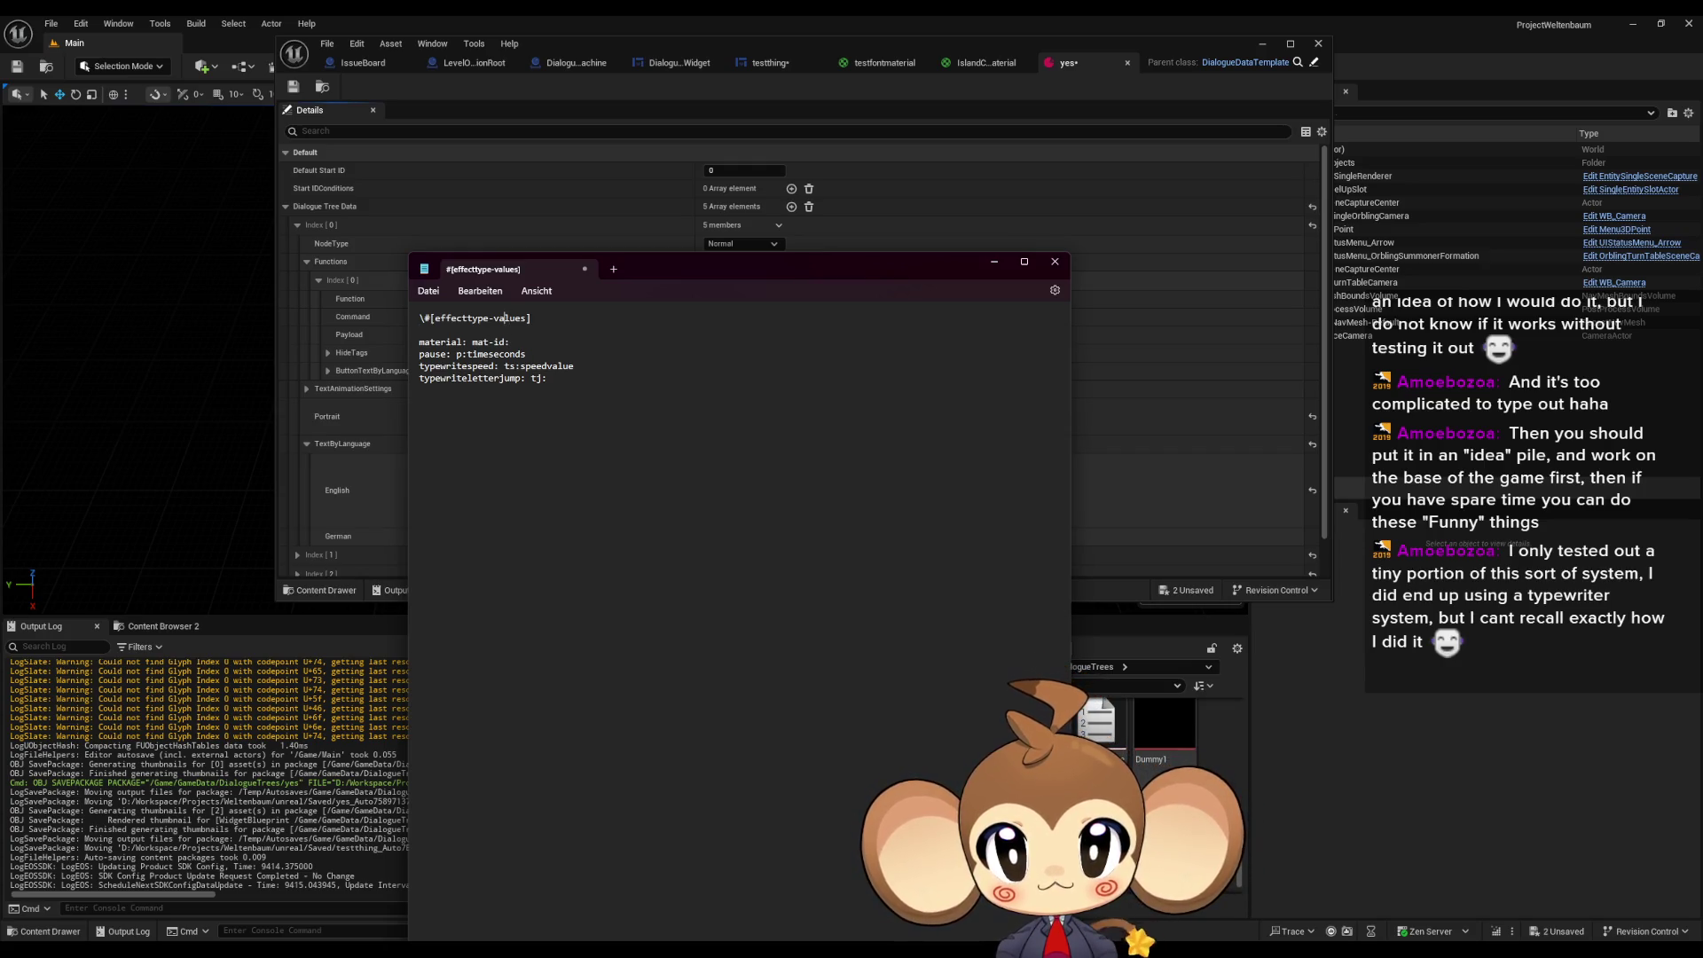
pyautogui.press('BackSpace')
pyautogui.write(':')
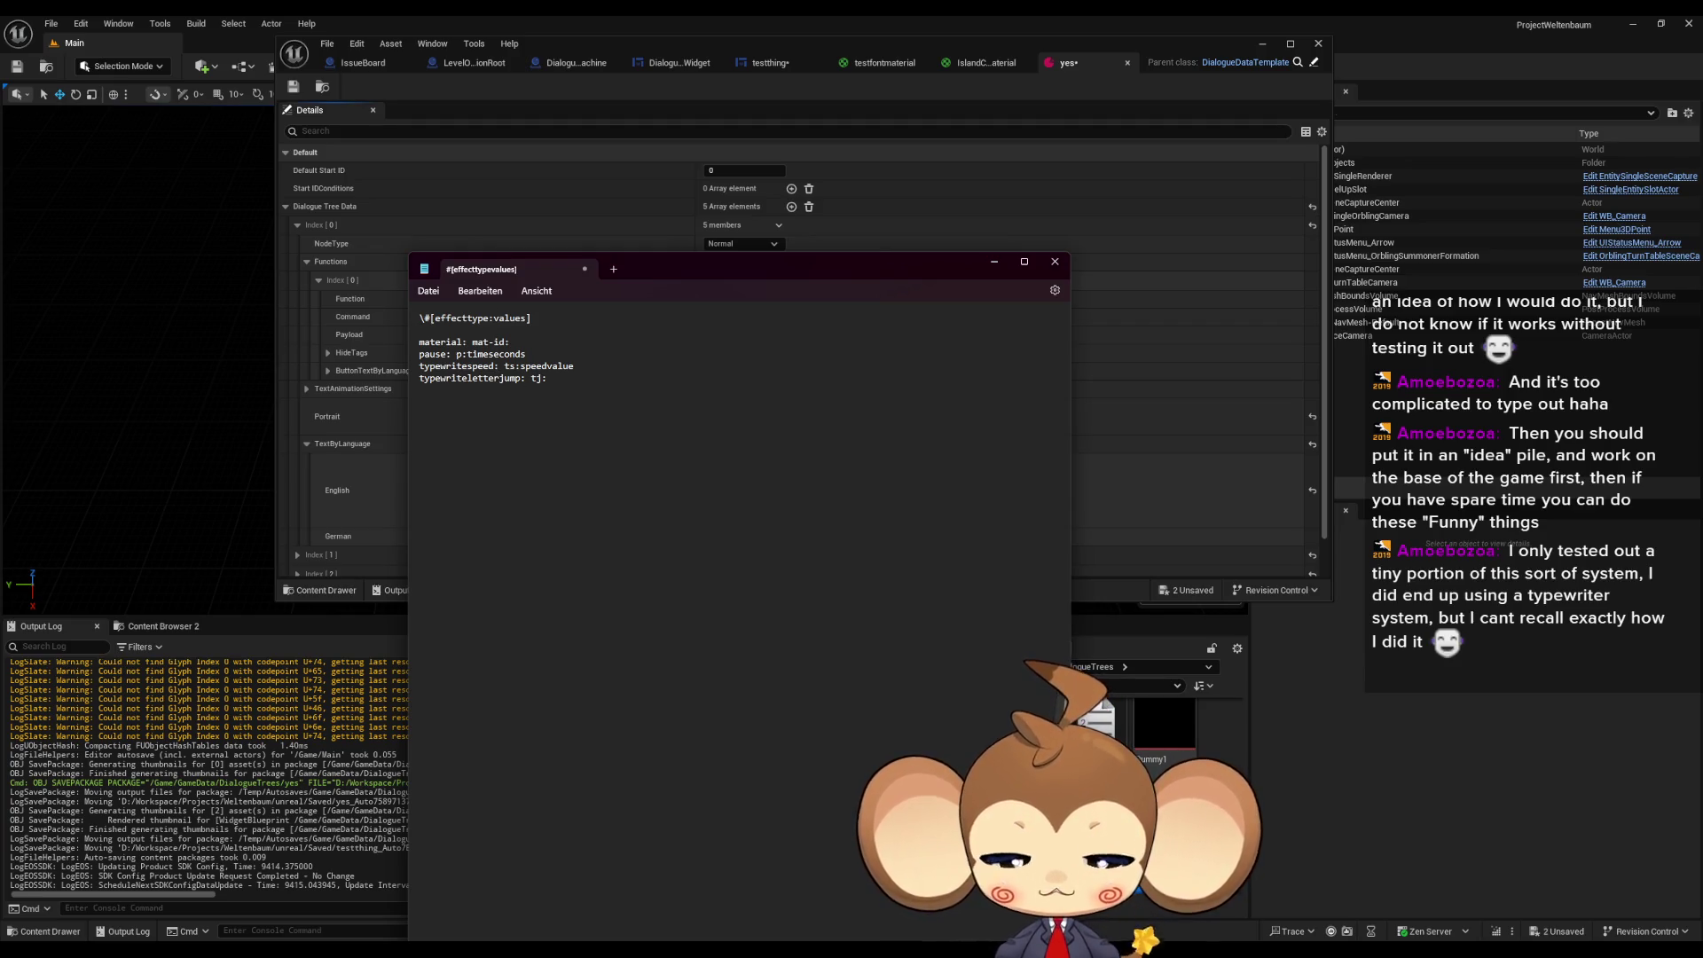
# - Complete 'tj:numberofletters', add a 'font: font:id' line, and change mat-id to mat:id
pyautogui.write('nu')
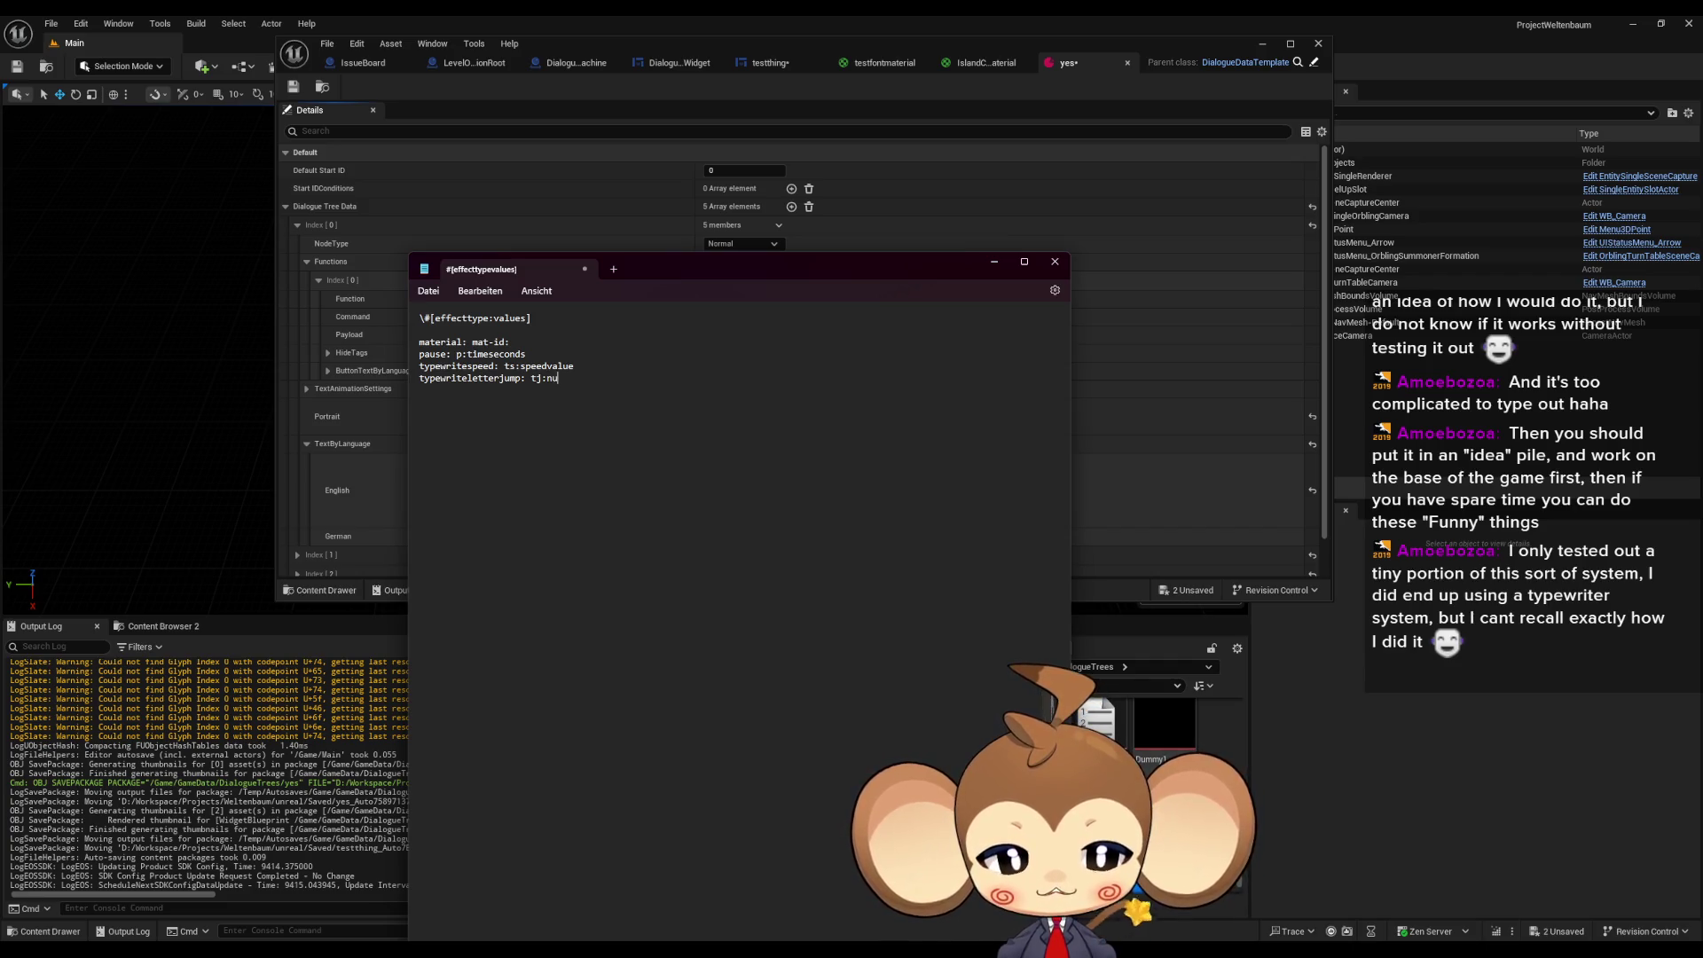
pyautogui.write('mberofletters')
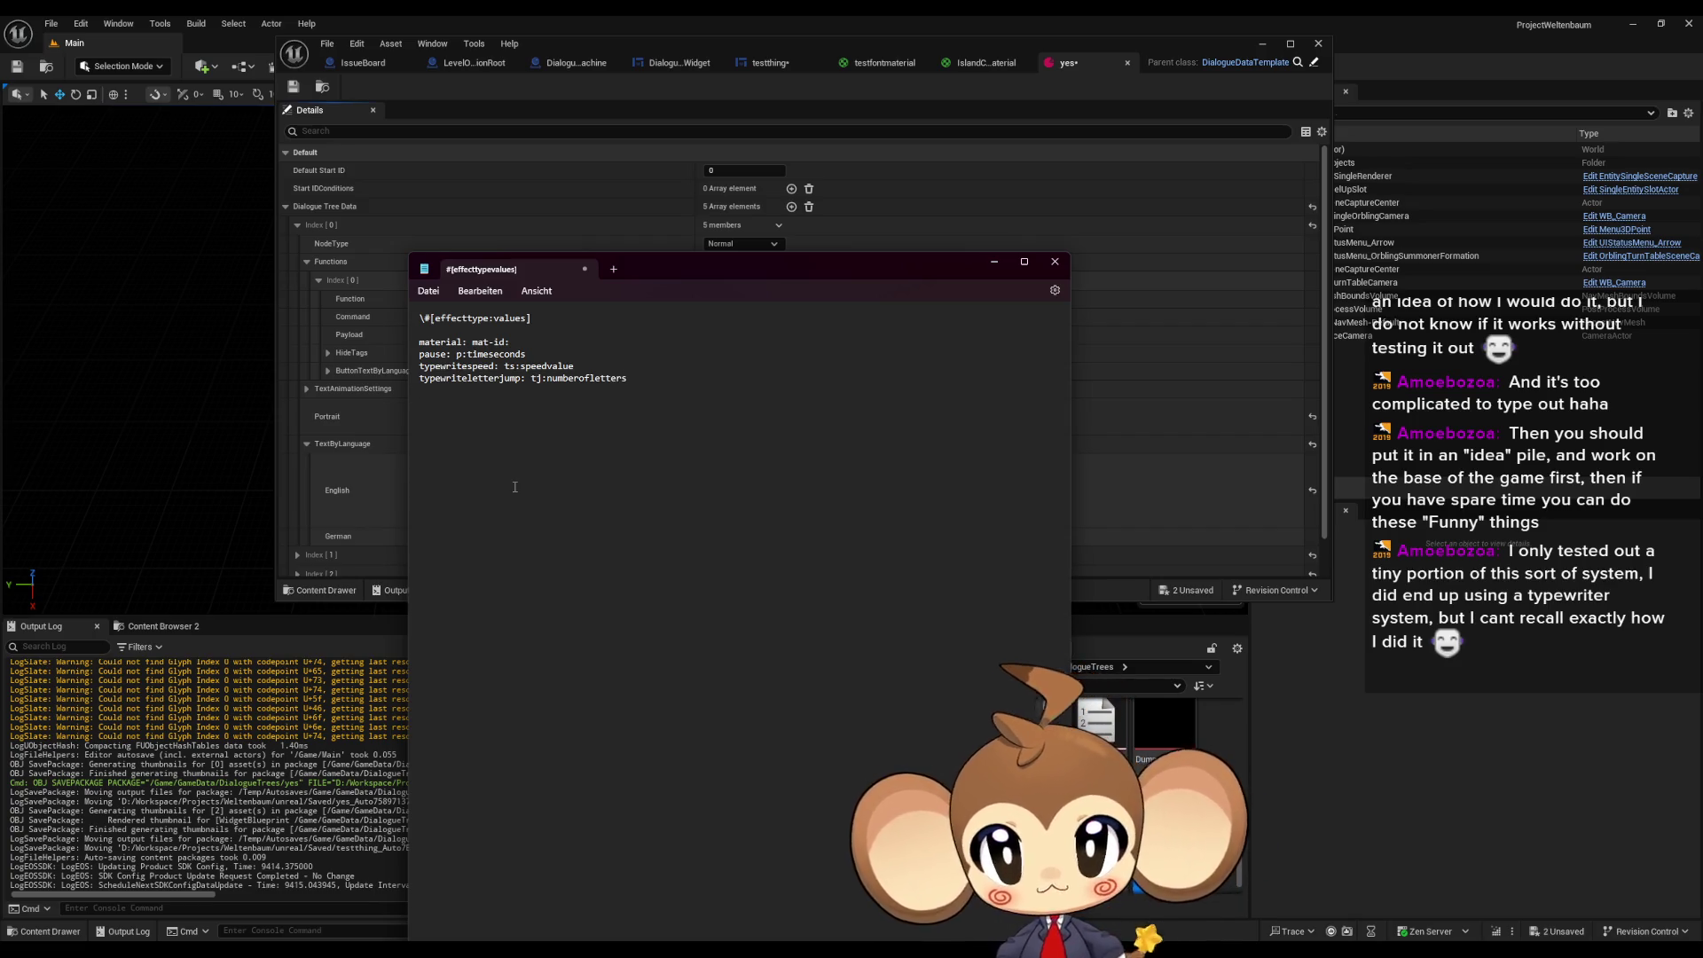
pyautogui.press('Return')
pyautogui.write('f')
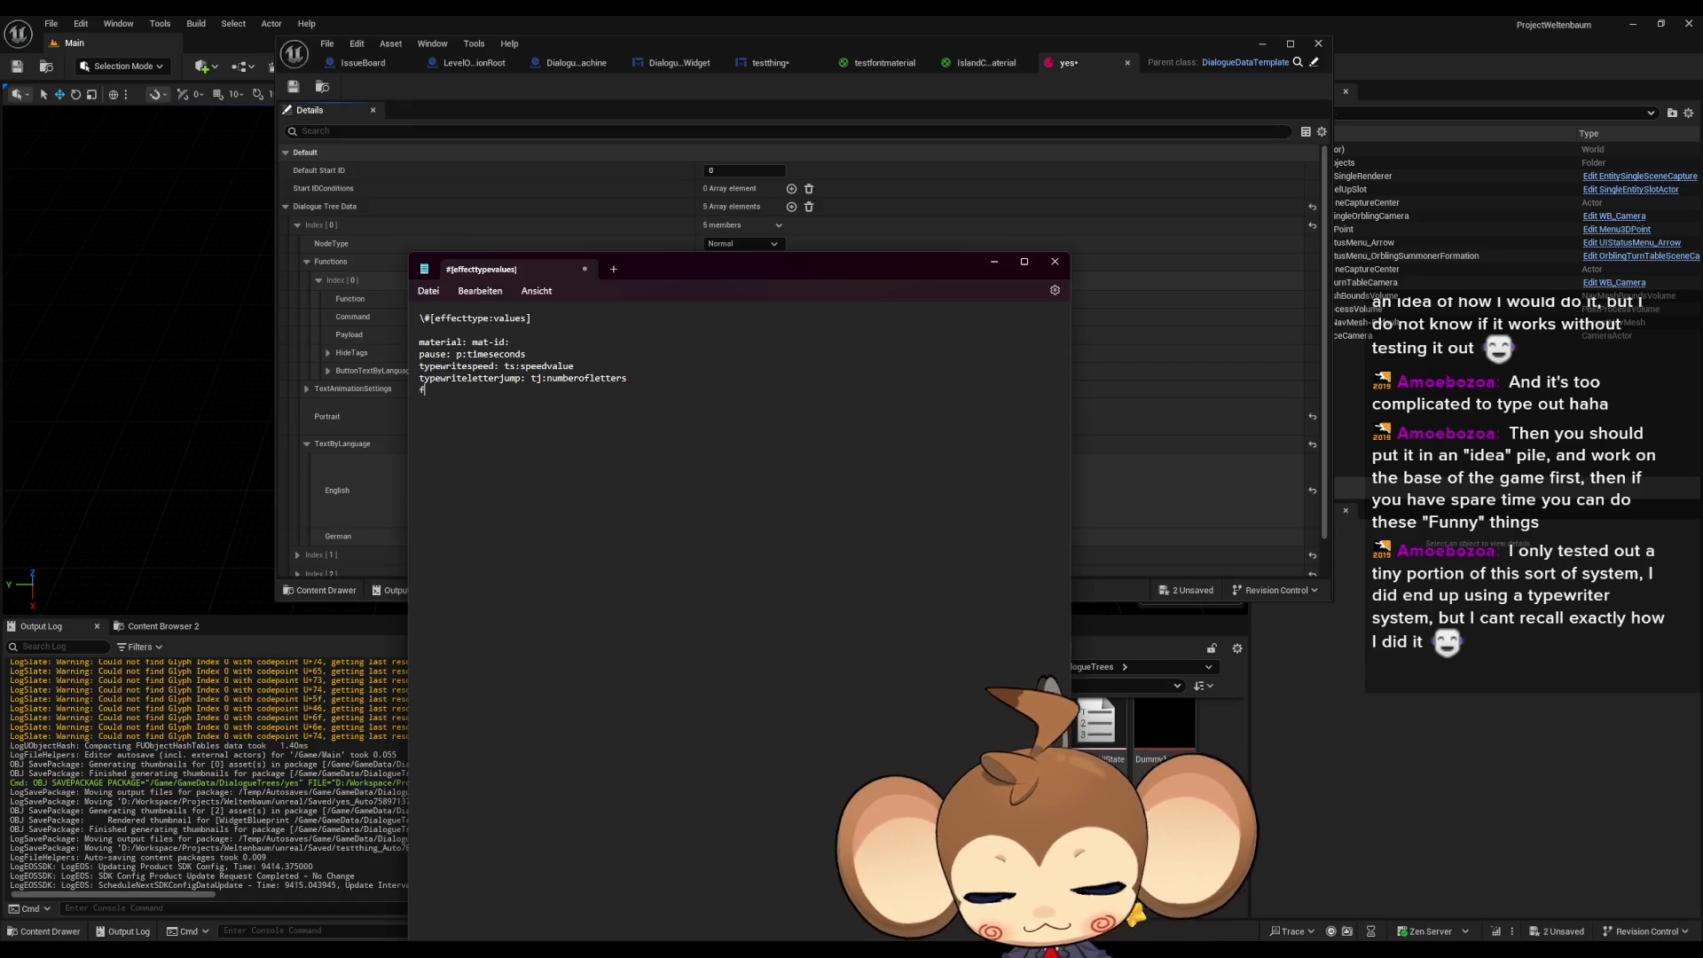
pyautogui.write('ont: font:id')
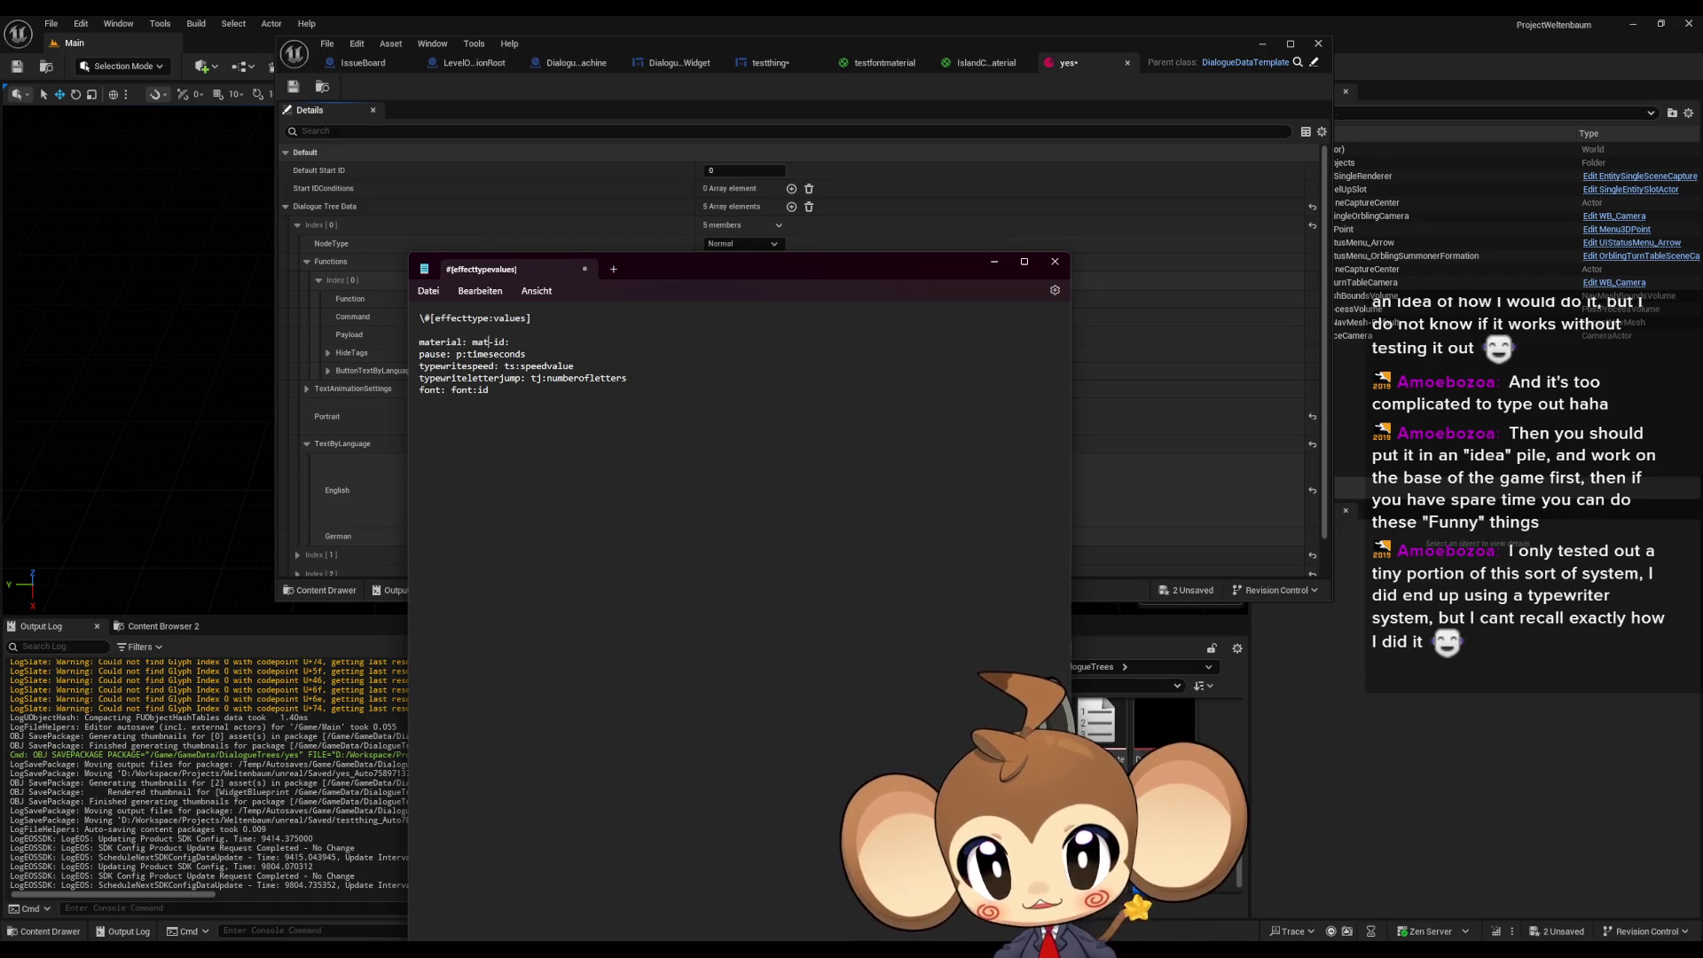
pyautogui.press('BackSpace')
pyautogui.write(':')
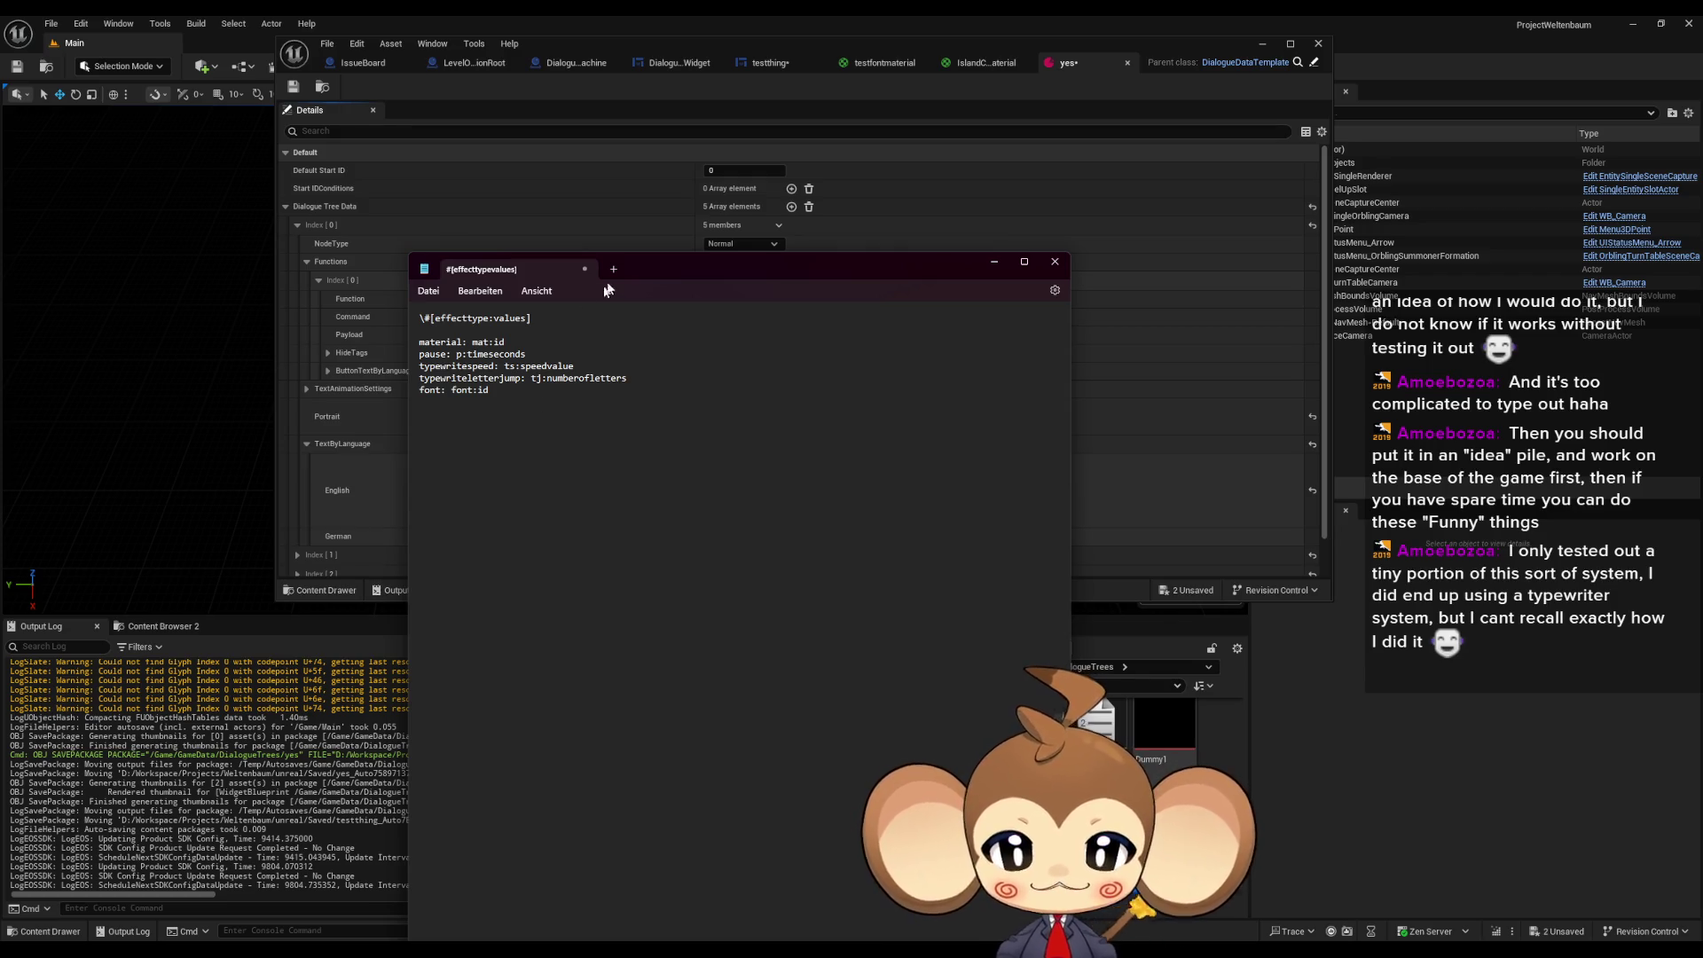
# - Type a throwaway test line below the font entry, then select and delete it
pyautogui.moveTo(501, 354); pyautogui.dragTo(460, 366)
pyautogui.click(539, 391)
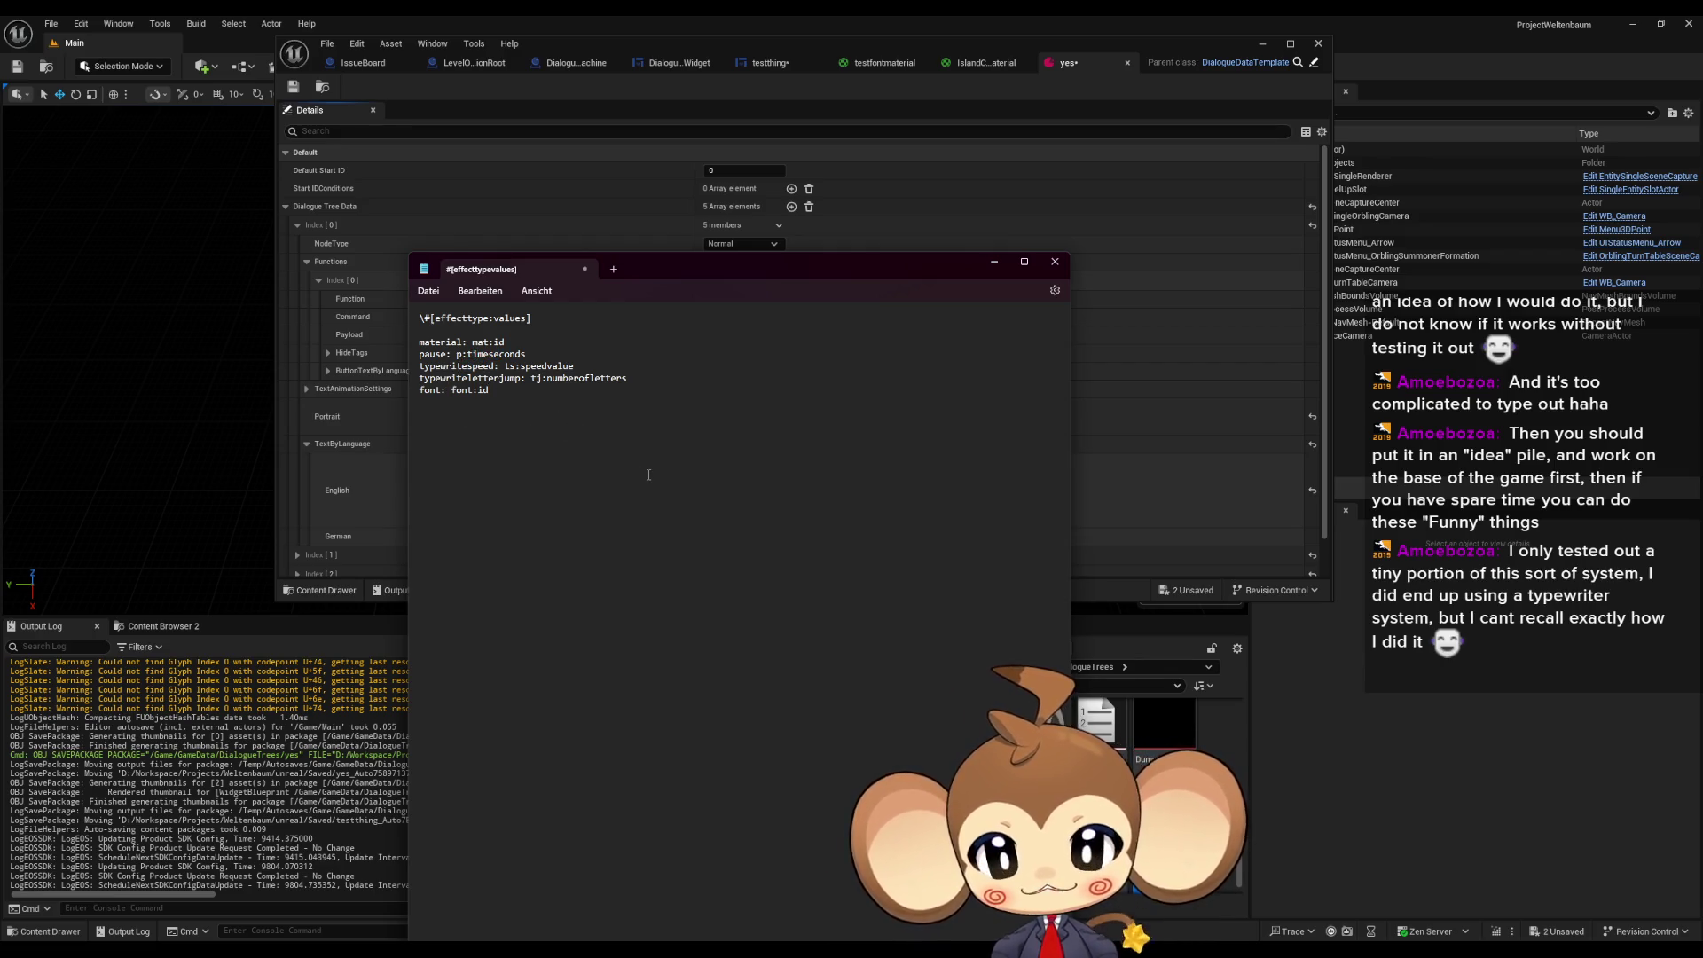
pyautogui.press('Return')
pyautogui.press('Return')
pyautogui.press('Return')
pyautogui.write('kisavfkhasvfkjasvkfvksaf')
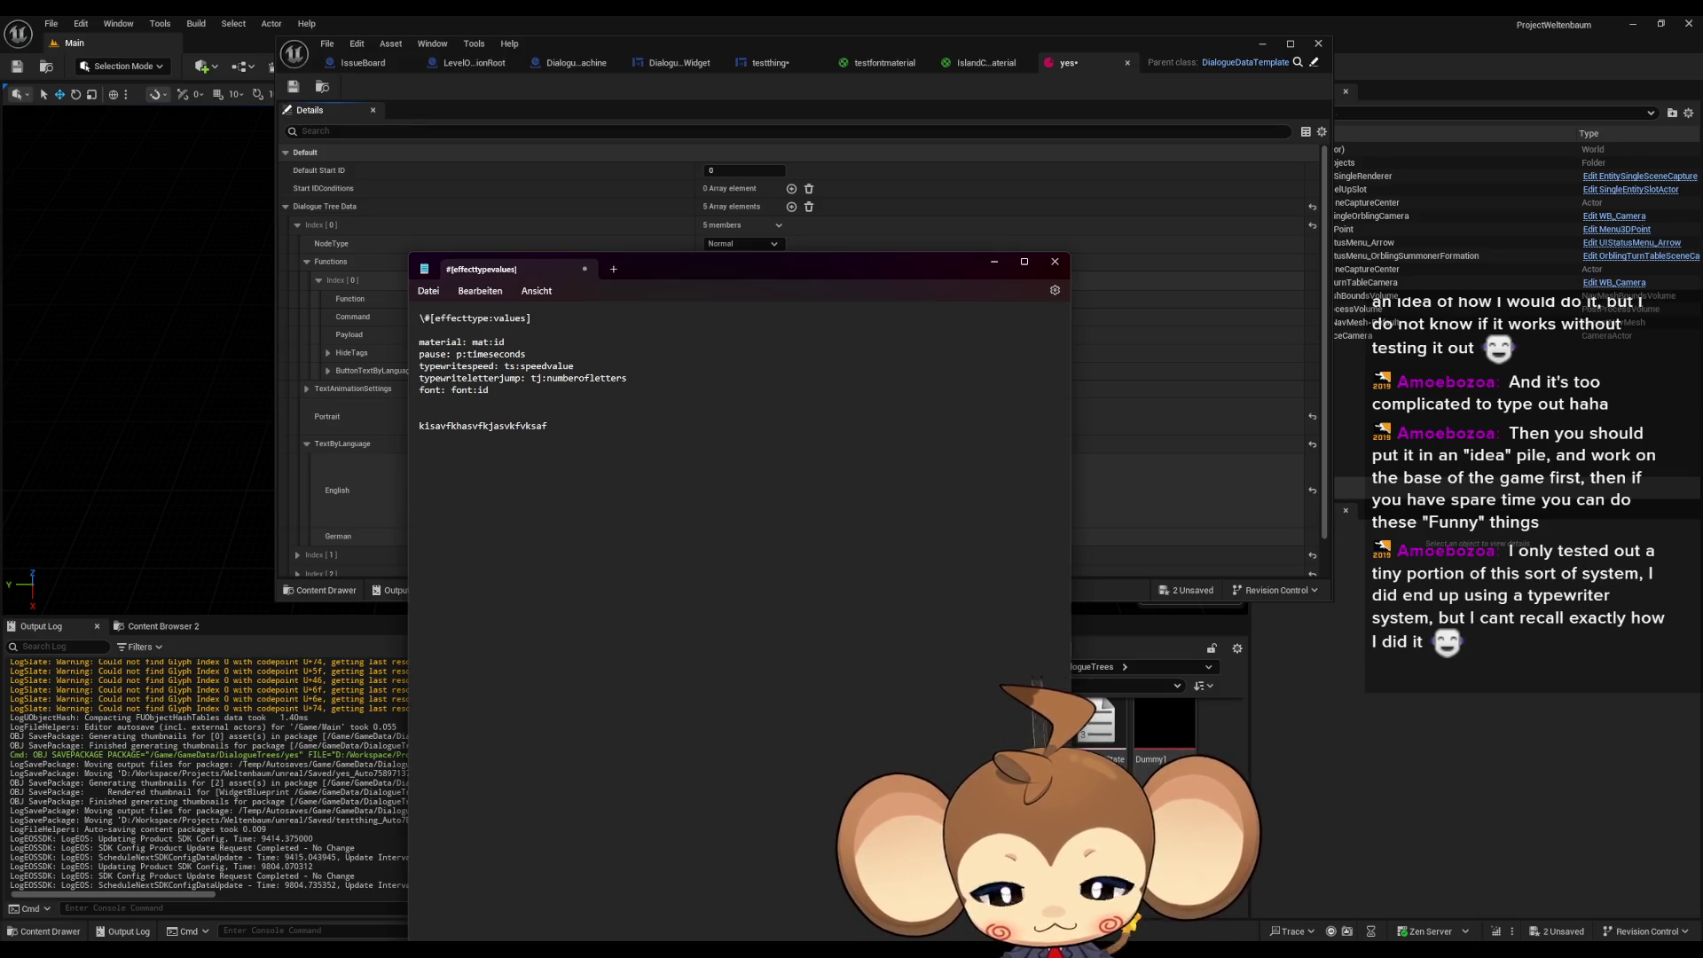
pyautogui.write('...')
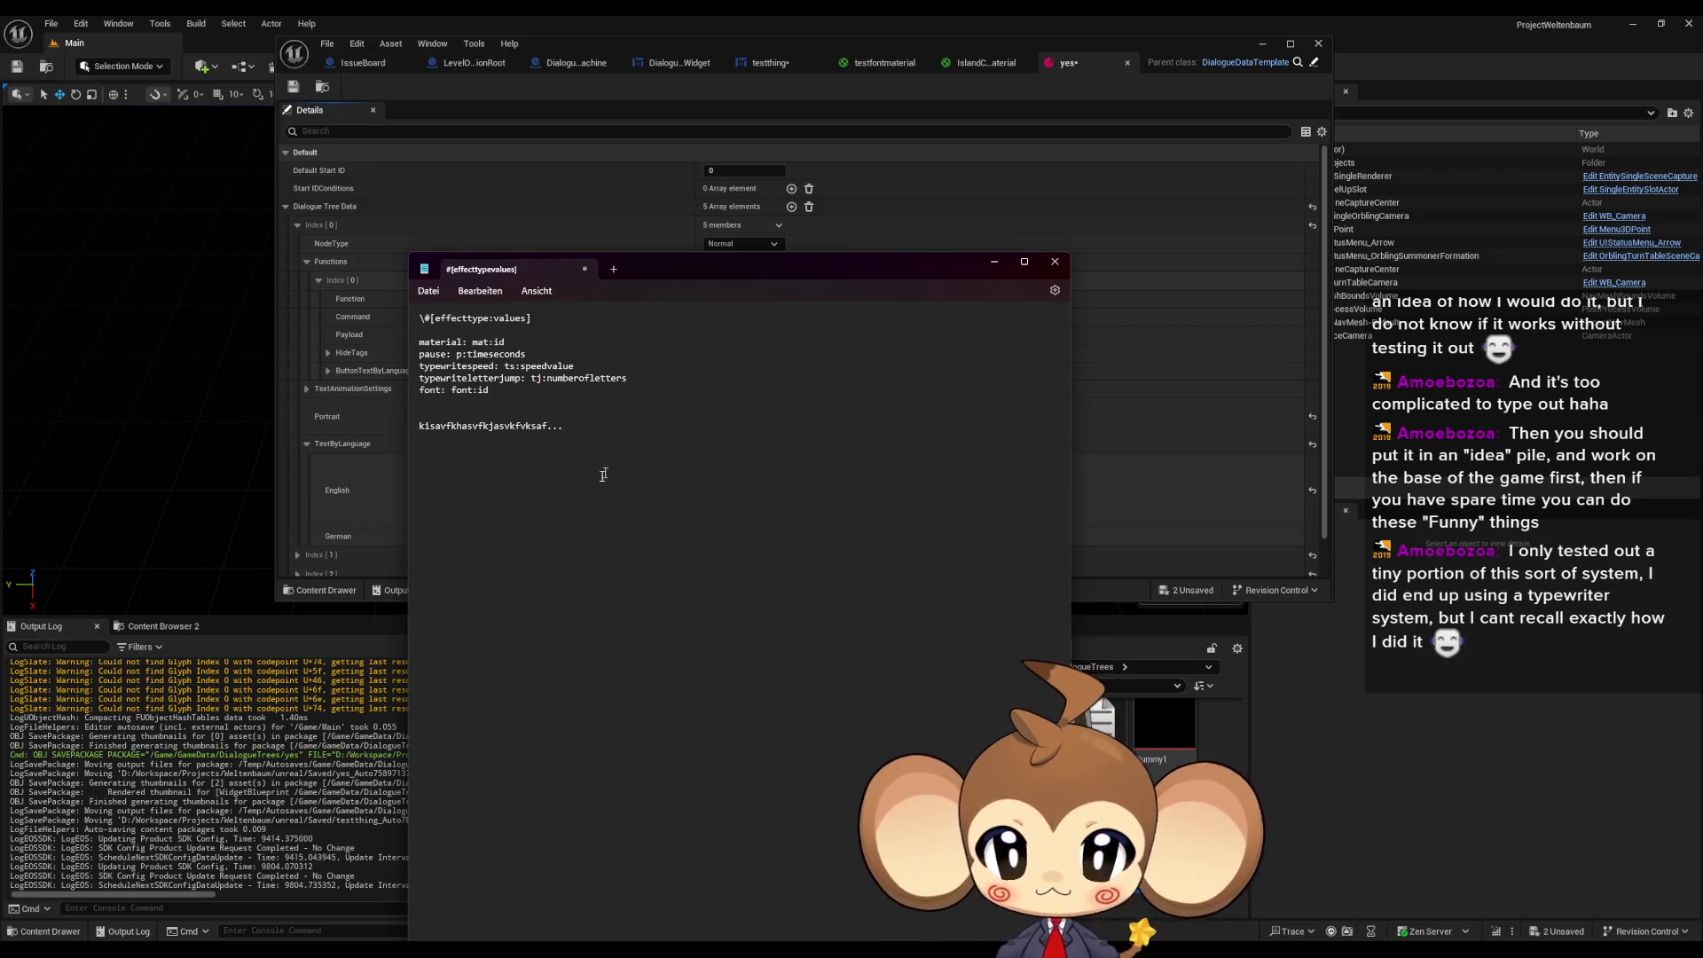
pyautogui.hotkey('shift', 'Home')
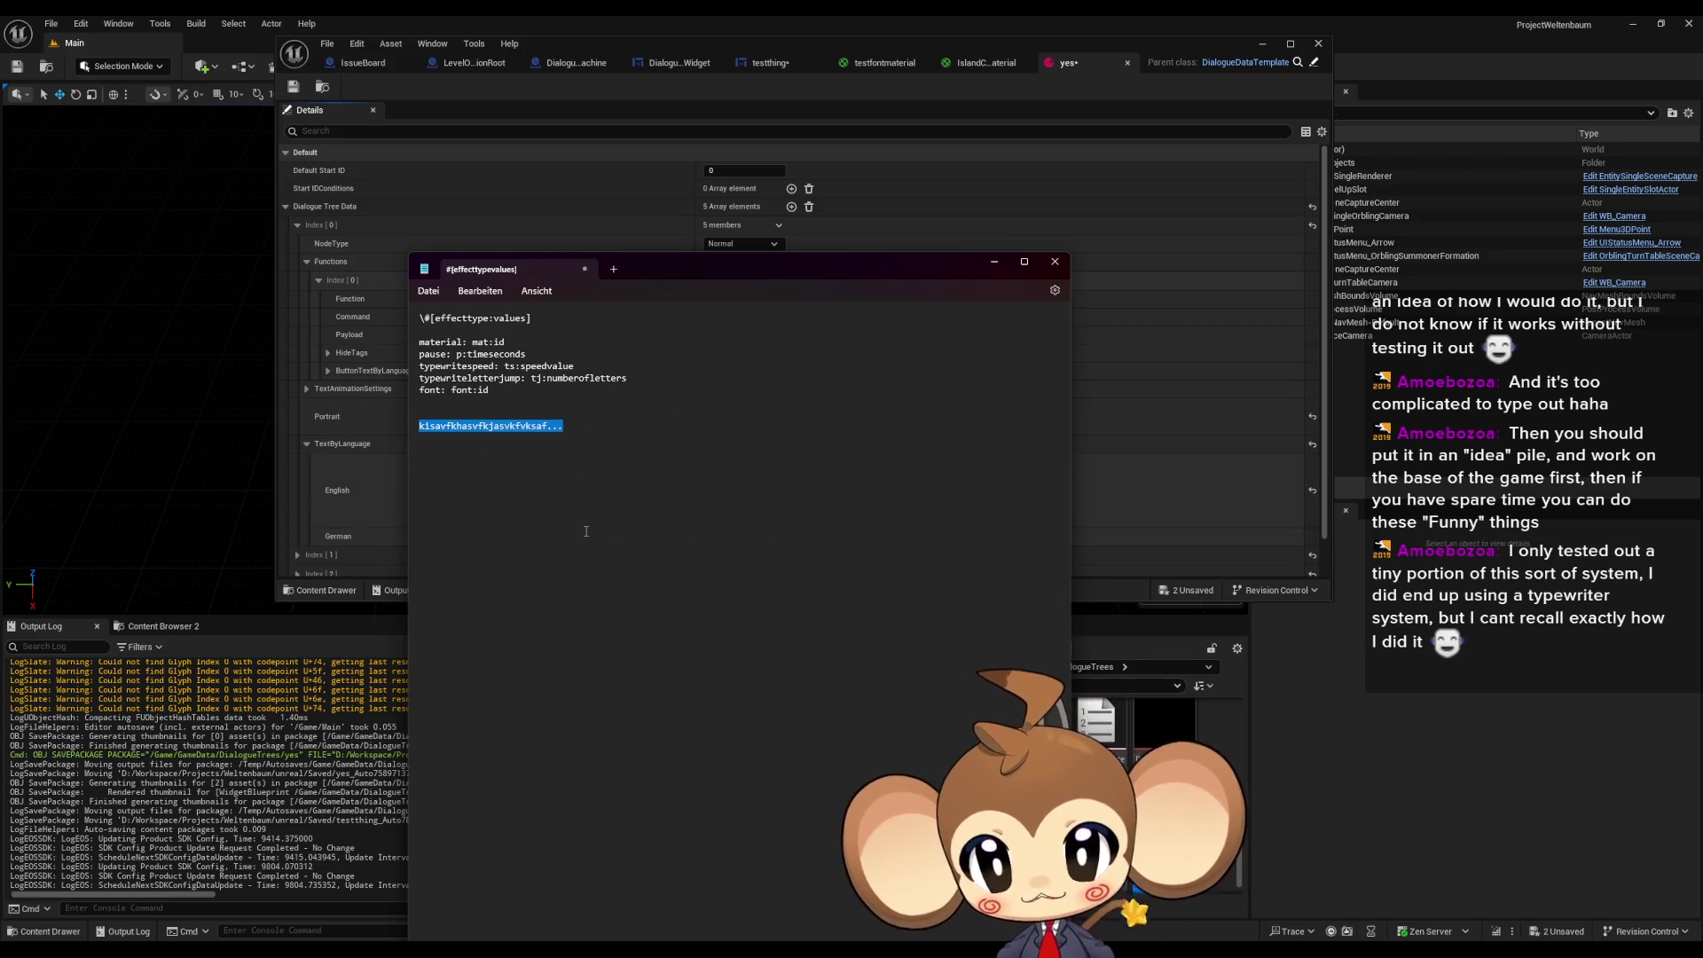
pyautogui.press('BackSpace')
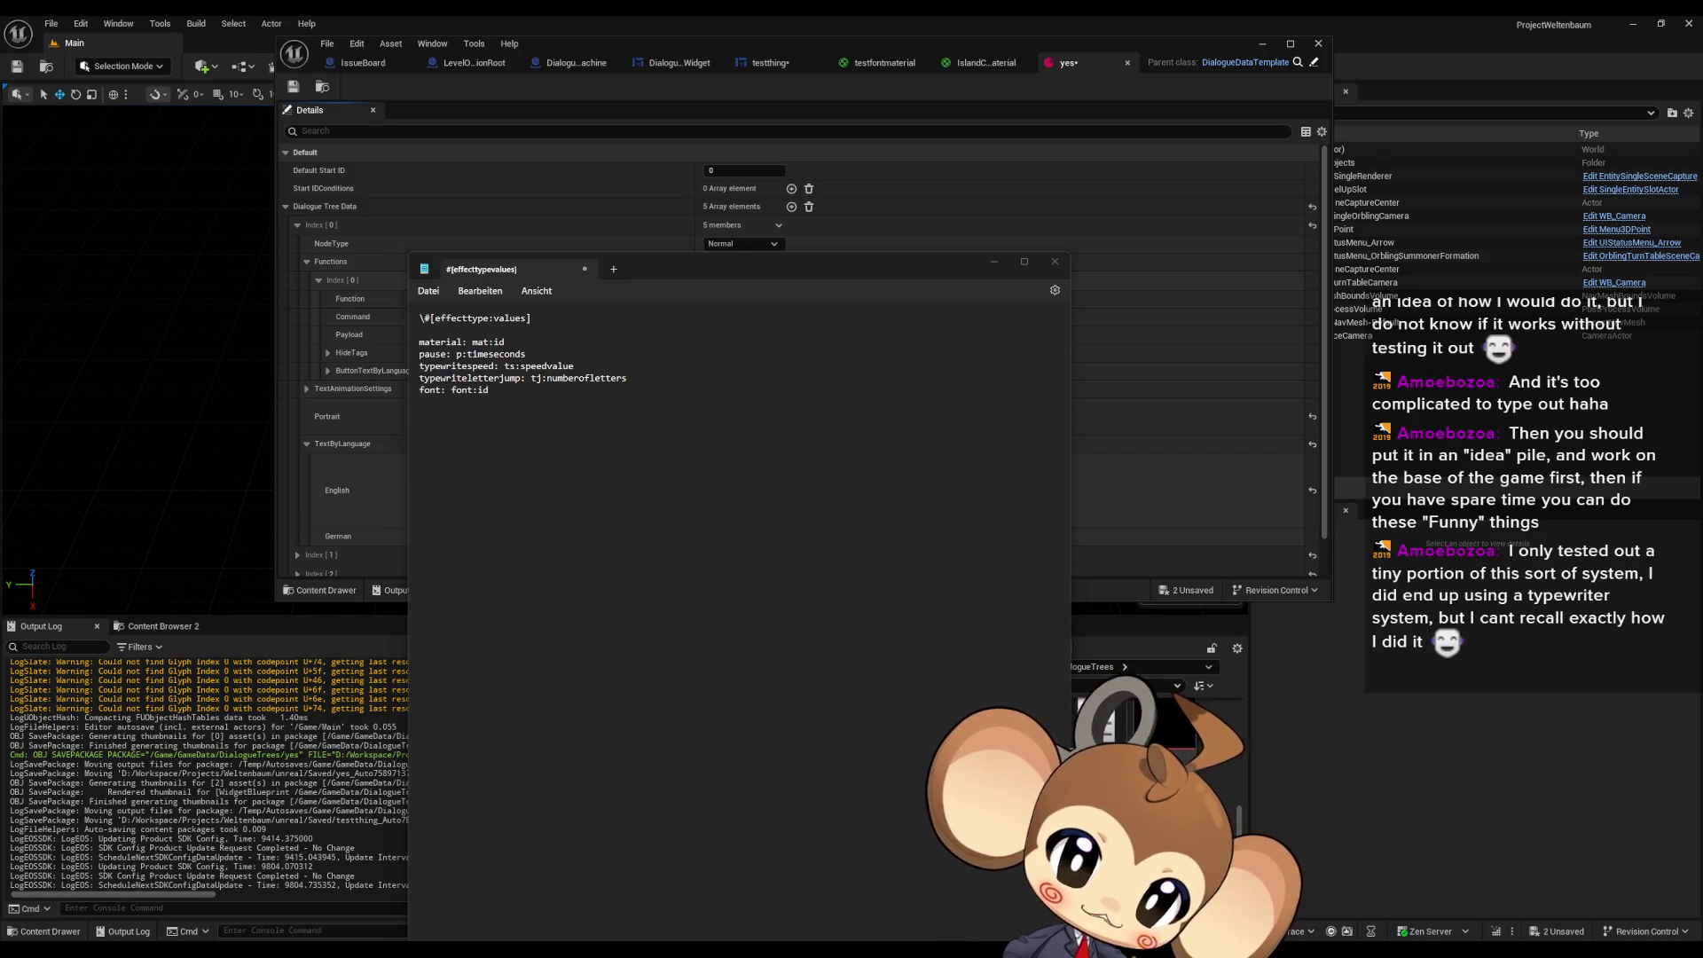
# - Open English.txt from the Dialog folder in a second Notepad window and move it aside
pyautogui.moveTo(919, 190); pyautogui.dragTo(903, 192)
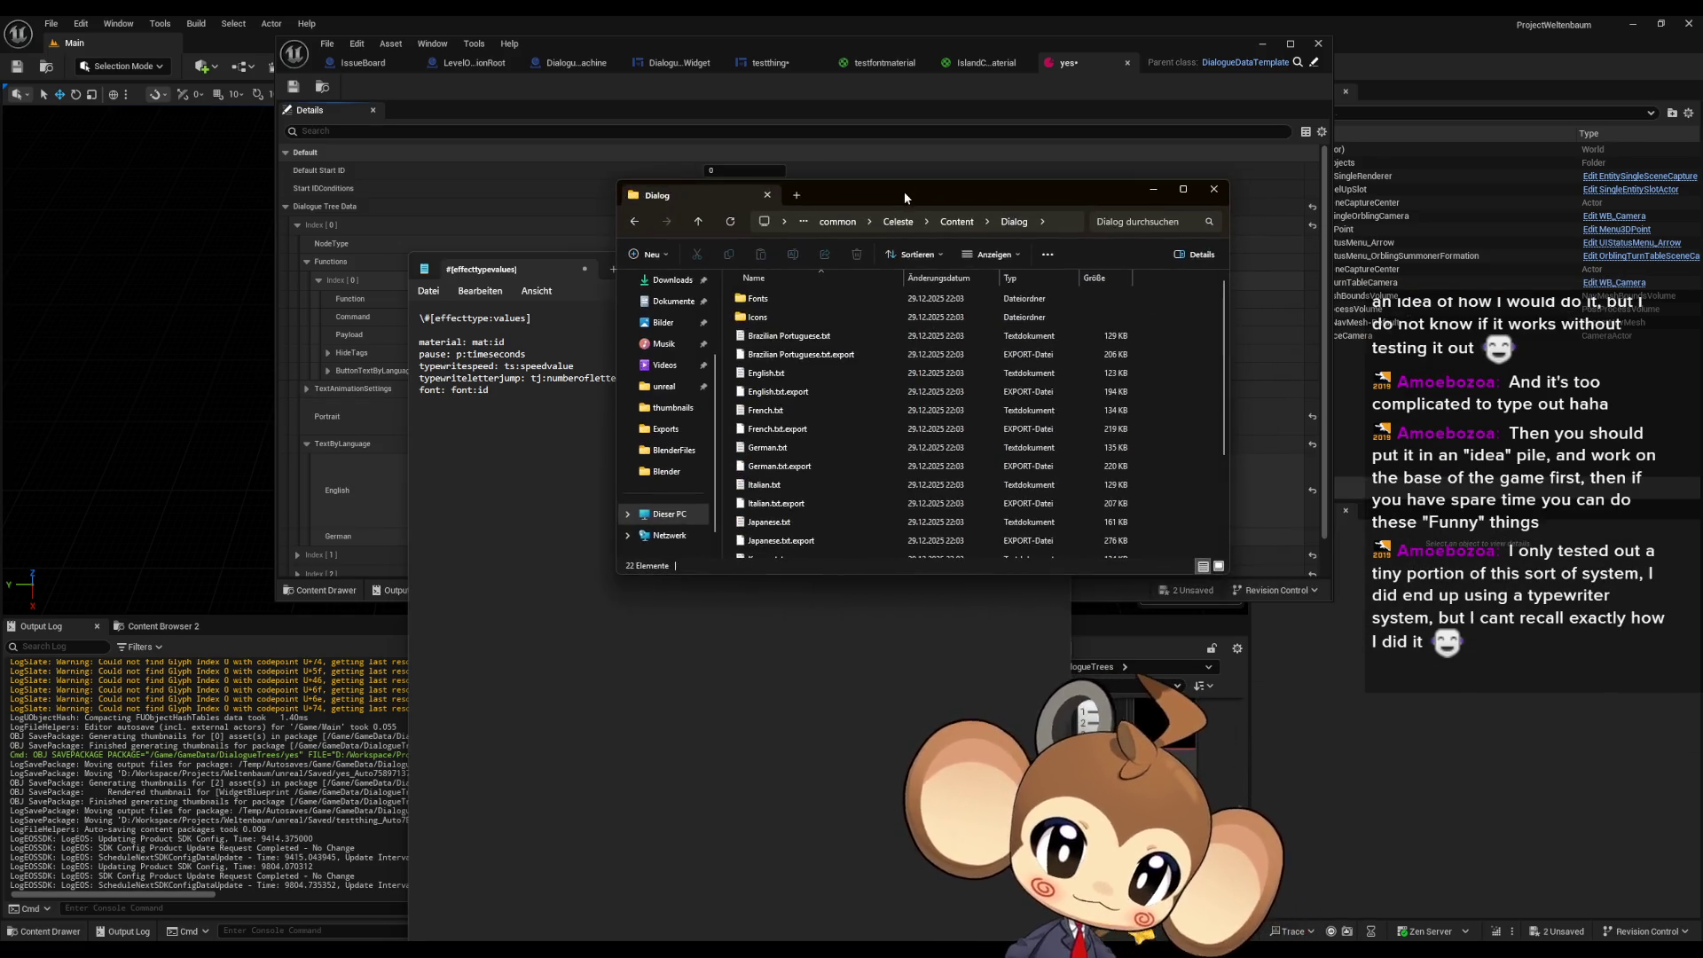
pyautogui.click(798, 374)
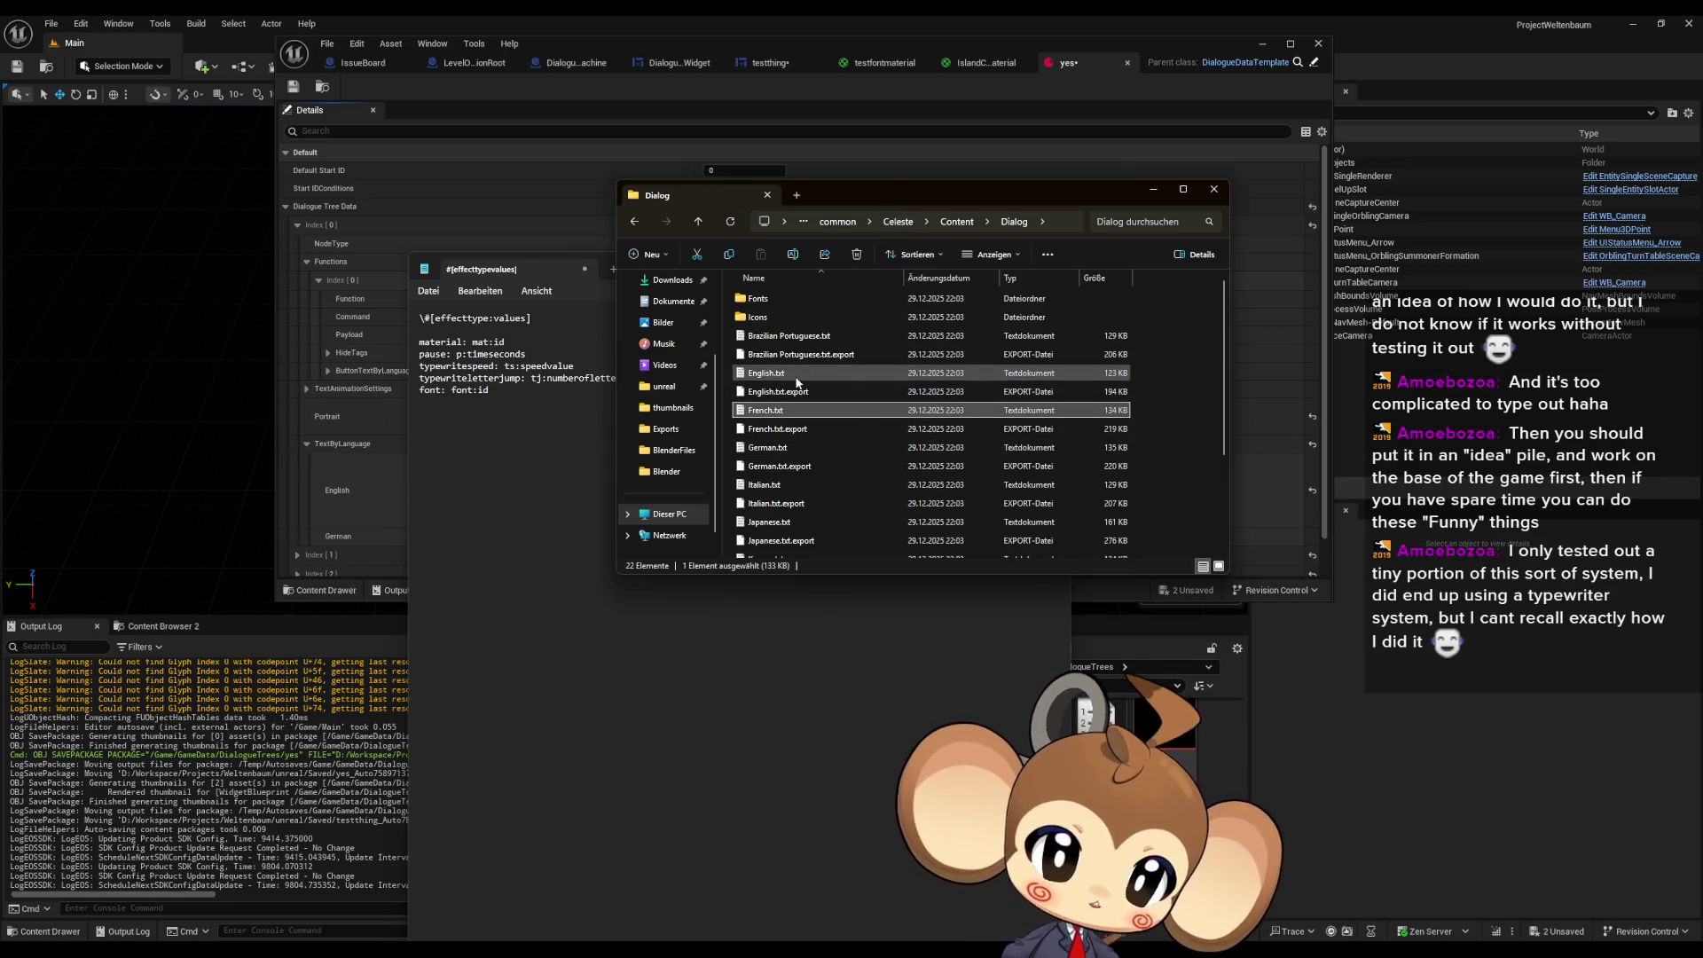
pyautogui.doubleClick(803, 377)
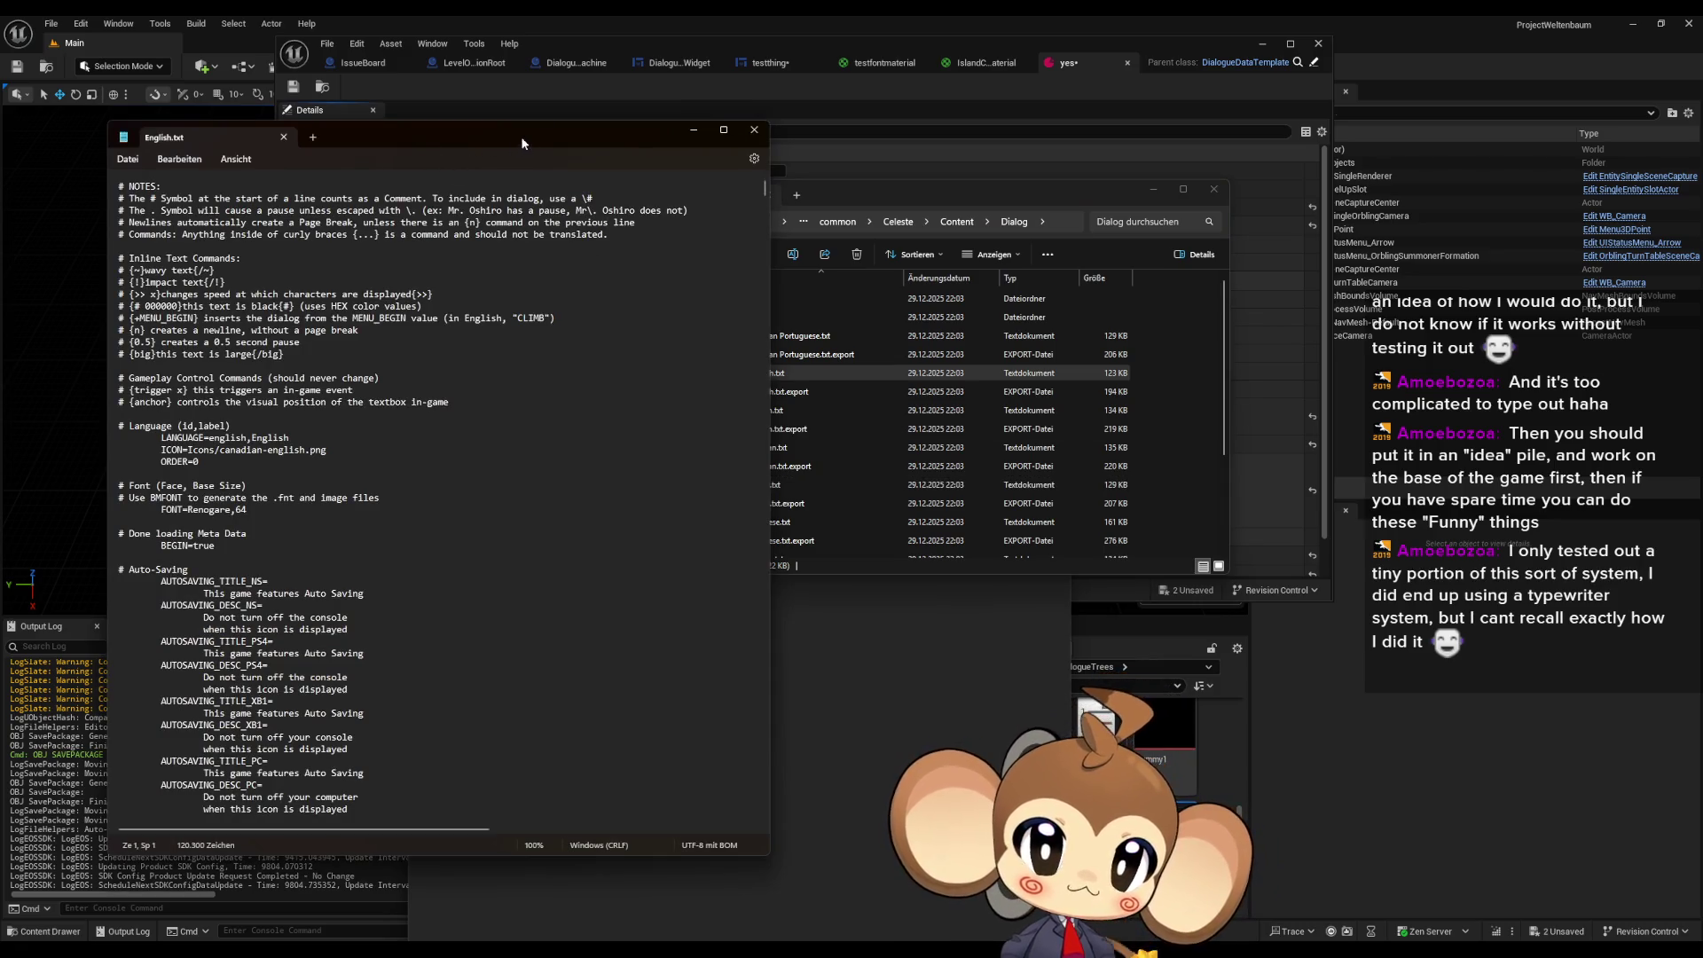
pyautogui.moveTo(520, 136); pyautogui.dragTo(639, 121)
# - Scroll English.txt to CH4_GRANNY_2 and highlight Madeline's upset line and Granny's reply
pyautogui.moveTo(884, 177)
pyautogui.mouseDown()
pyautogui.moveTo(870, 517)
pyautogui.moveTo(891, 522)
pyautogui.moveTo(859, 140)
pyautogui.moveTo(881, 177)
pyautogui.moveTo(883, 399)
pyautogui.mouseUp()
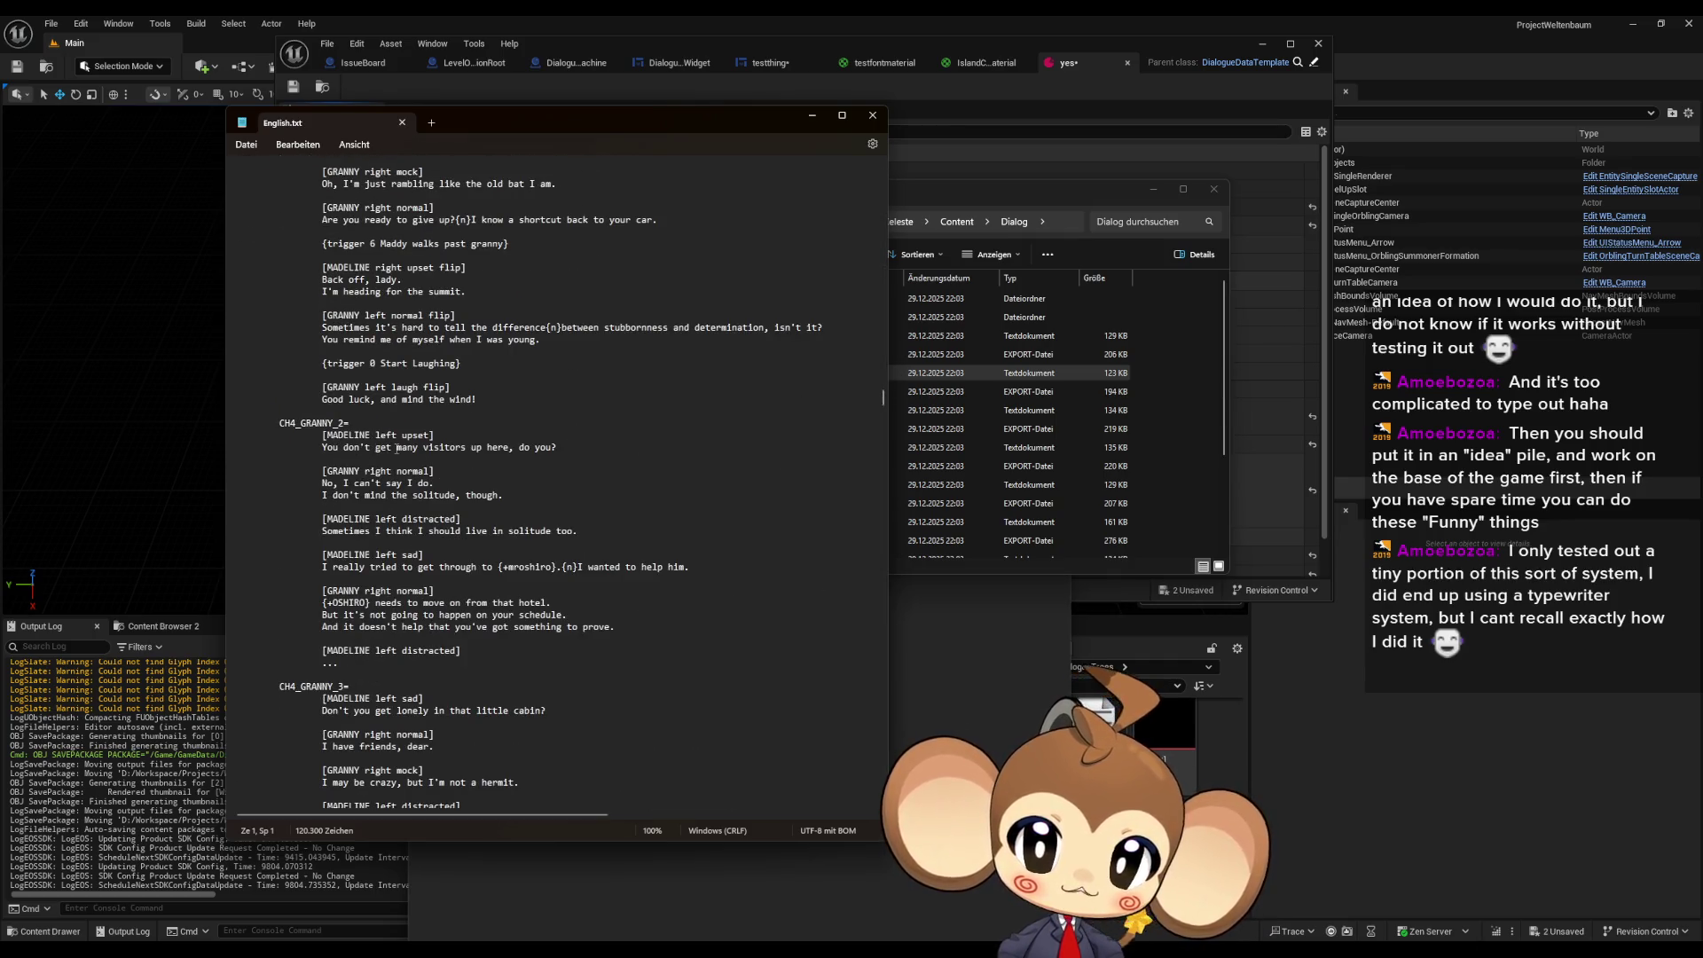
pyautogui.moveTo(291, 424); pyautogui.dragTo(418, 434)
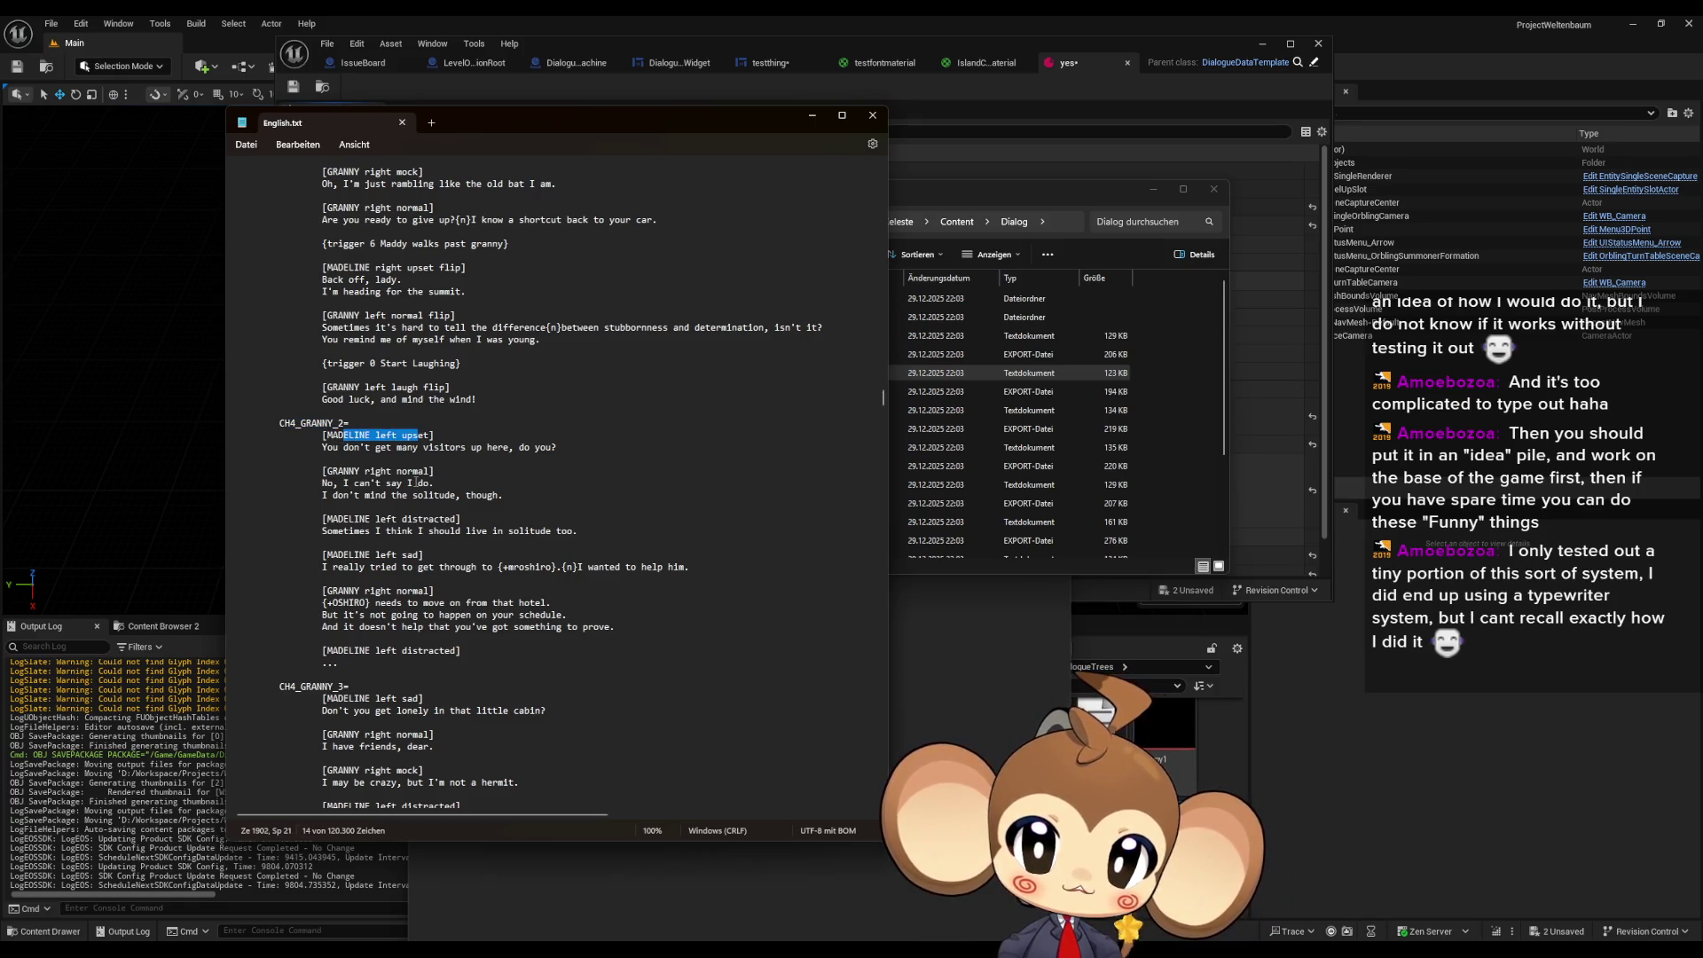
pyautogui.click(417, 434)
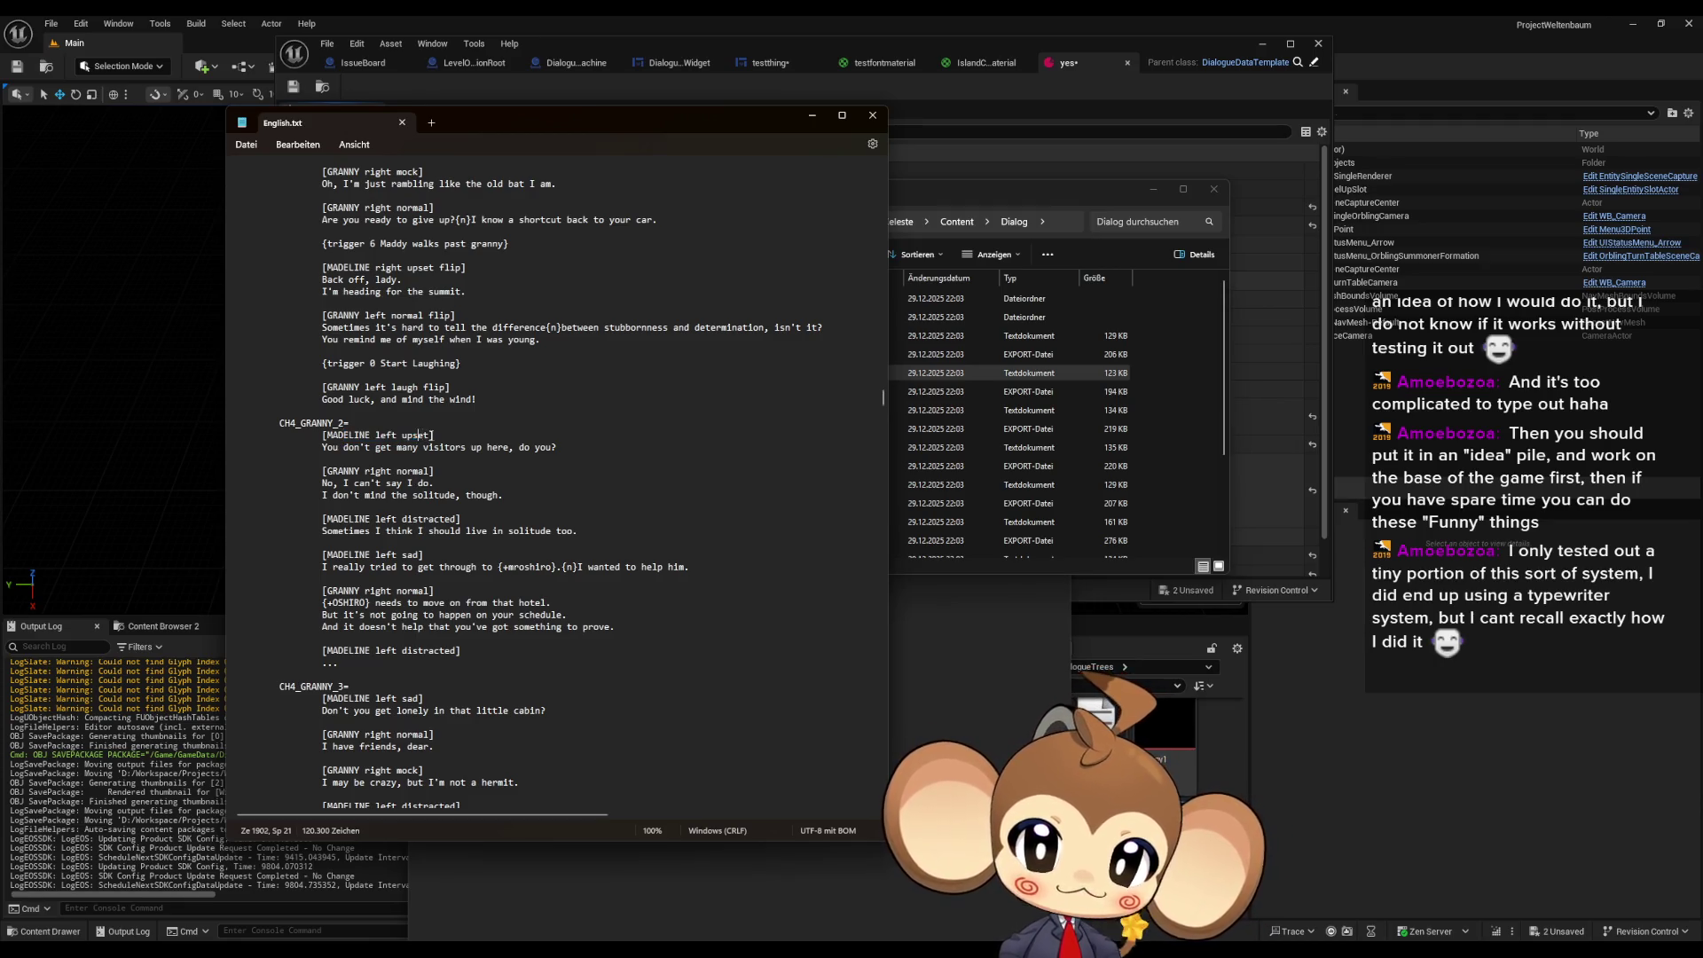
pyautogui.doubleClick(335, 435)
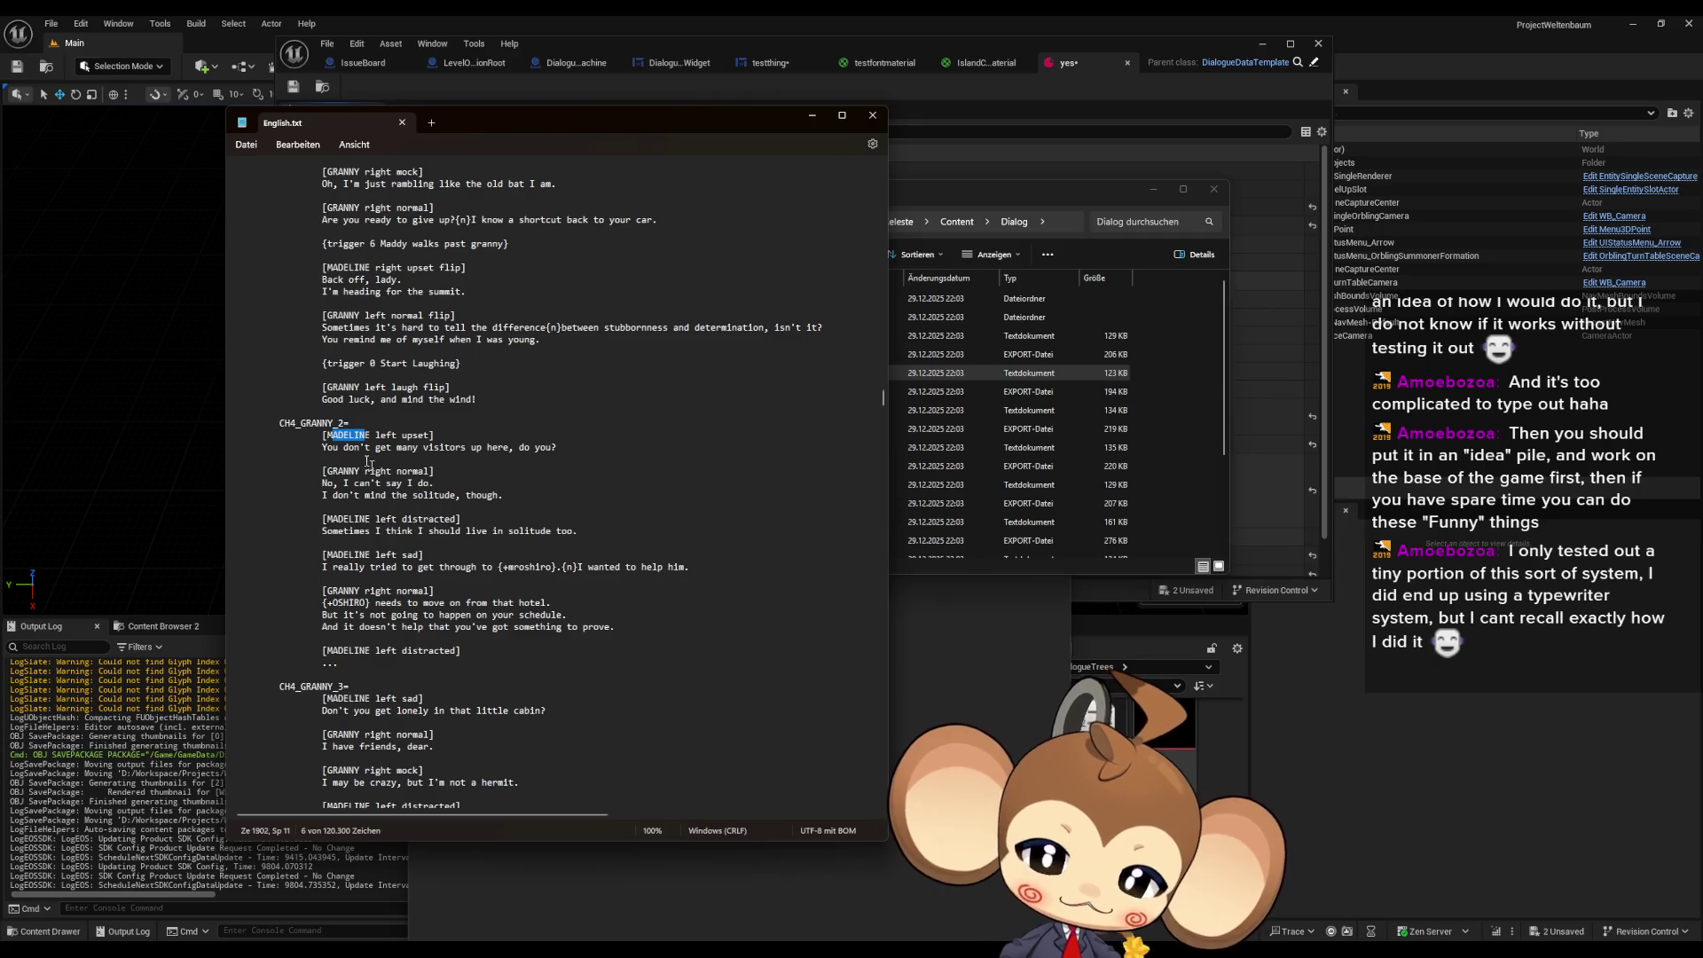
pyautogui.click(335, 435)
pyautogui.doubleClick(335, 435)
pyautogui.moveTo(413, 435); pyautogui.dragTo(429, 435)
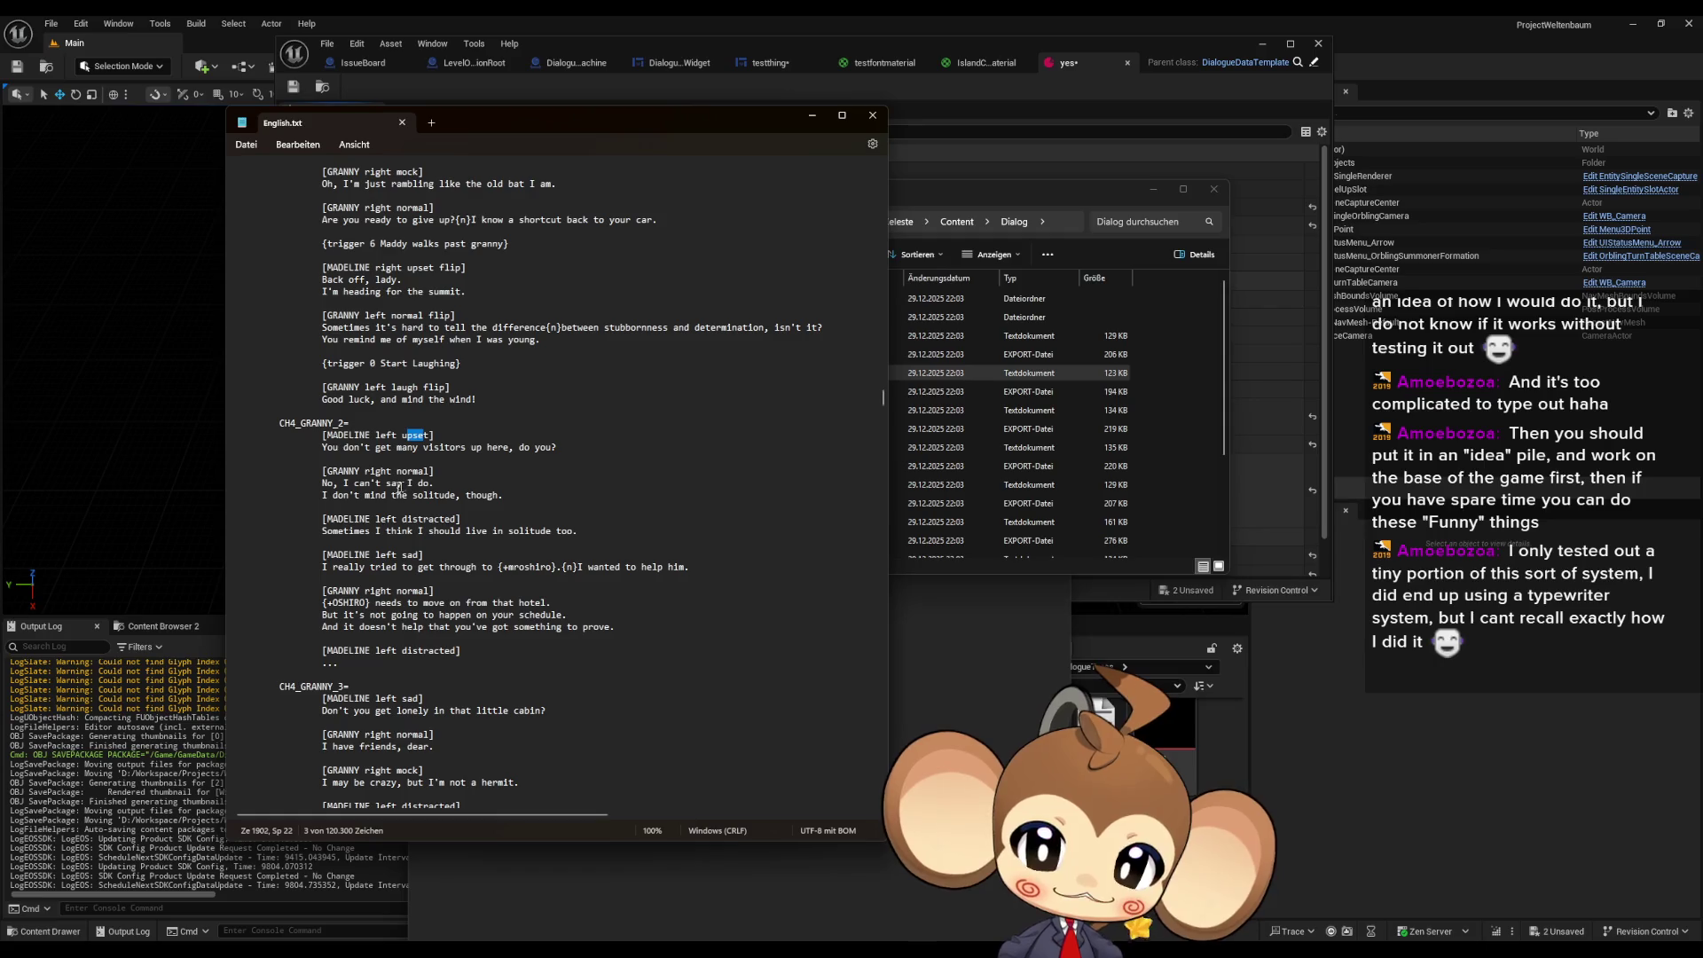
pyautogui.moveTo(324, 447); pyautogui.dragTo(493, 447)
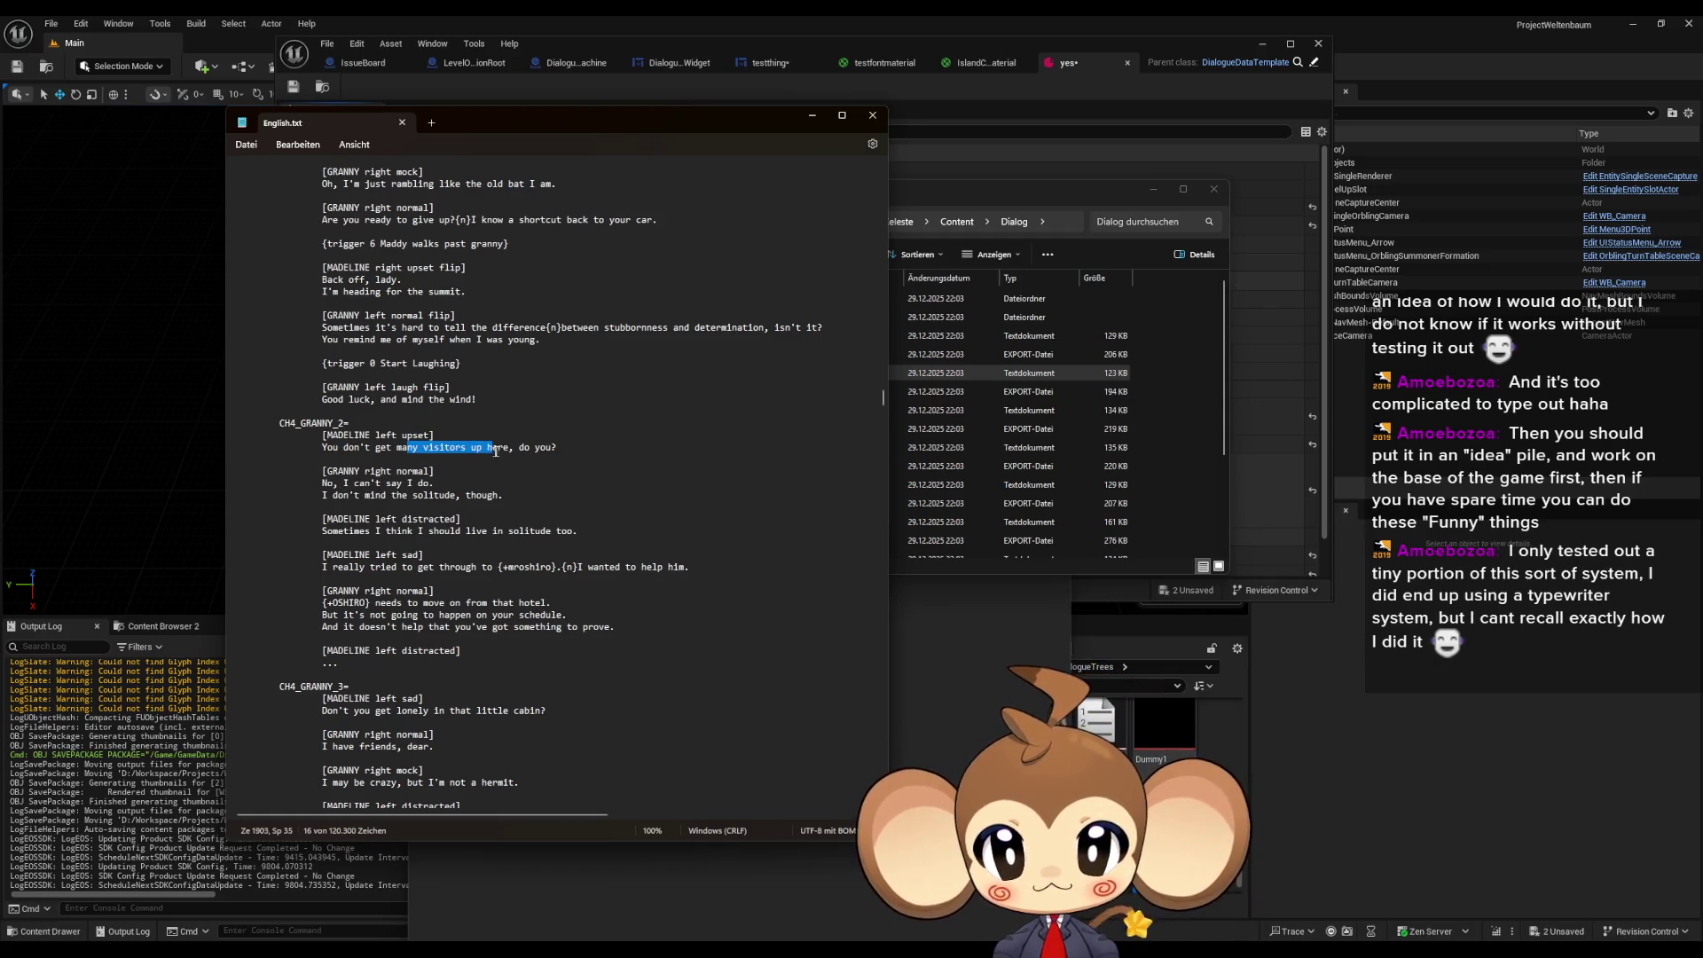
pyautogui.moveTo(349, 471); pyautogui.dragTo(433, 483)
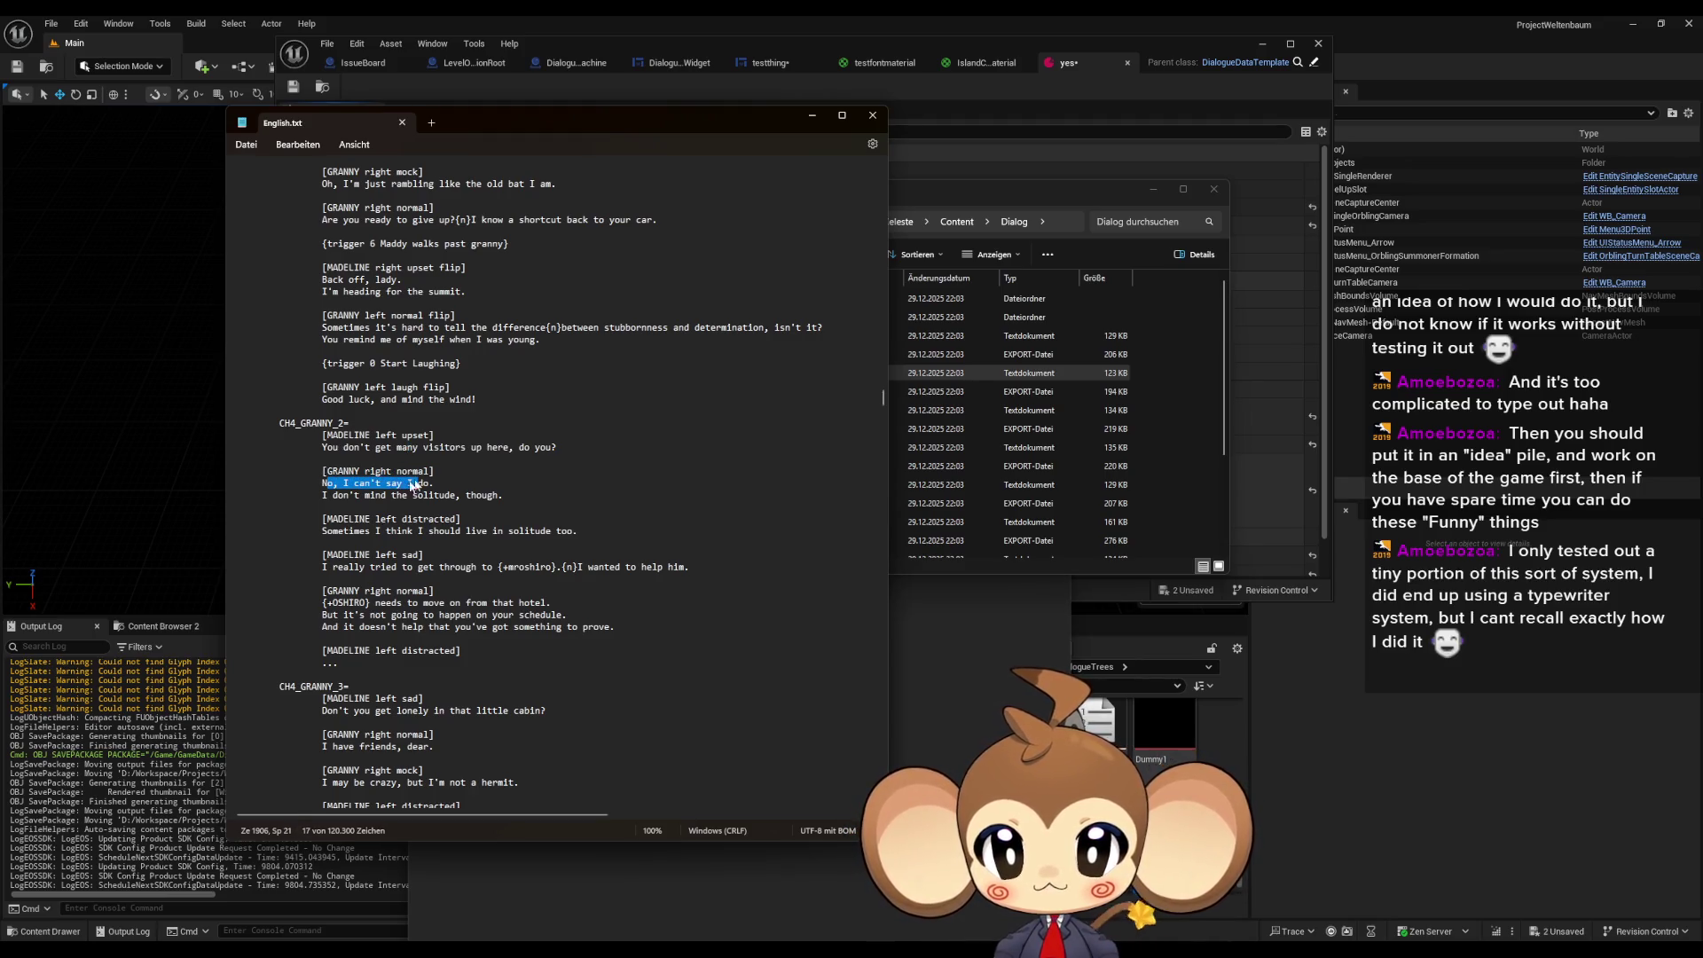
pyautogui.moveTo(331, 495)
pyautogui.mouseDown()
pyautogui.moveTo(443, 495)
pyautogui.moveTo(340, 465)
pyautogui.moveTo(377, 471)
pyautogui.mouseUp()
# - Highlight the {+mroshiro}, {n} and {+OSHIRO} inline tags in the following lines
pyautogui.moveTo(561, 566); pyautogui.dragTo(530, 568)
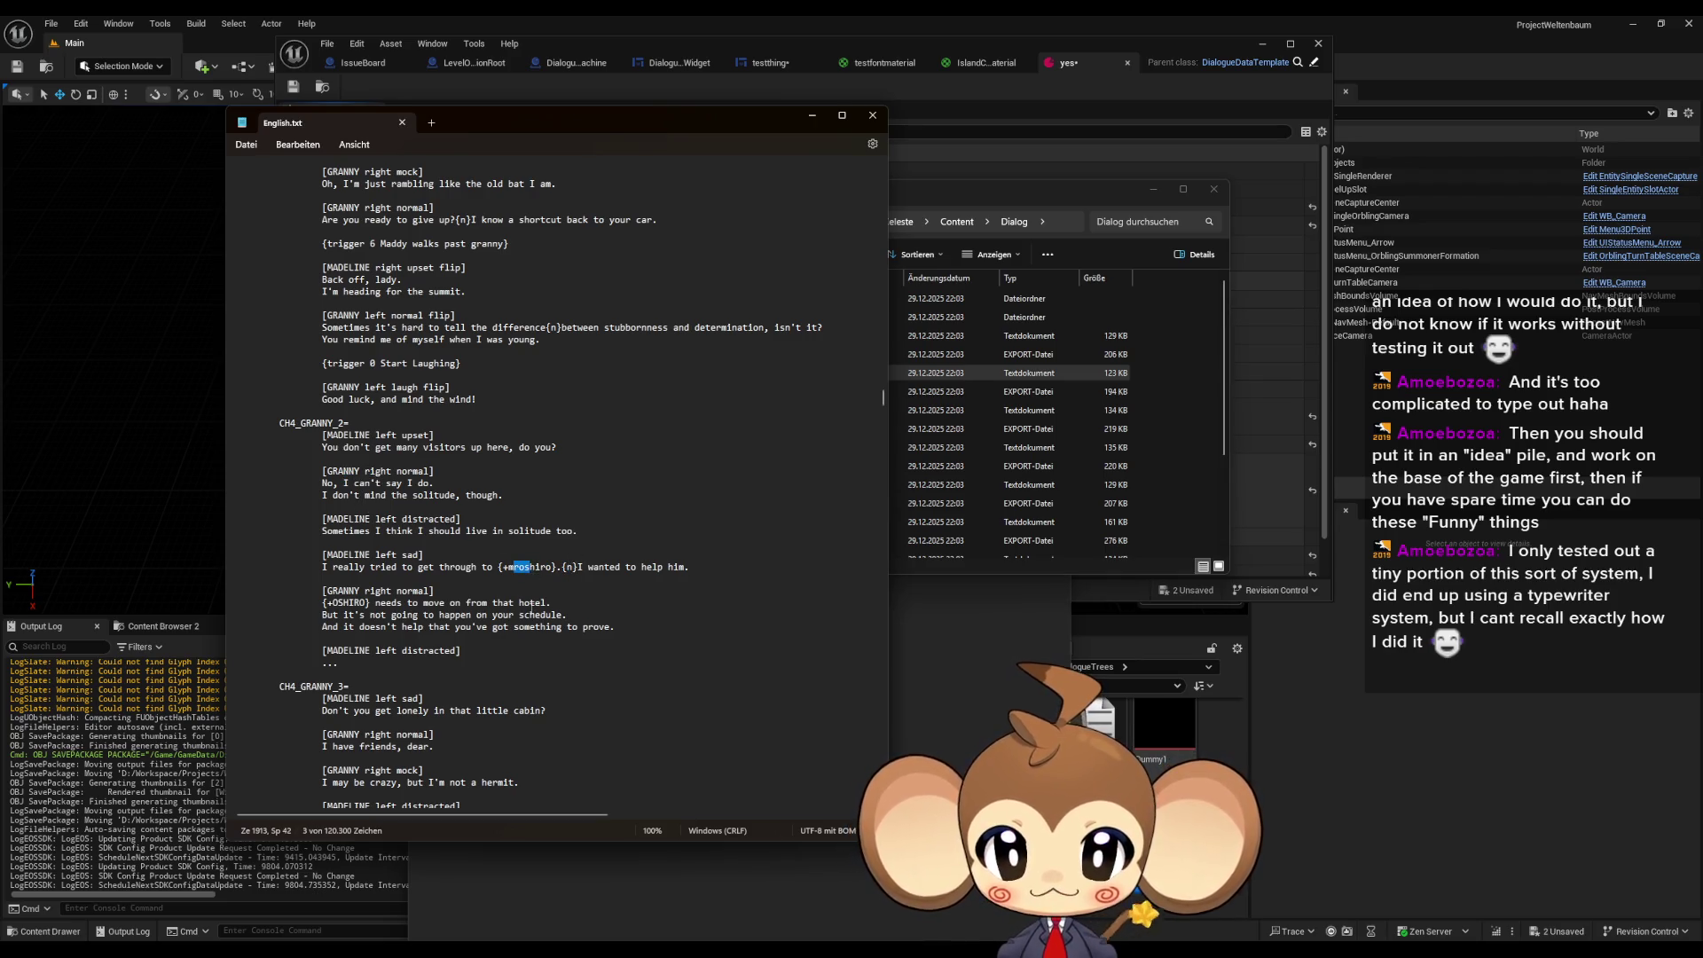
pyautogui.click(396, 569)
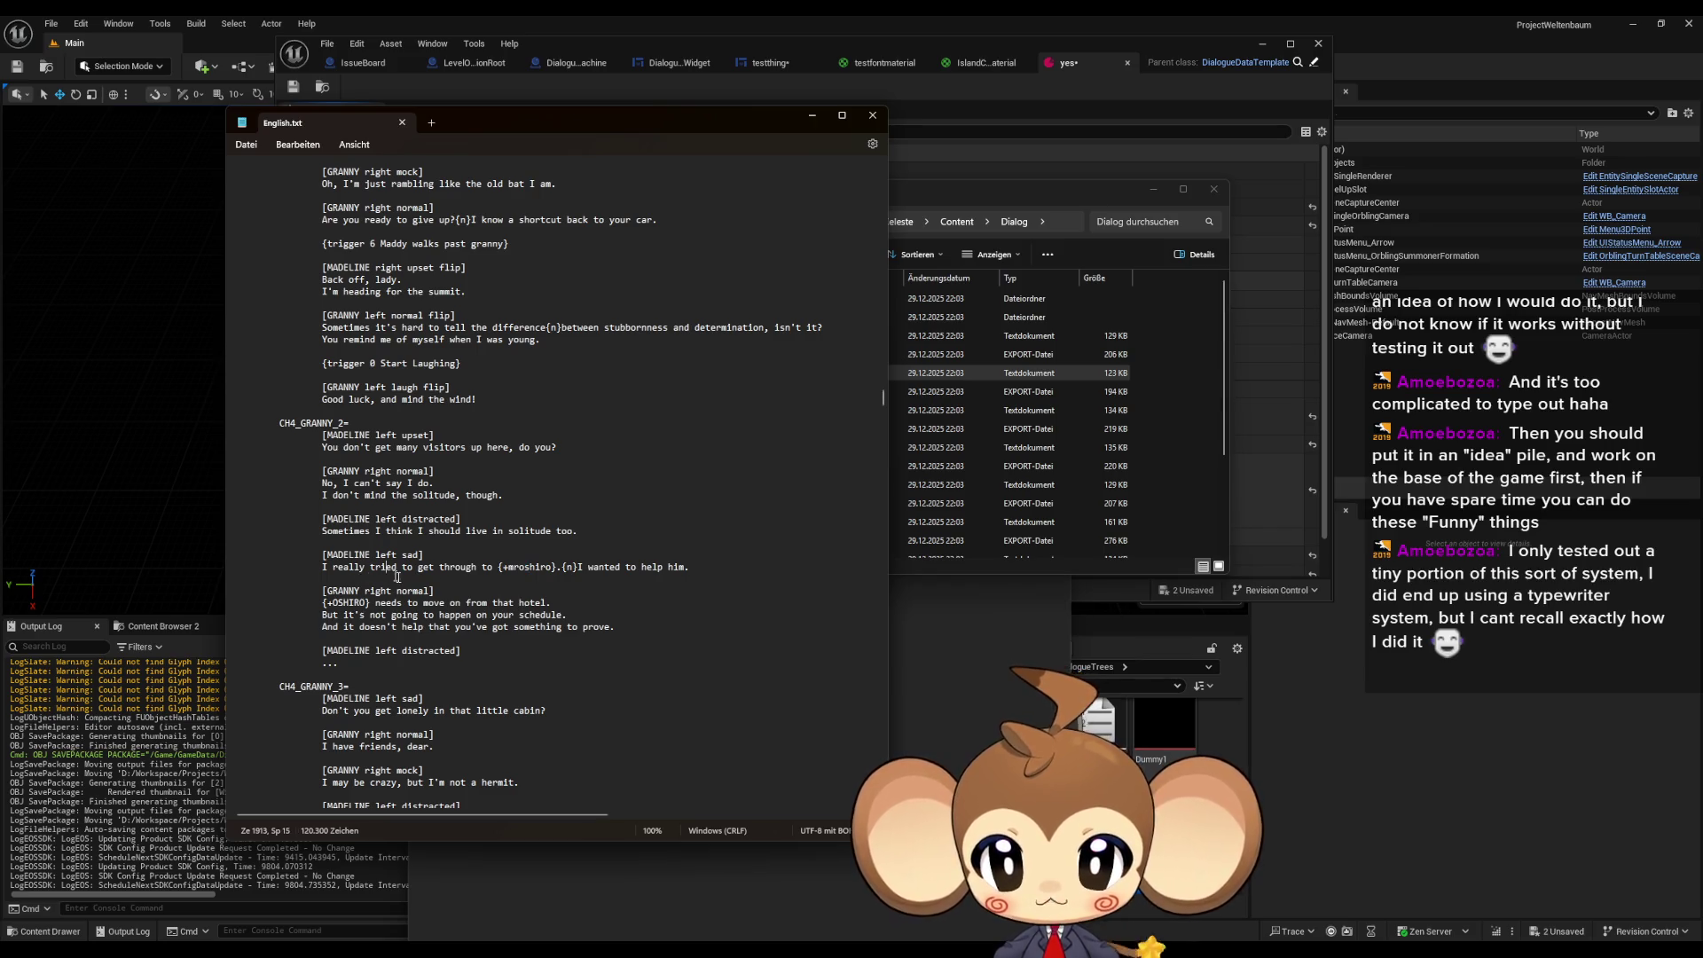
pyautogui.moveTo(434, 562); pyautogui.dragTo(550, 567)
pyautogui.click(572, 567)
pyautogui.keyDown('shift'); pyautogui.click(584, 566); pyautogui.keyUp('shift')
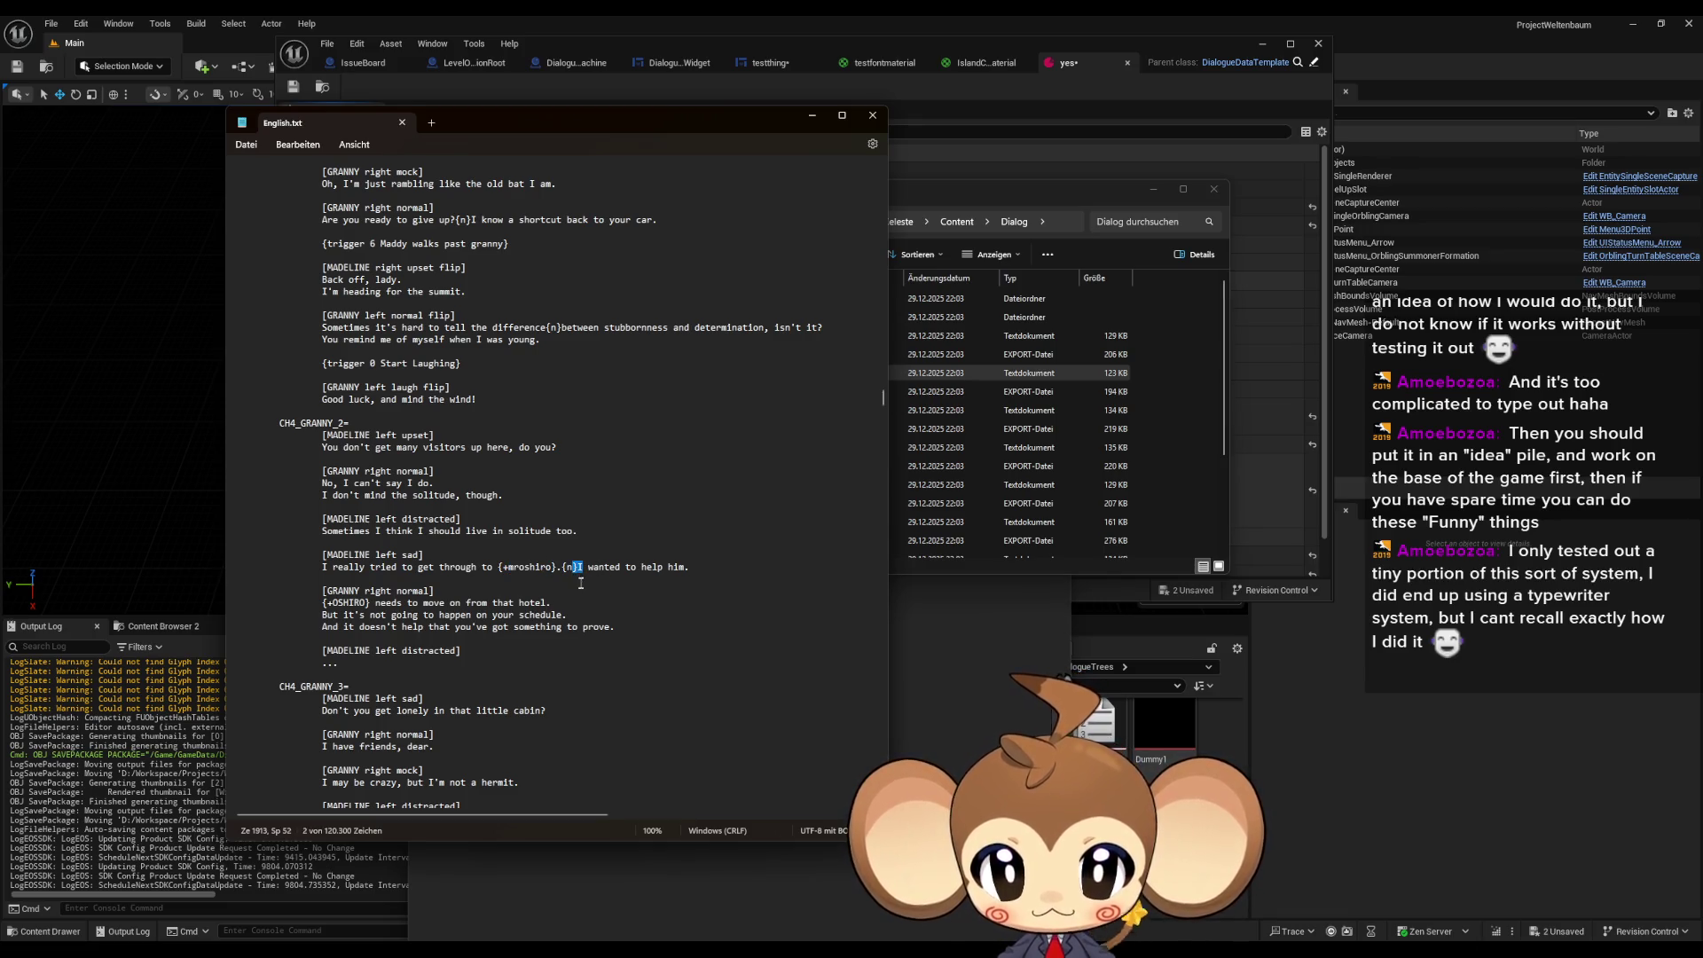
pyautogui.moveTo(604, 566); pyautogui.dragTo(685, 566)
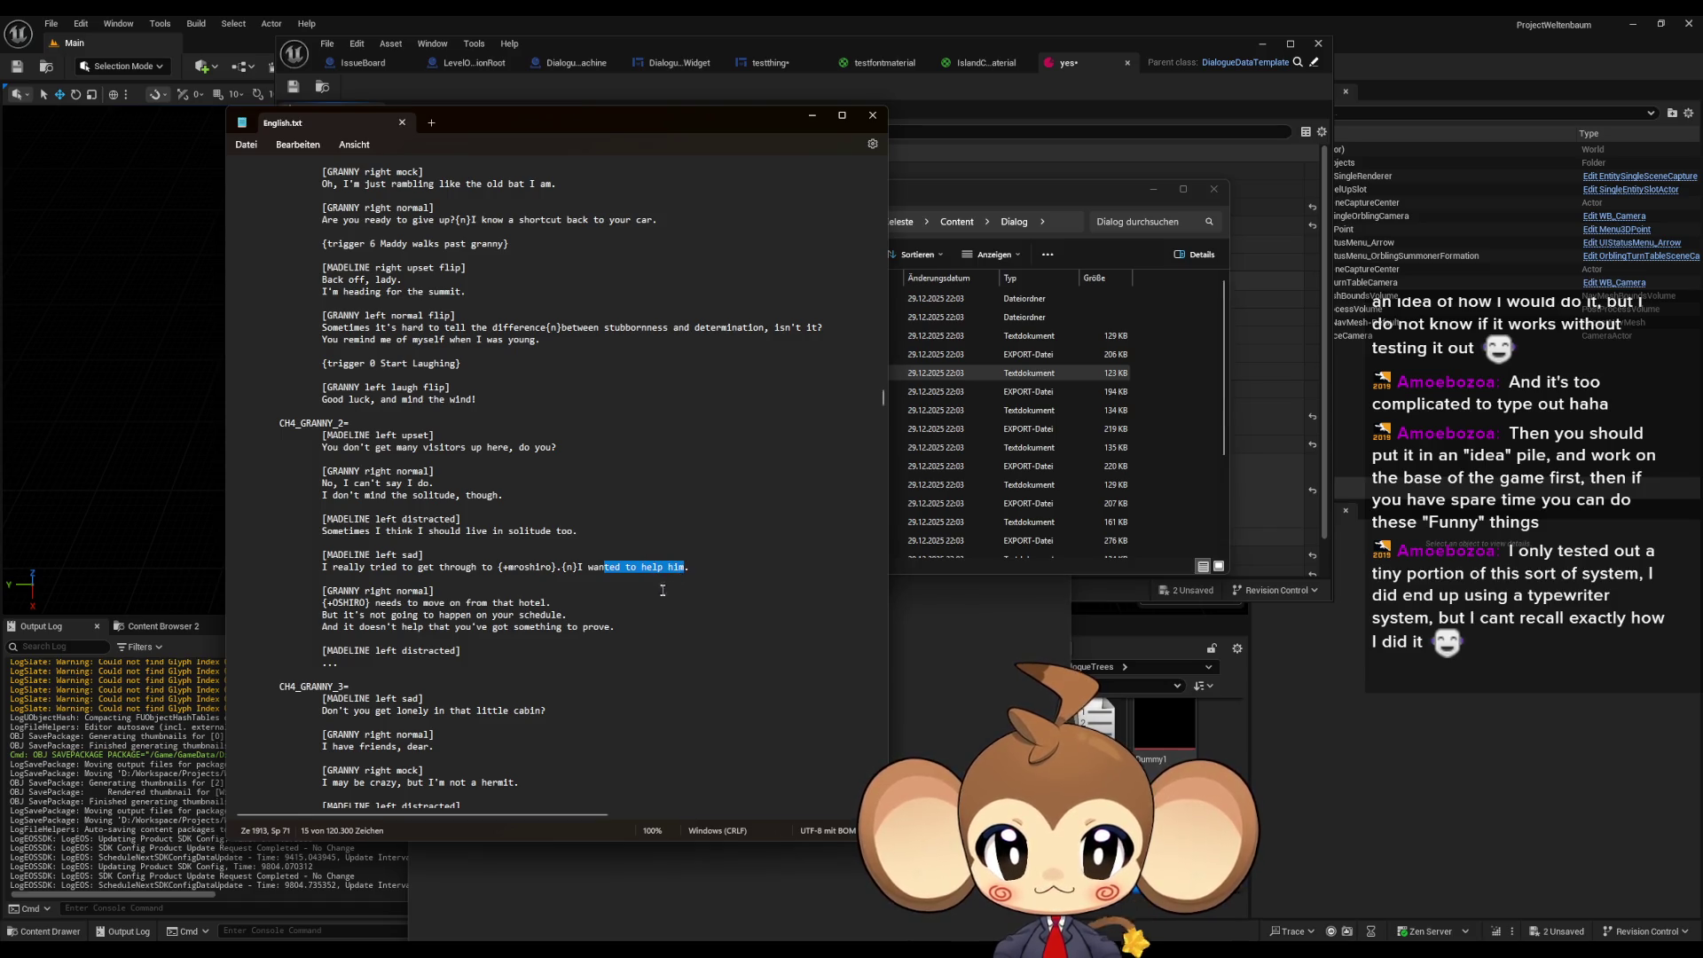
pyautogui.moveTo(353, 604); pyautogui.dragTo(334, 603)
pyautogui.click(331, 604)
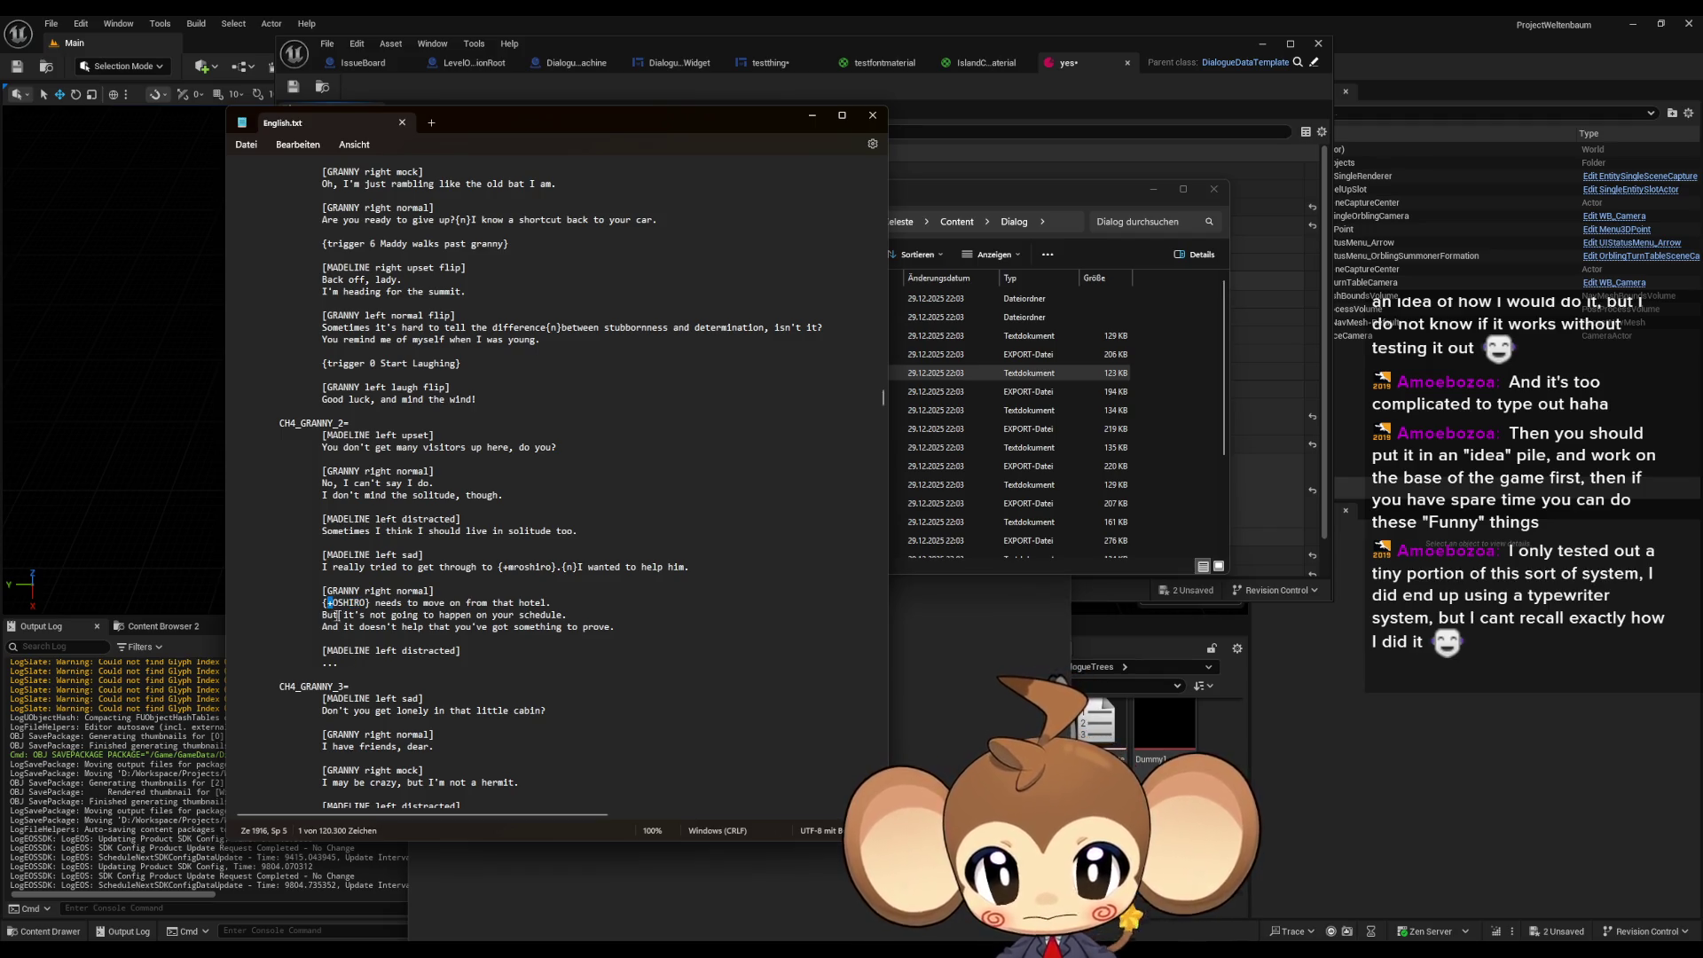
pyautogui.scroll(-1, 397, 574)
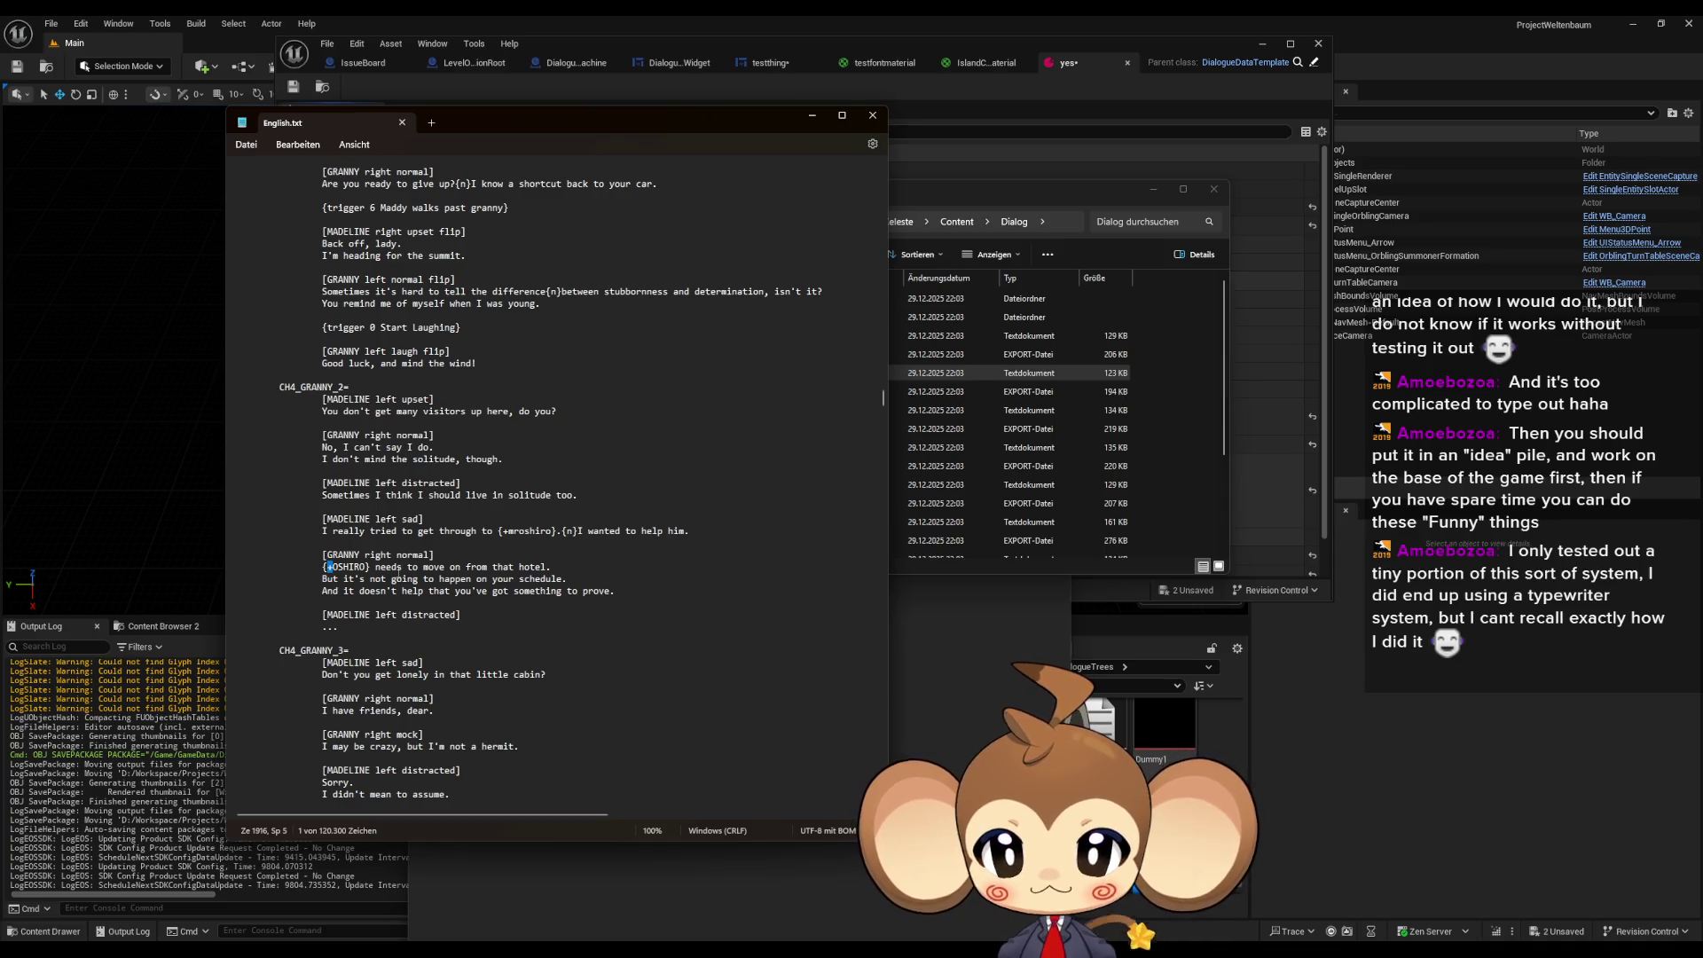
pyautogui.scroll(-2, 396, 567)
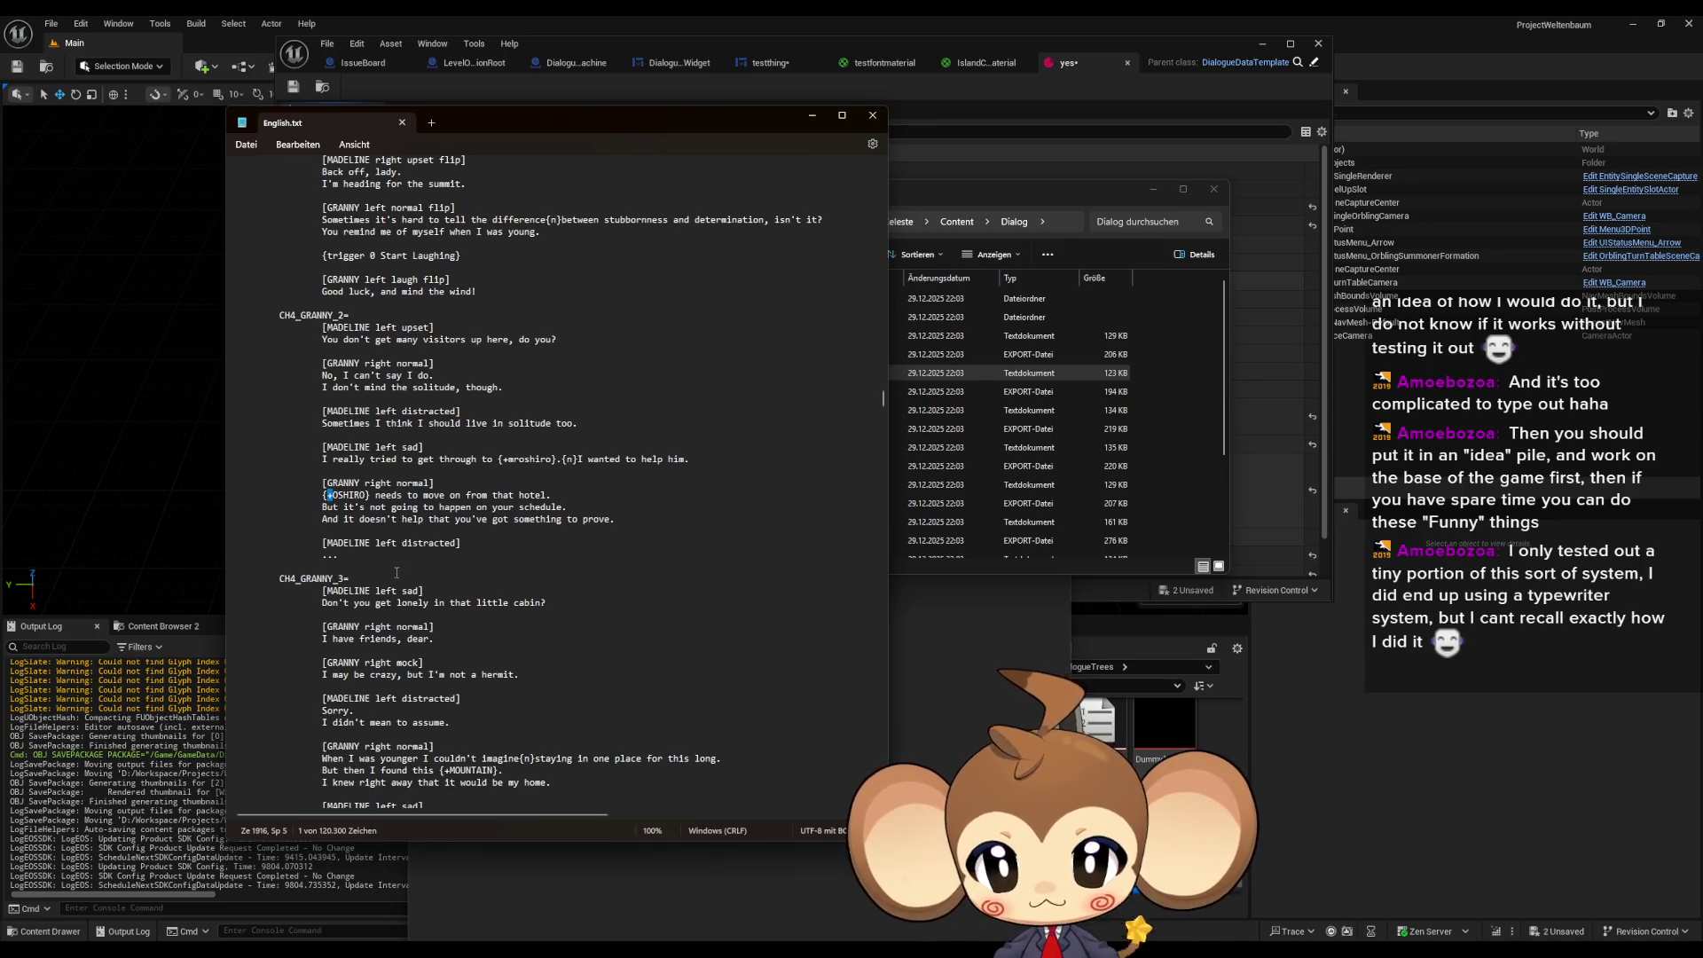
pyautogui.scroll(-5, 396, 574)
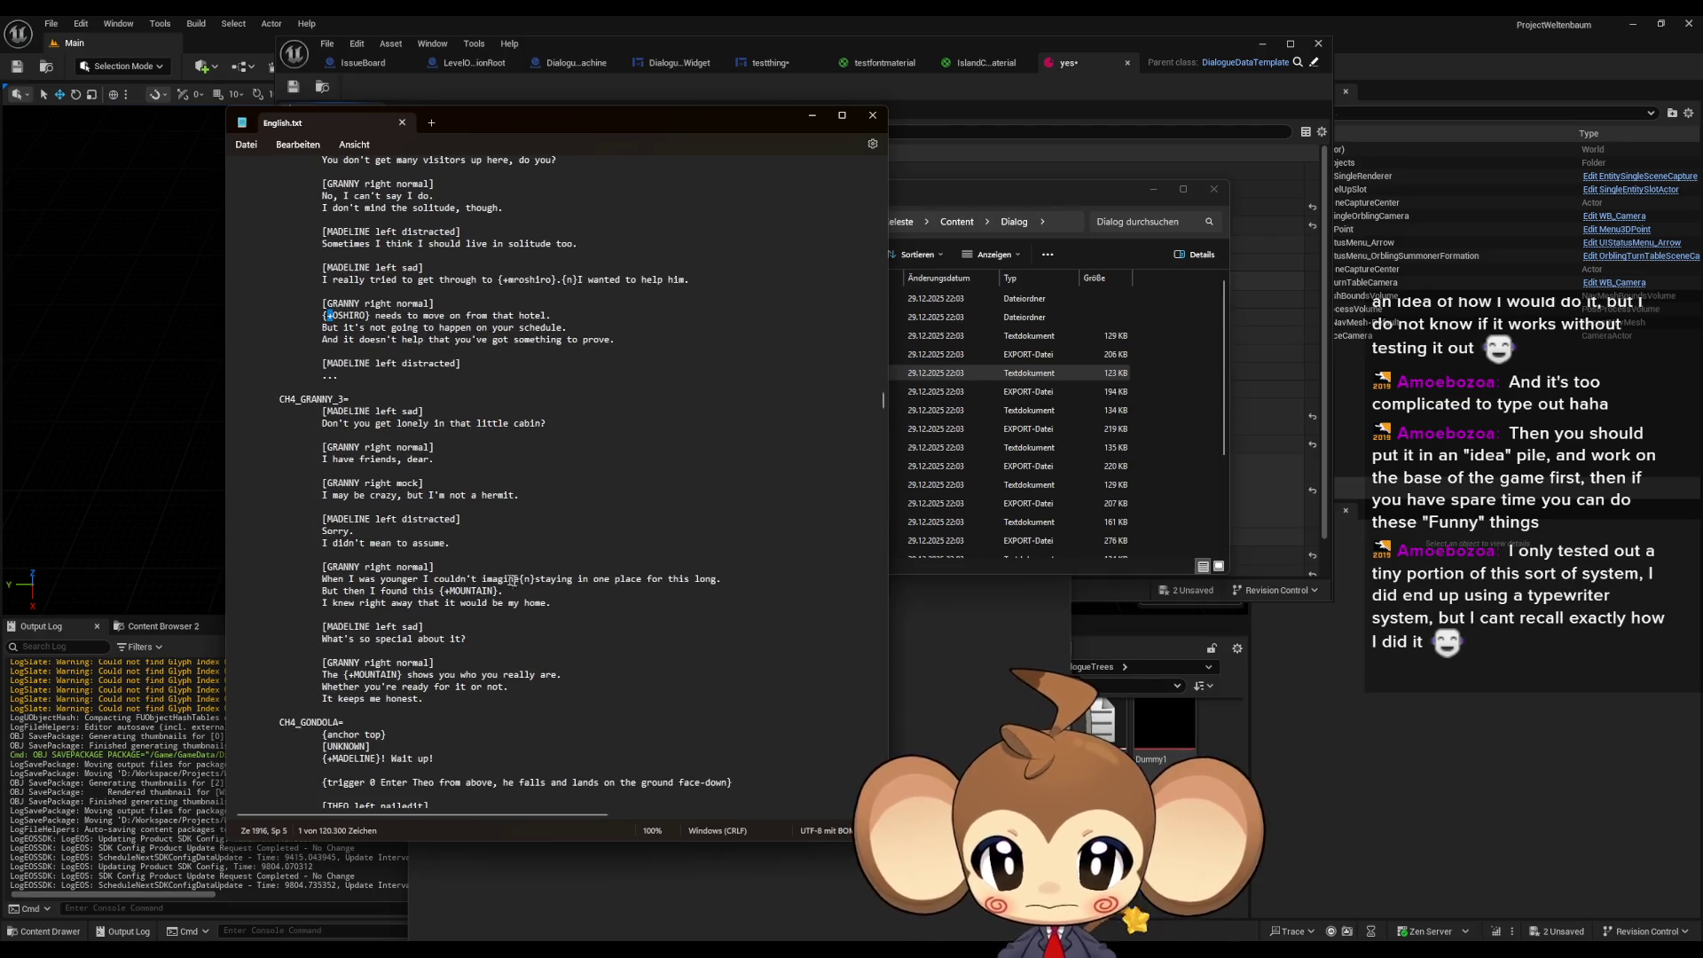
pyautogui.scroll(-3, 590, 597)
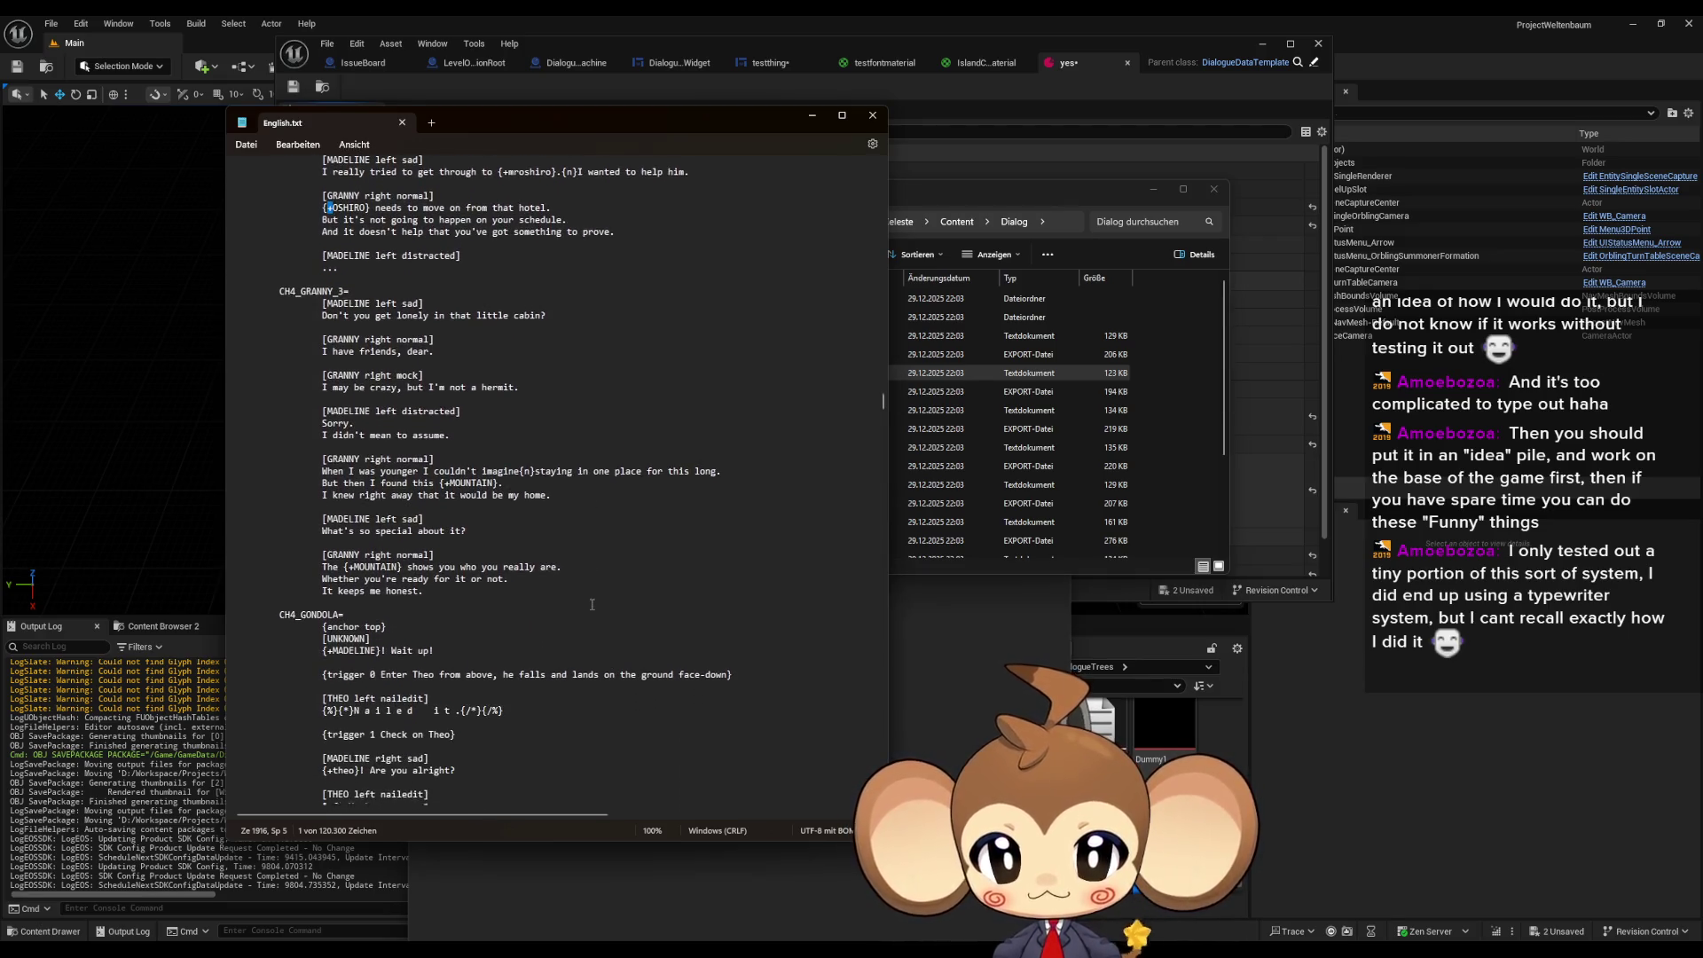
pyautogui.scroll(-1, 592, 602)
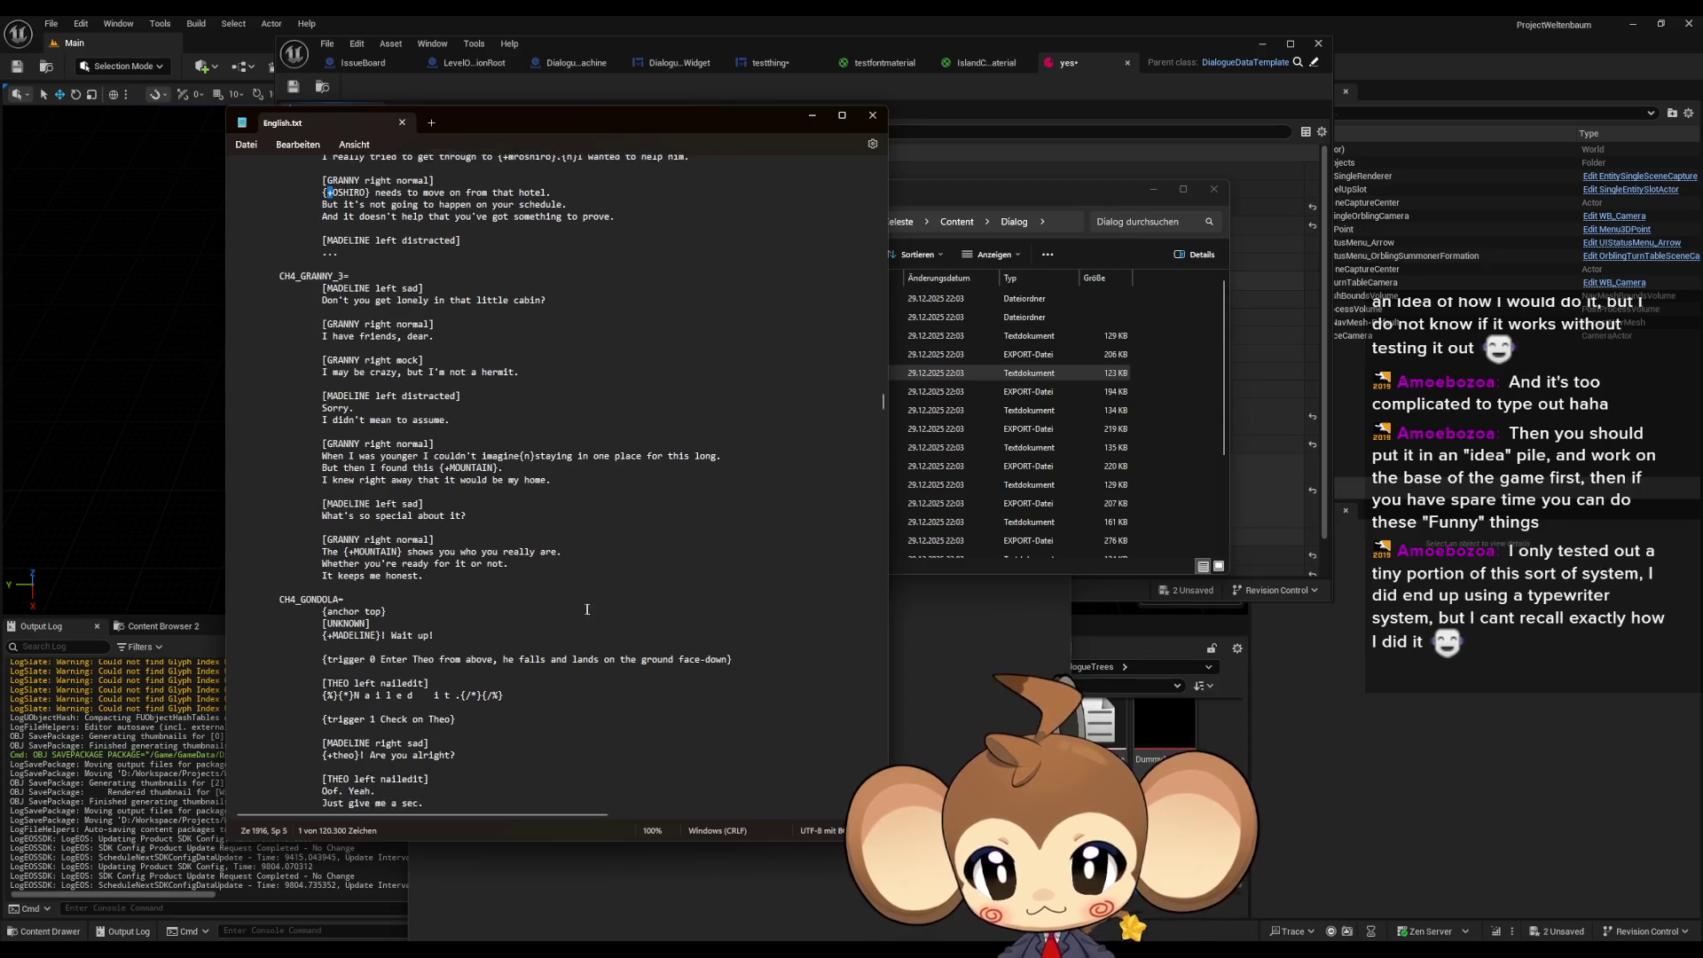
pyautogui.moveTo(332, 590)
pyautogui.mouseDown()
pyautogui.moveTo(443, 616)
pyautogui.moveTo(726, 604)
pyautogui.mouseUp()
pyautogui.scroll(-1, 413, 626)
pyautogui.click(378, 607)
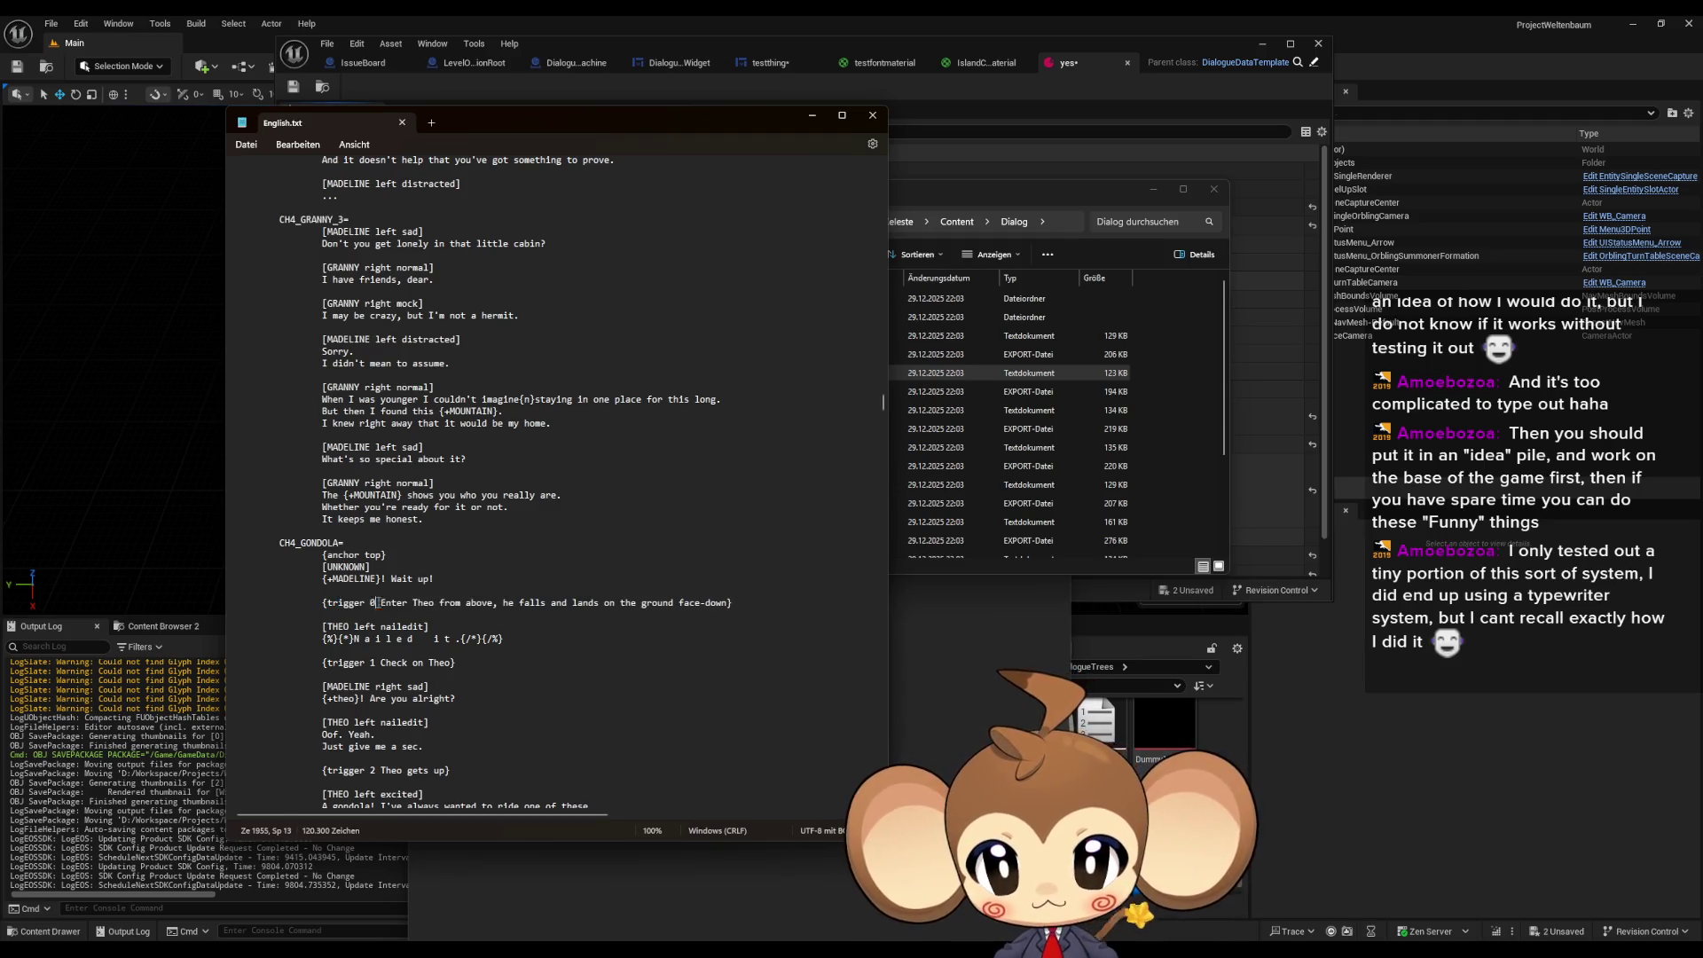
pyautogui.moveTo(328, 603); pyautogui.dragTo(729, 603)
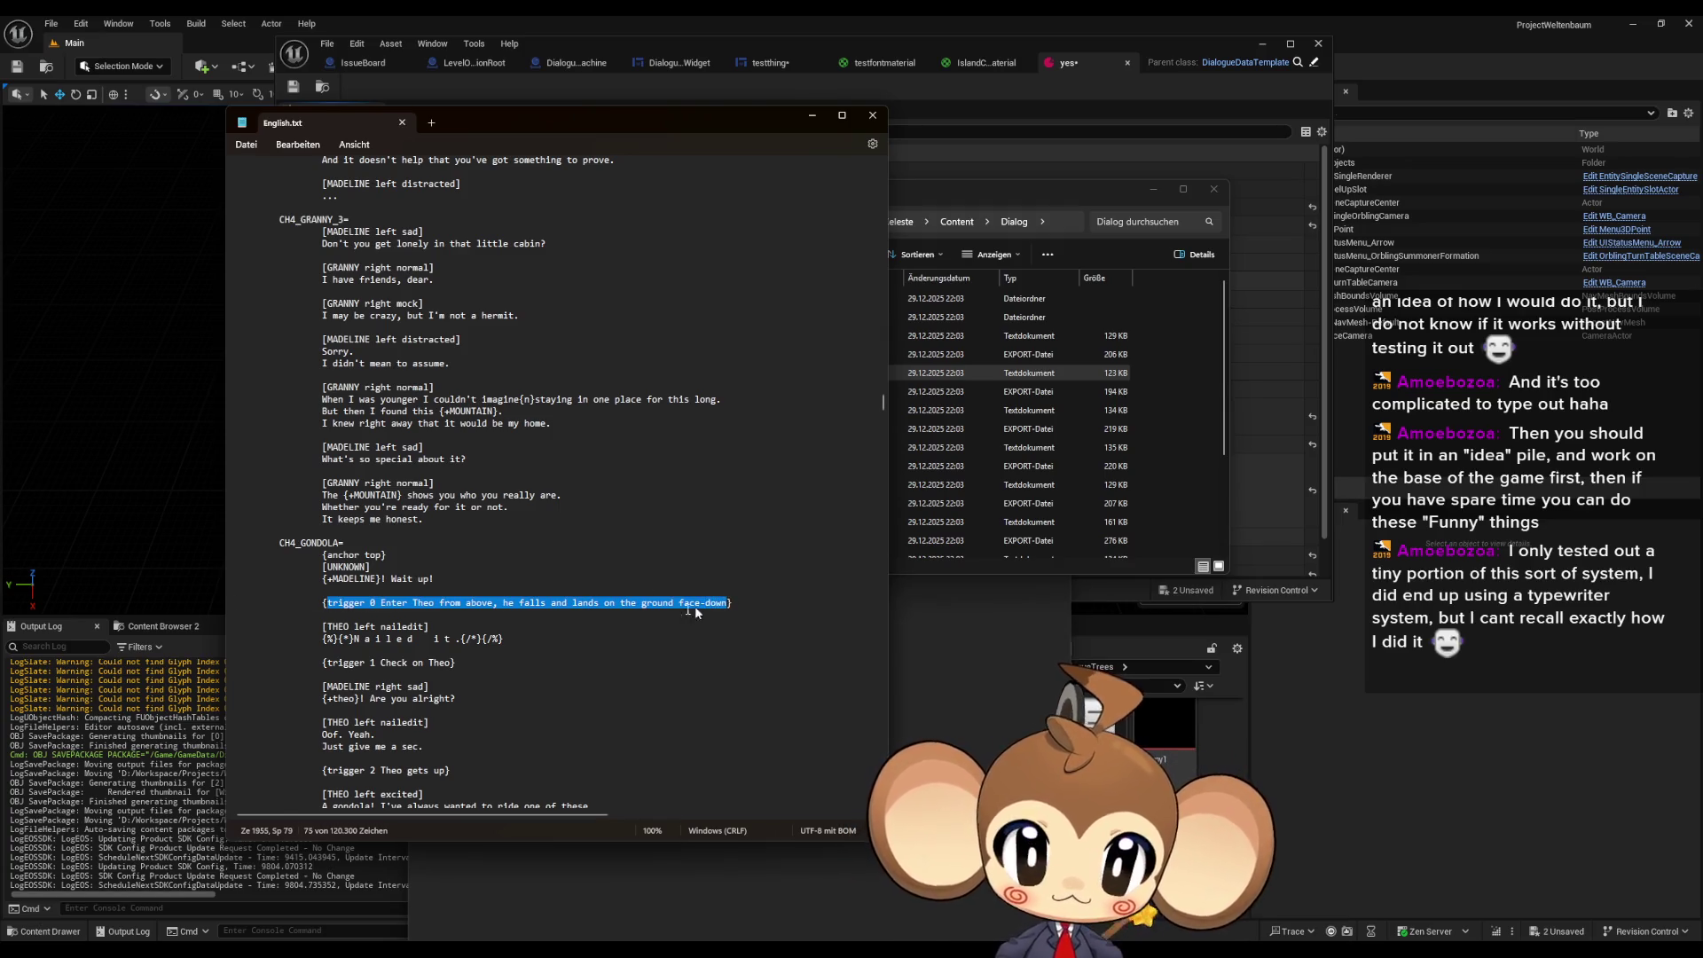
pyautogui.scroll(-1, 630, 612)
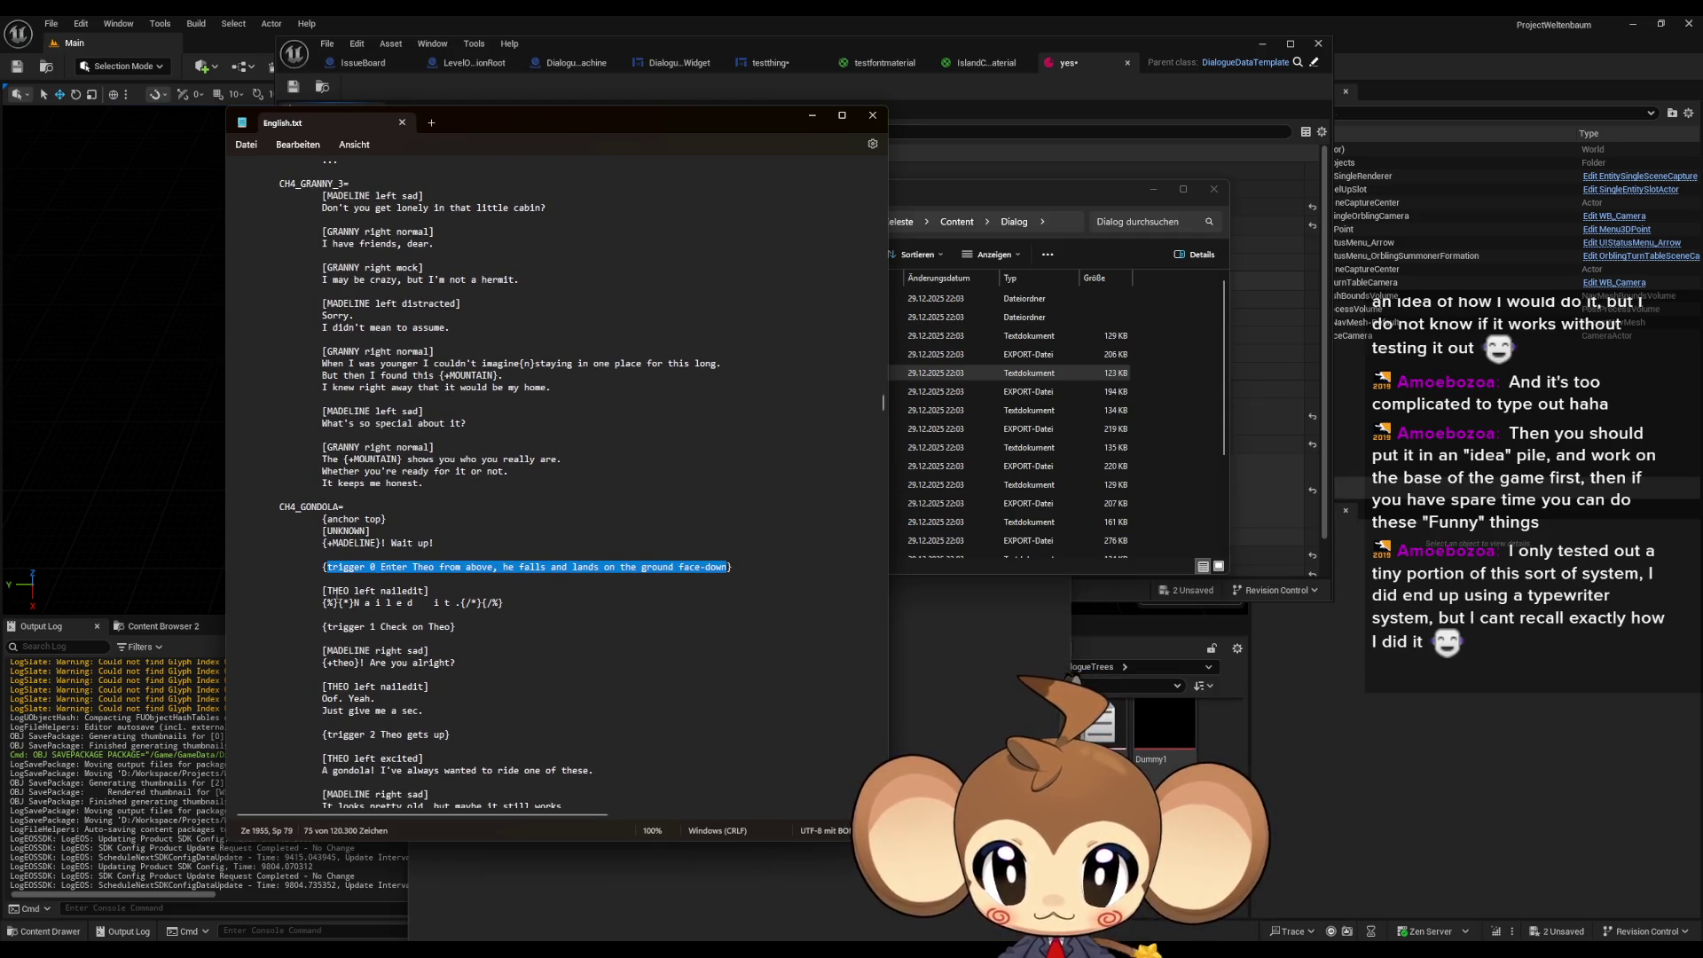
pyautogui.moveTo(341, 590); pyautogui.dragTo(435, 588)
pyautogui.moveTo(336, 603)
pyautogui.mouseDown()
pyautogui.moveTo(408, 604)
pyautogui.moveTo(338, 603)
pyautogui.mouseUp()
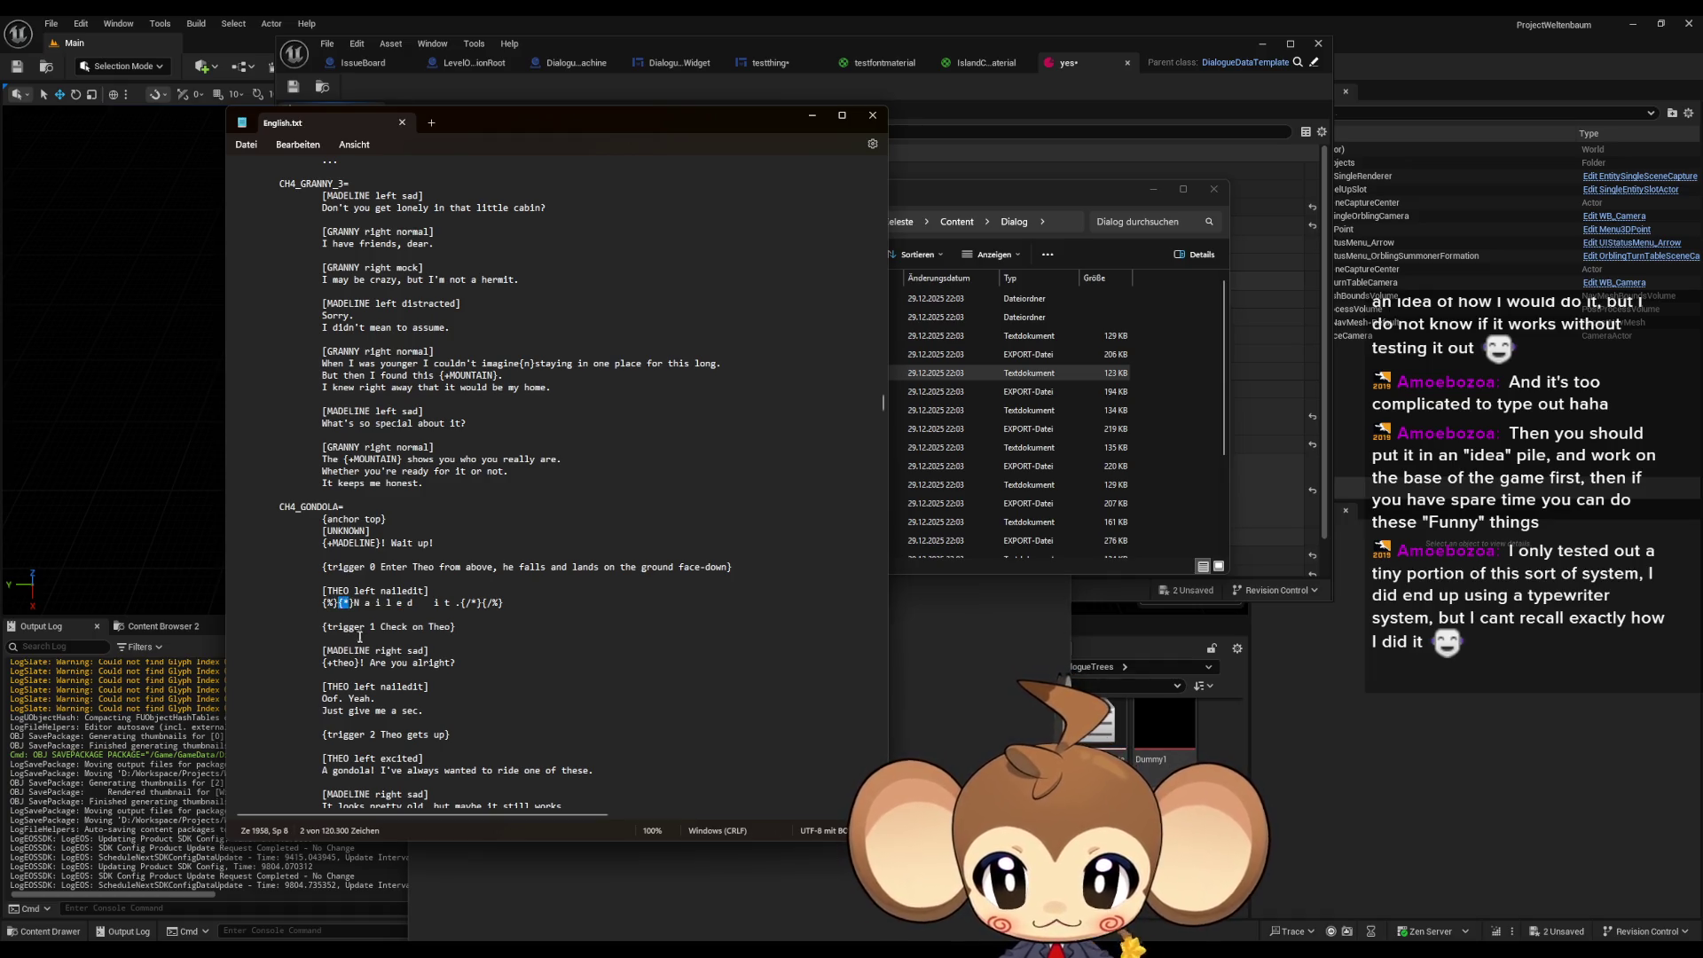
pyautogui.click(472, 603)
pyautogui.moveTo(487, 603); pyautogui.dragTo(494, 604)
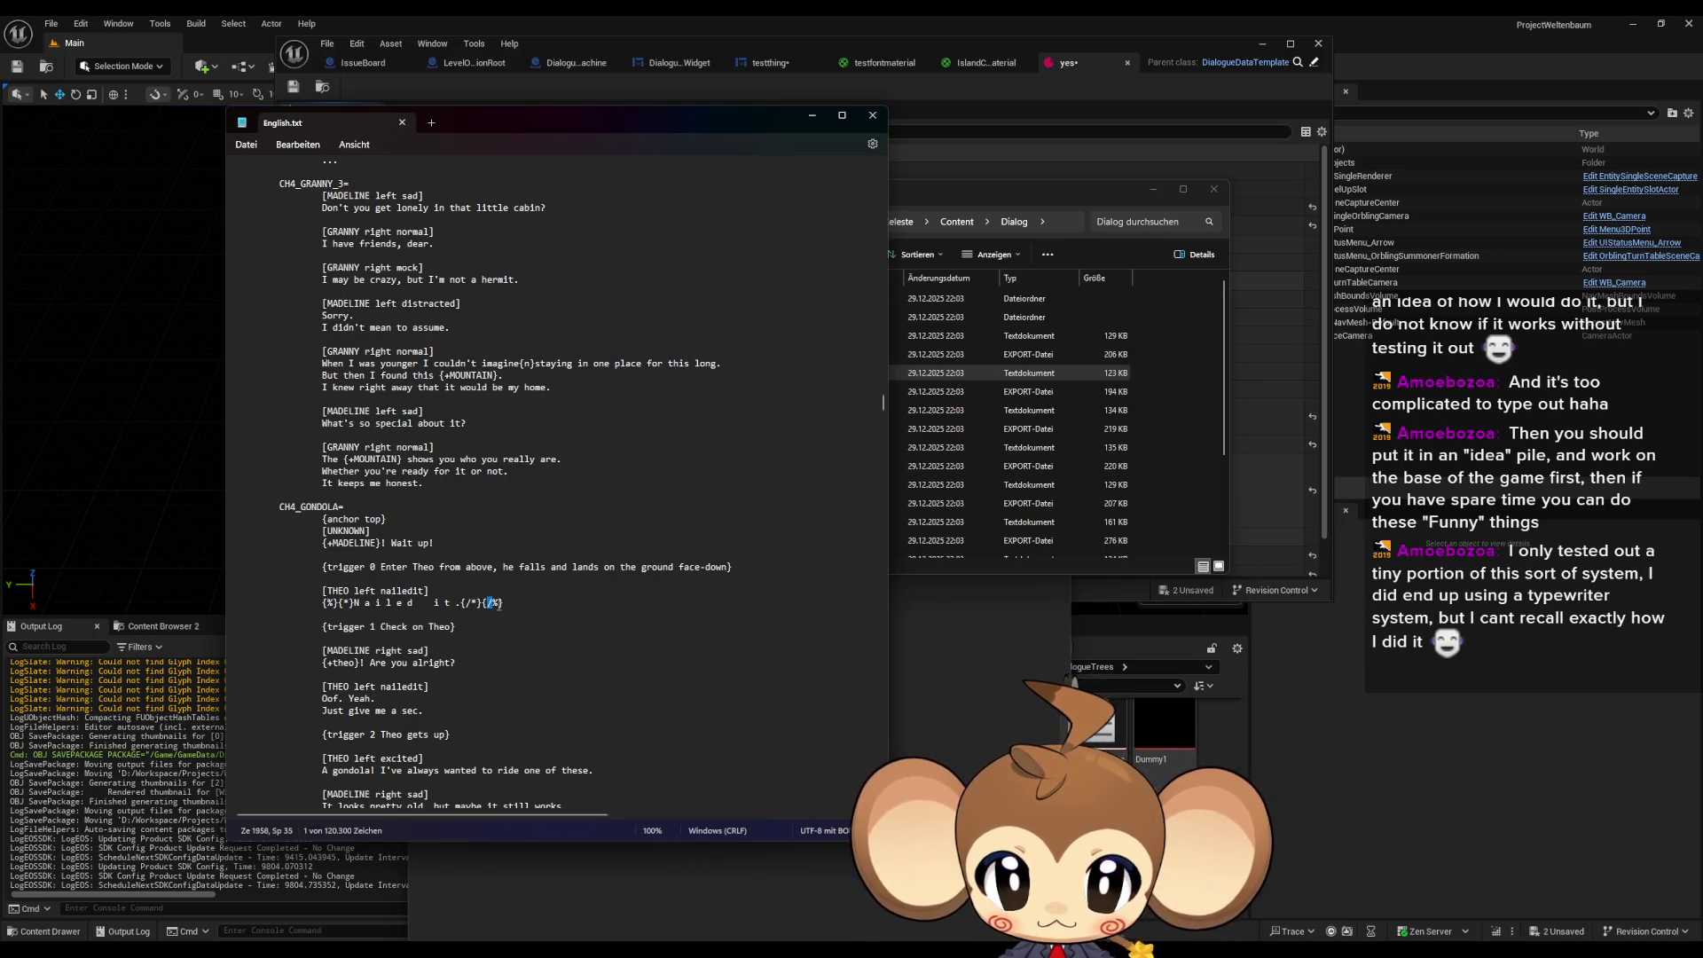
pyautogui.hotkey('shift', 'Right')
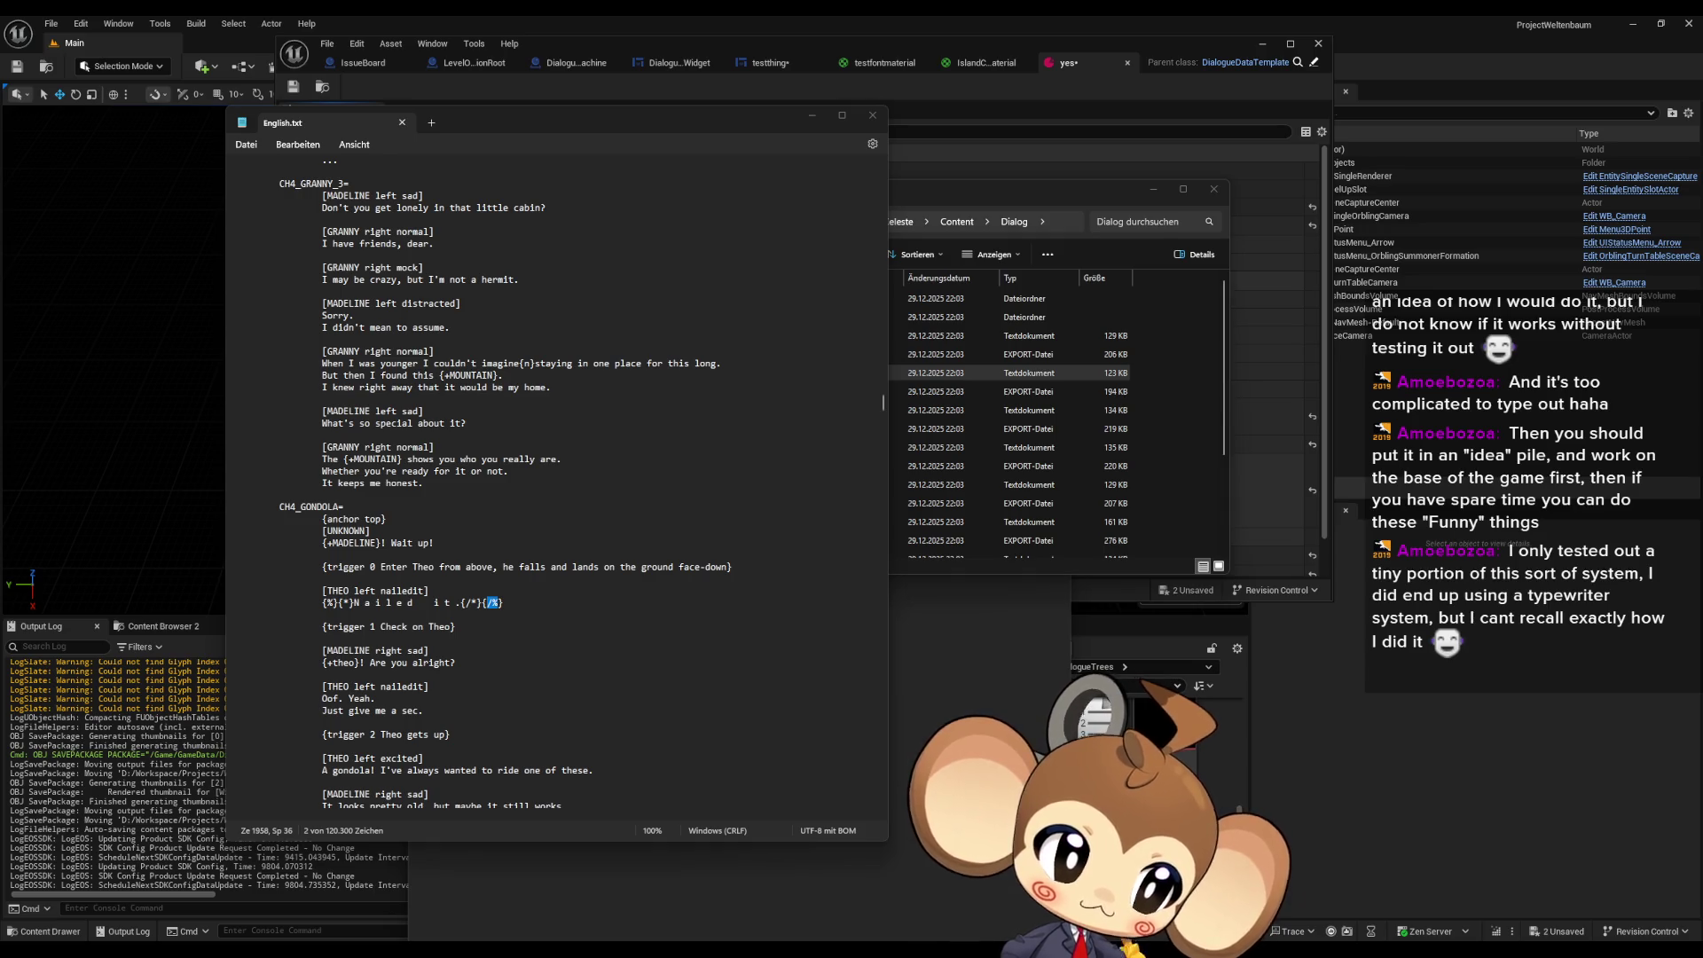
pyautogui.scroll(-1, 506, 671)
pyautogui.click(506, 671)
pyautogui.scroll(-2, 507, 670)
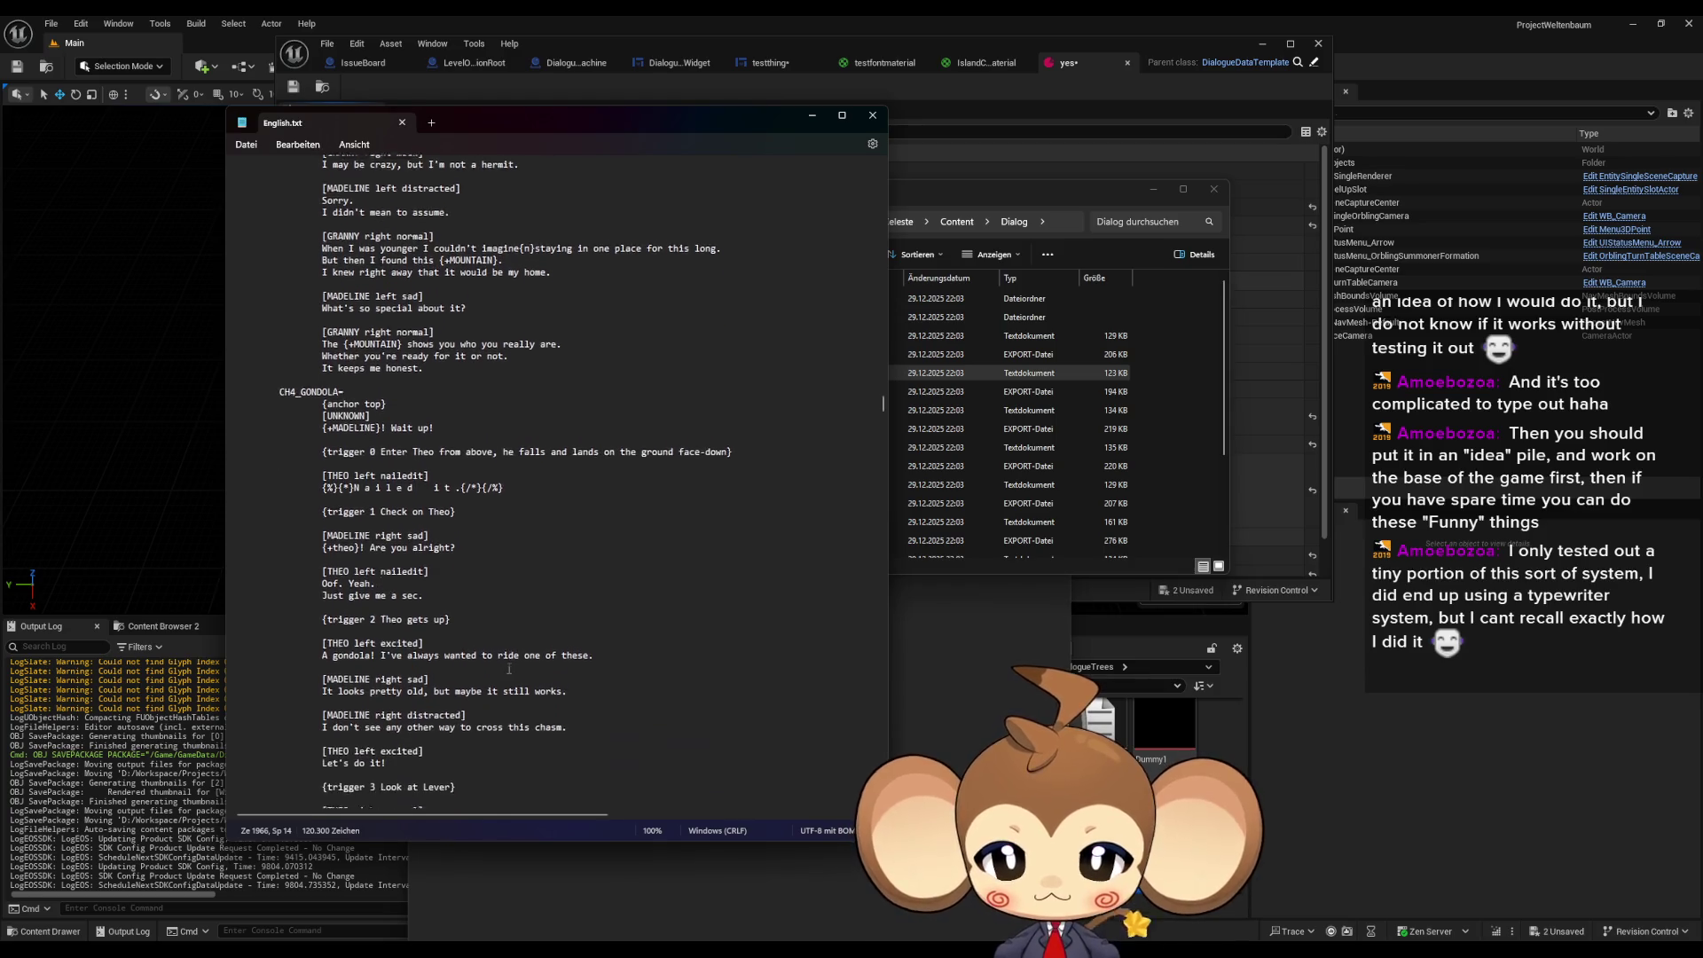
pyautogui.moveTo(338, 592); pyautogui.dragTo(444, 592)
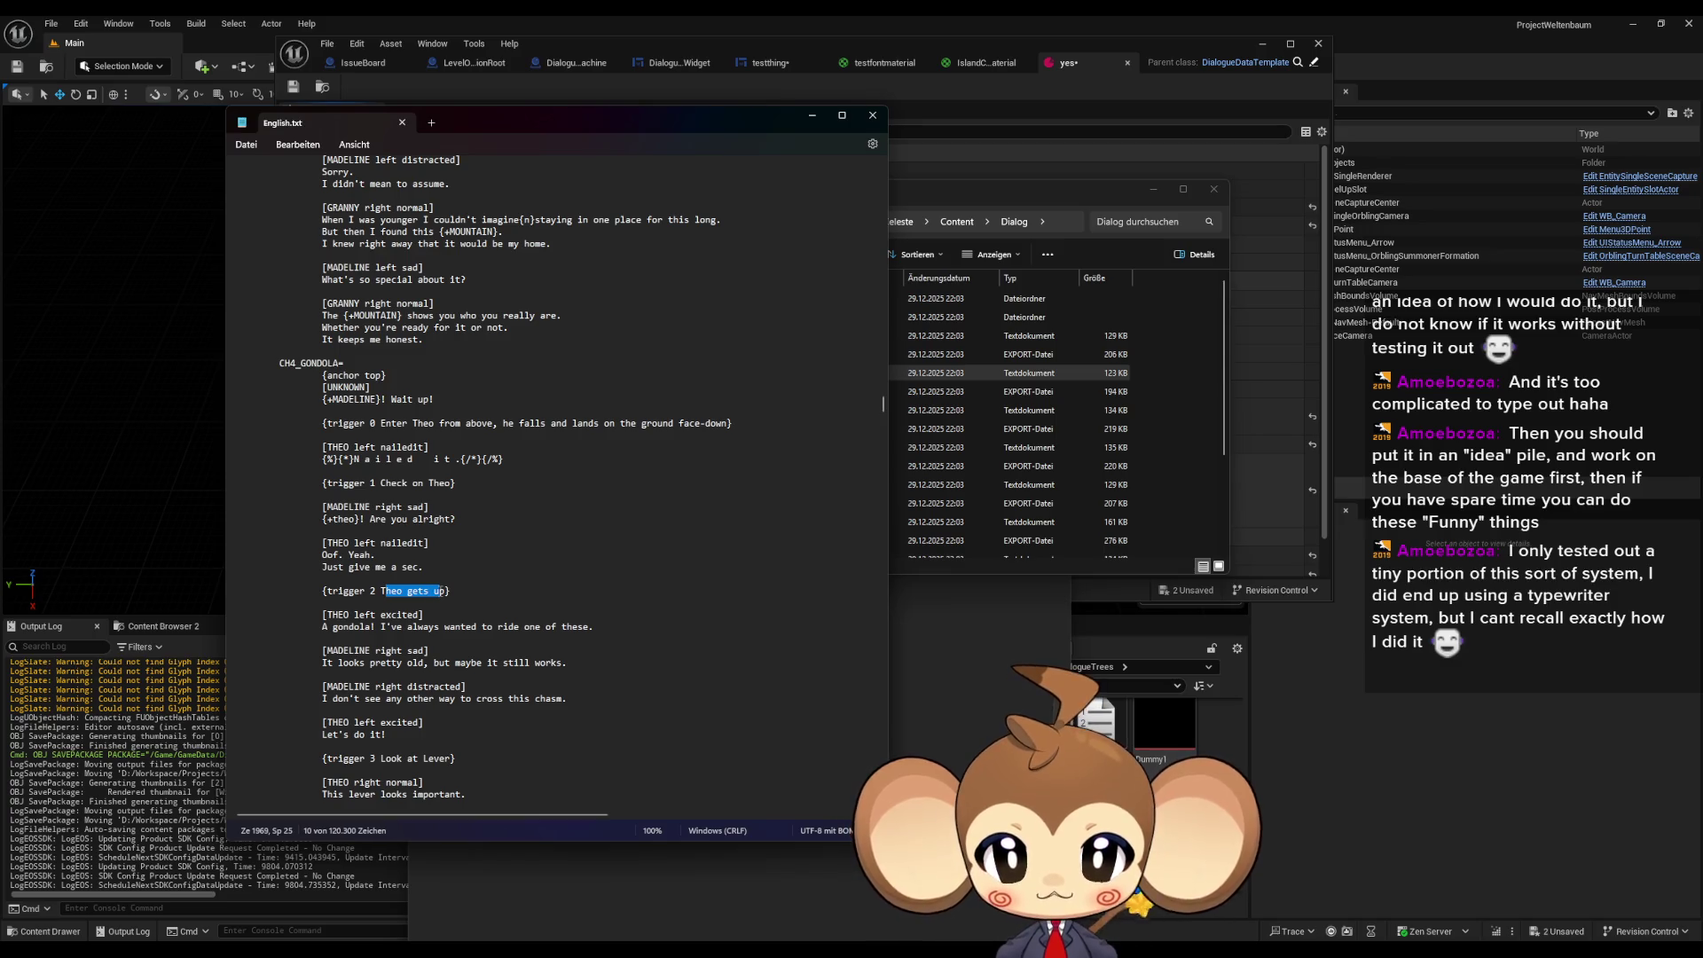
pyautogui.scroll(-1, 391, 613)
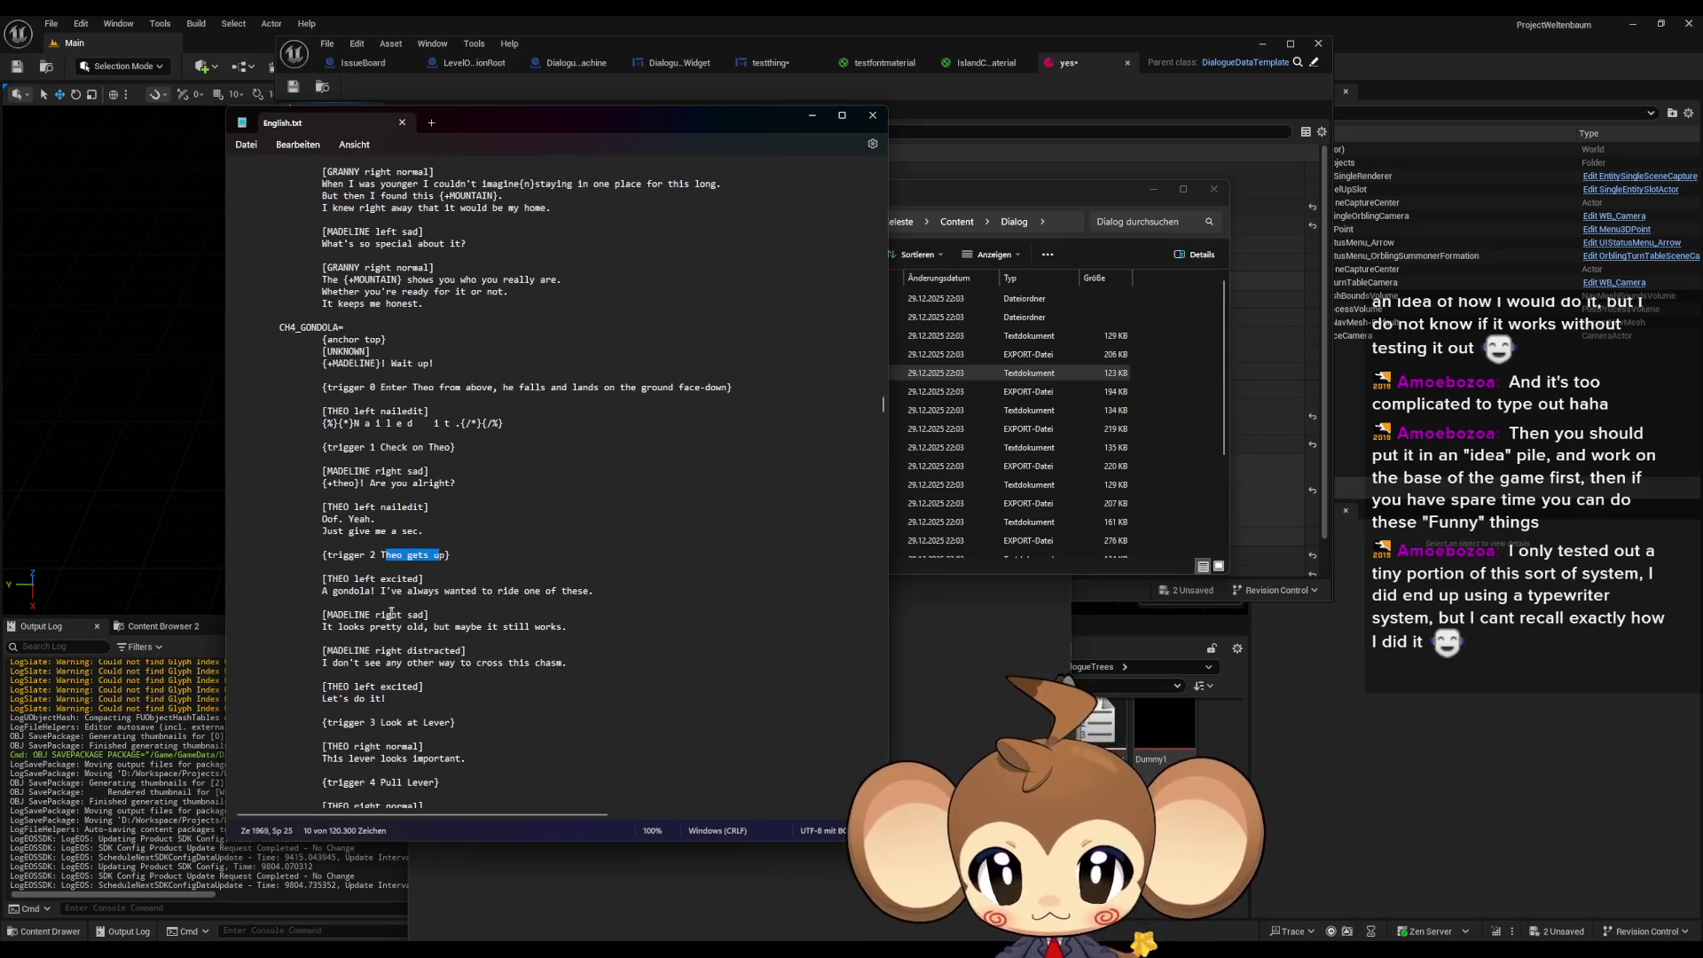
pyautogui.click(376, 561)
pyautogui.moveTo(333, 555); pyautogui.dragTo(450, 556)
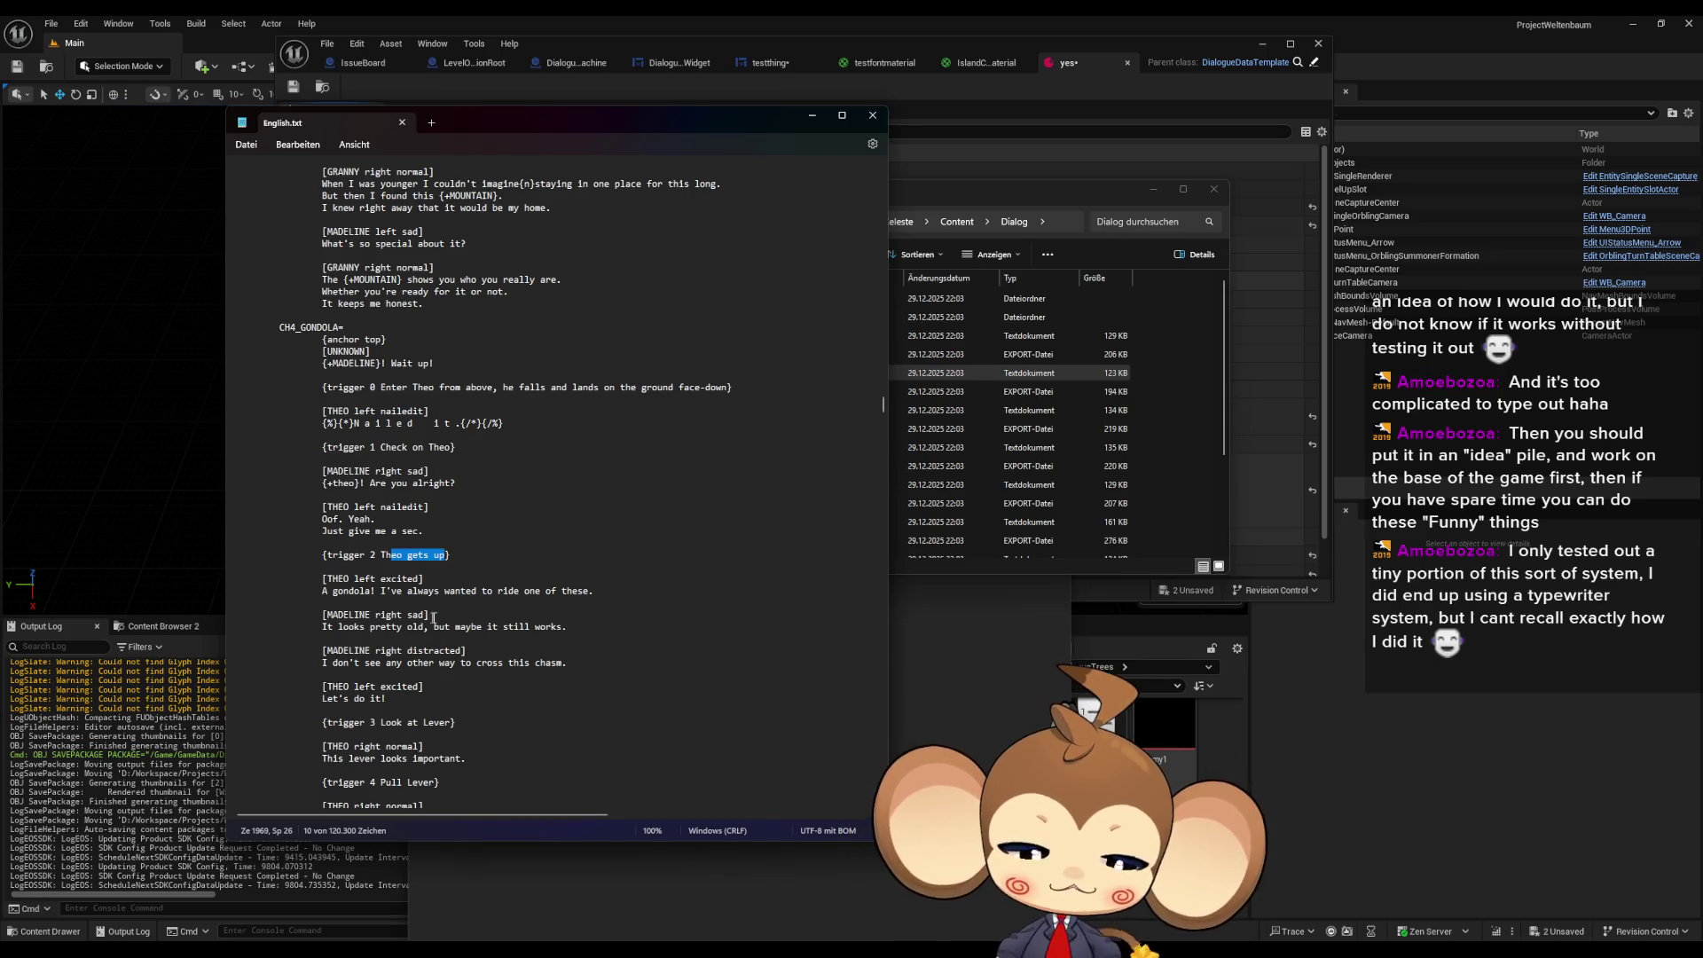
pyautogui.scroll(-1, 438, 601)
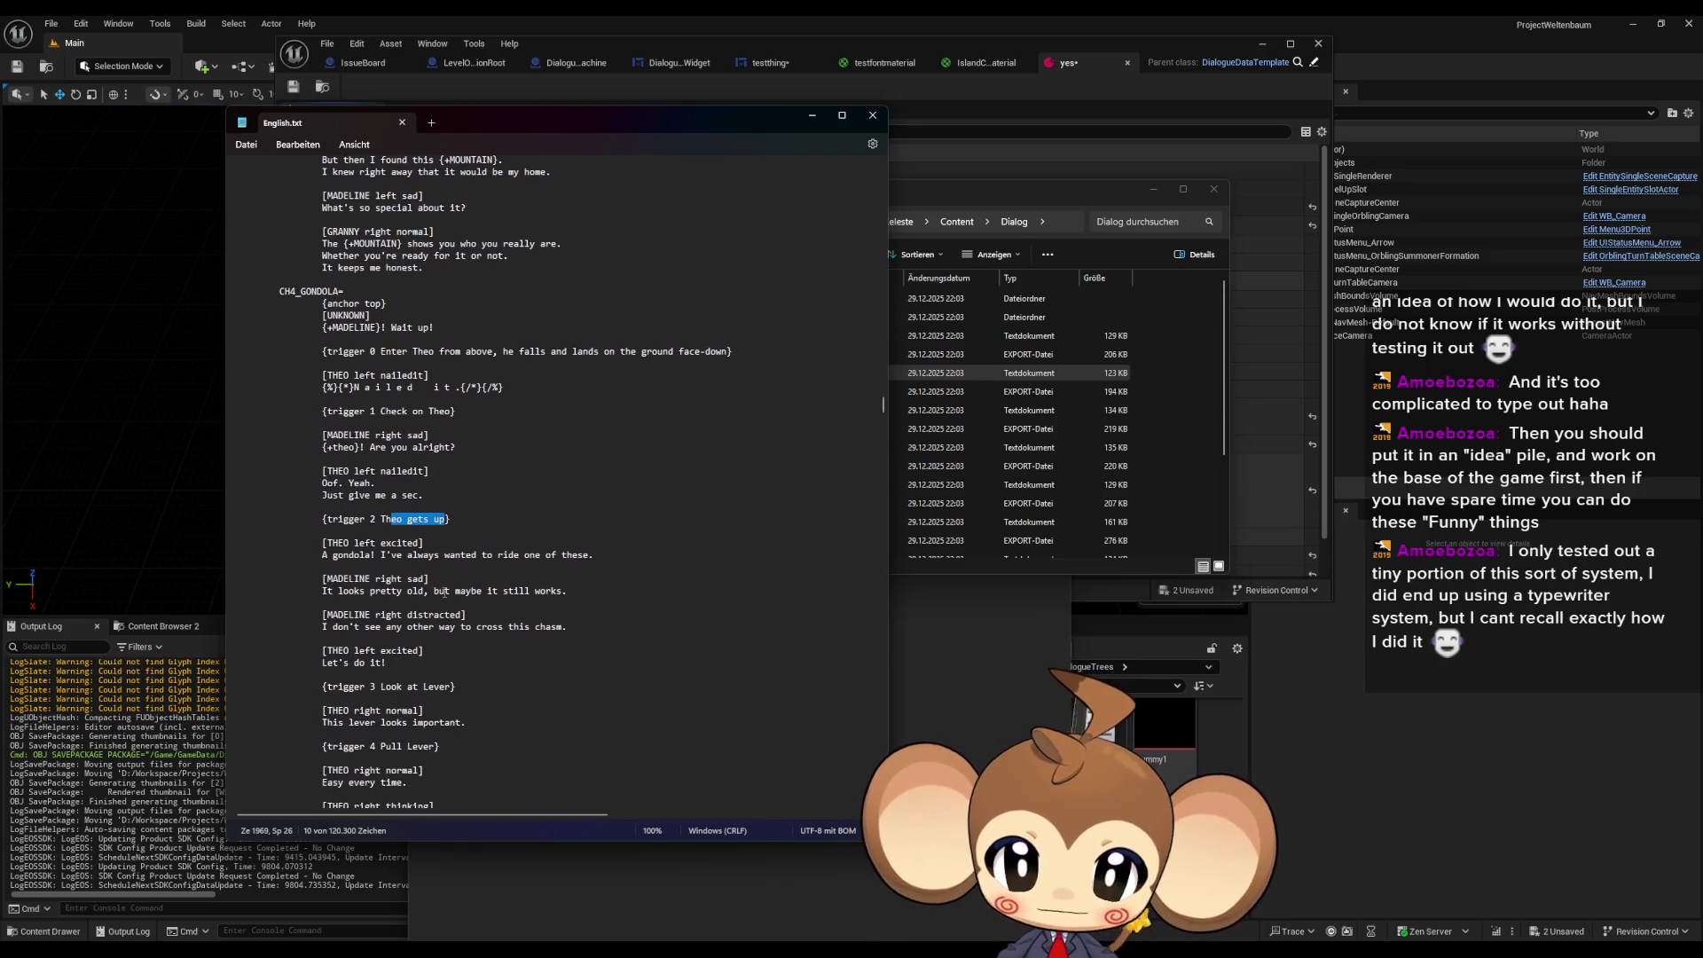
pyautogui.moveTo(380, 351)
pyautogui.mouseDown()
pyautogui.moveTo(741, 358)
pyautogui.moveTo(613, 354)
pyautogui.moveTo(723, 350)
pyautogui.mouseUp()
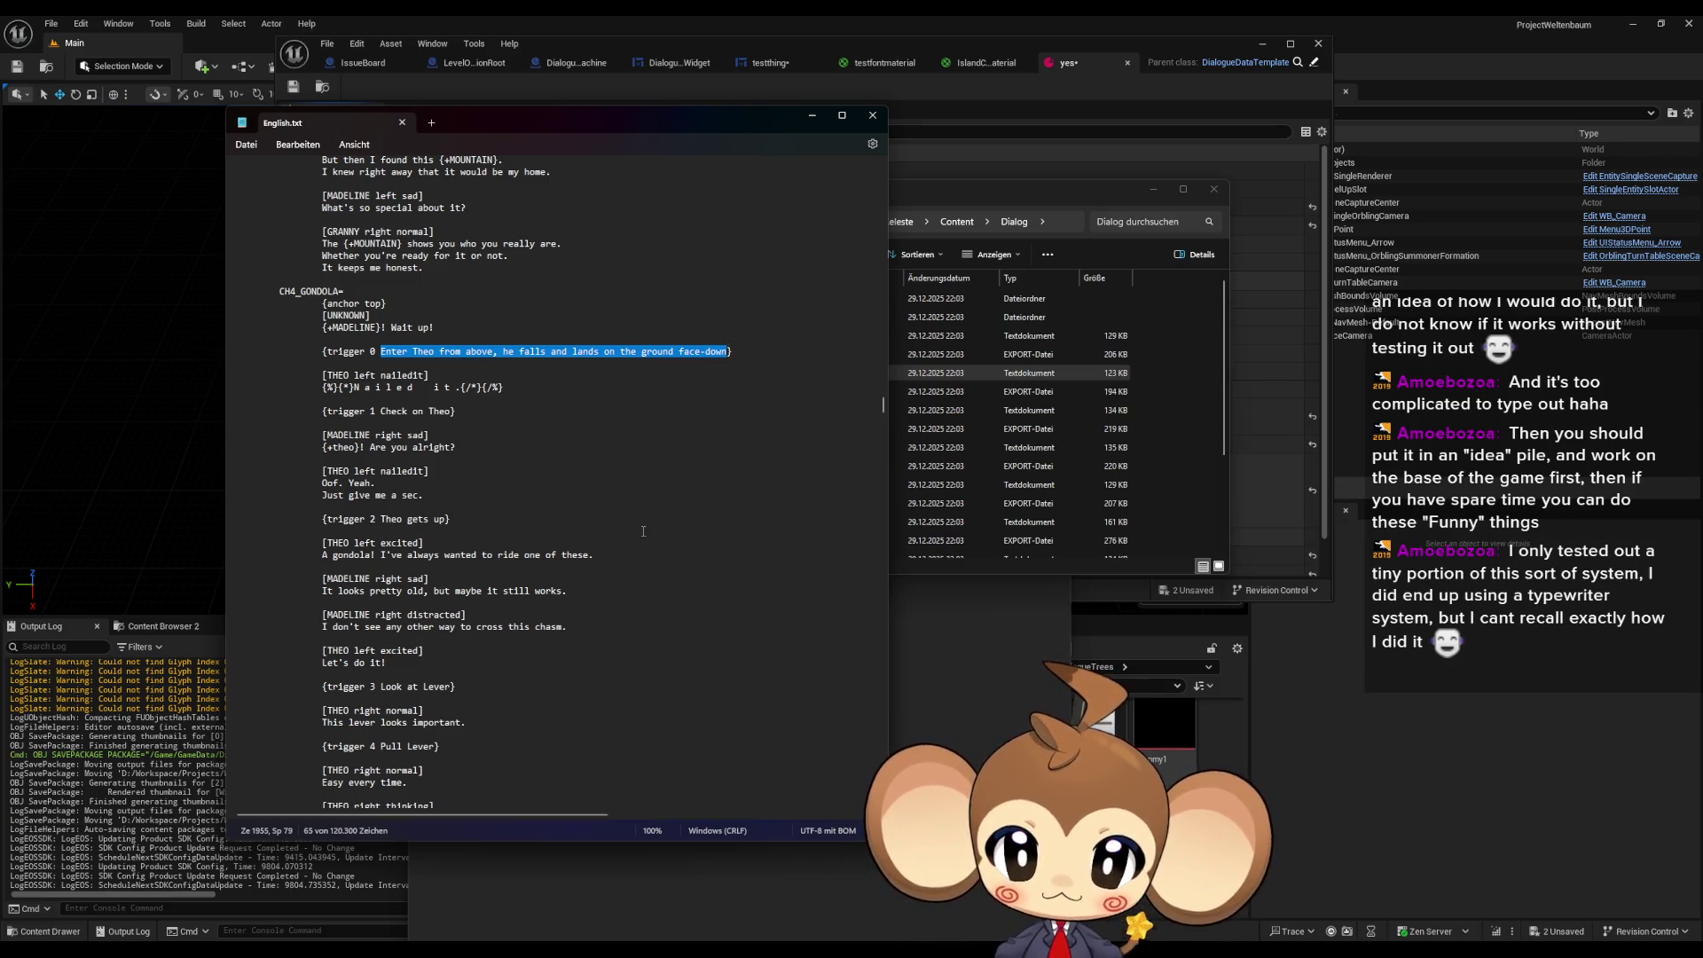
pyautogui.scroll(-2, 643, 533)
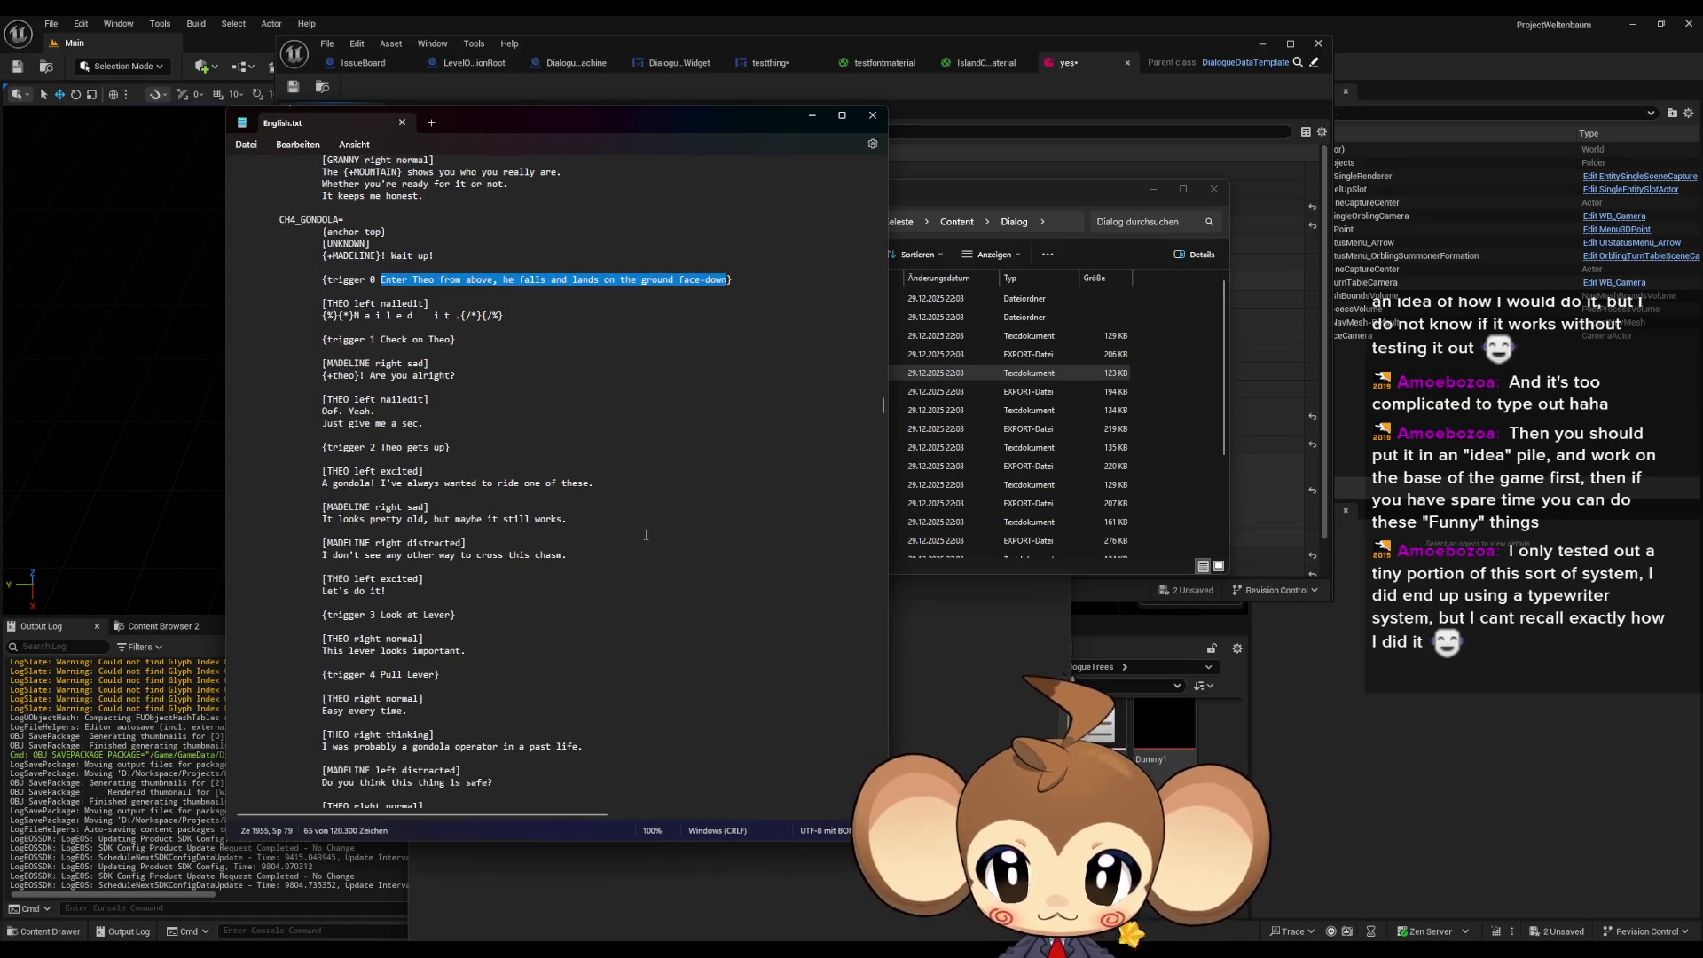
pyautogui.scroll(-2, 646, 535)
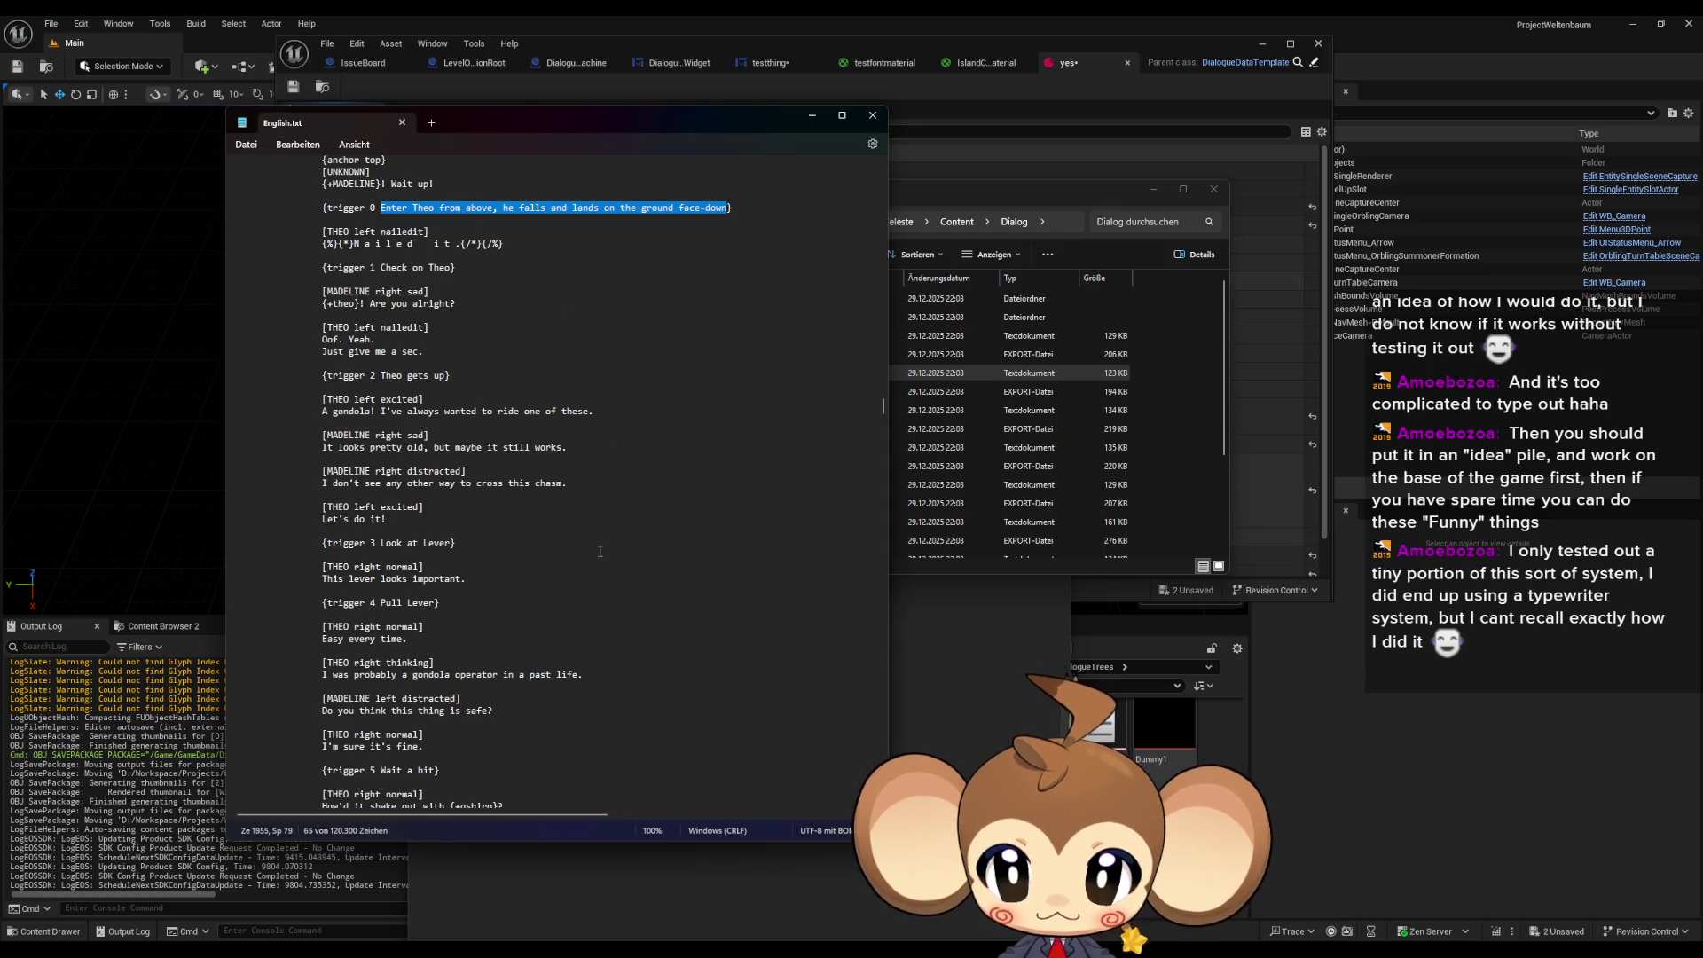
pyautogui.scroll(-1, 604, 533)
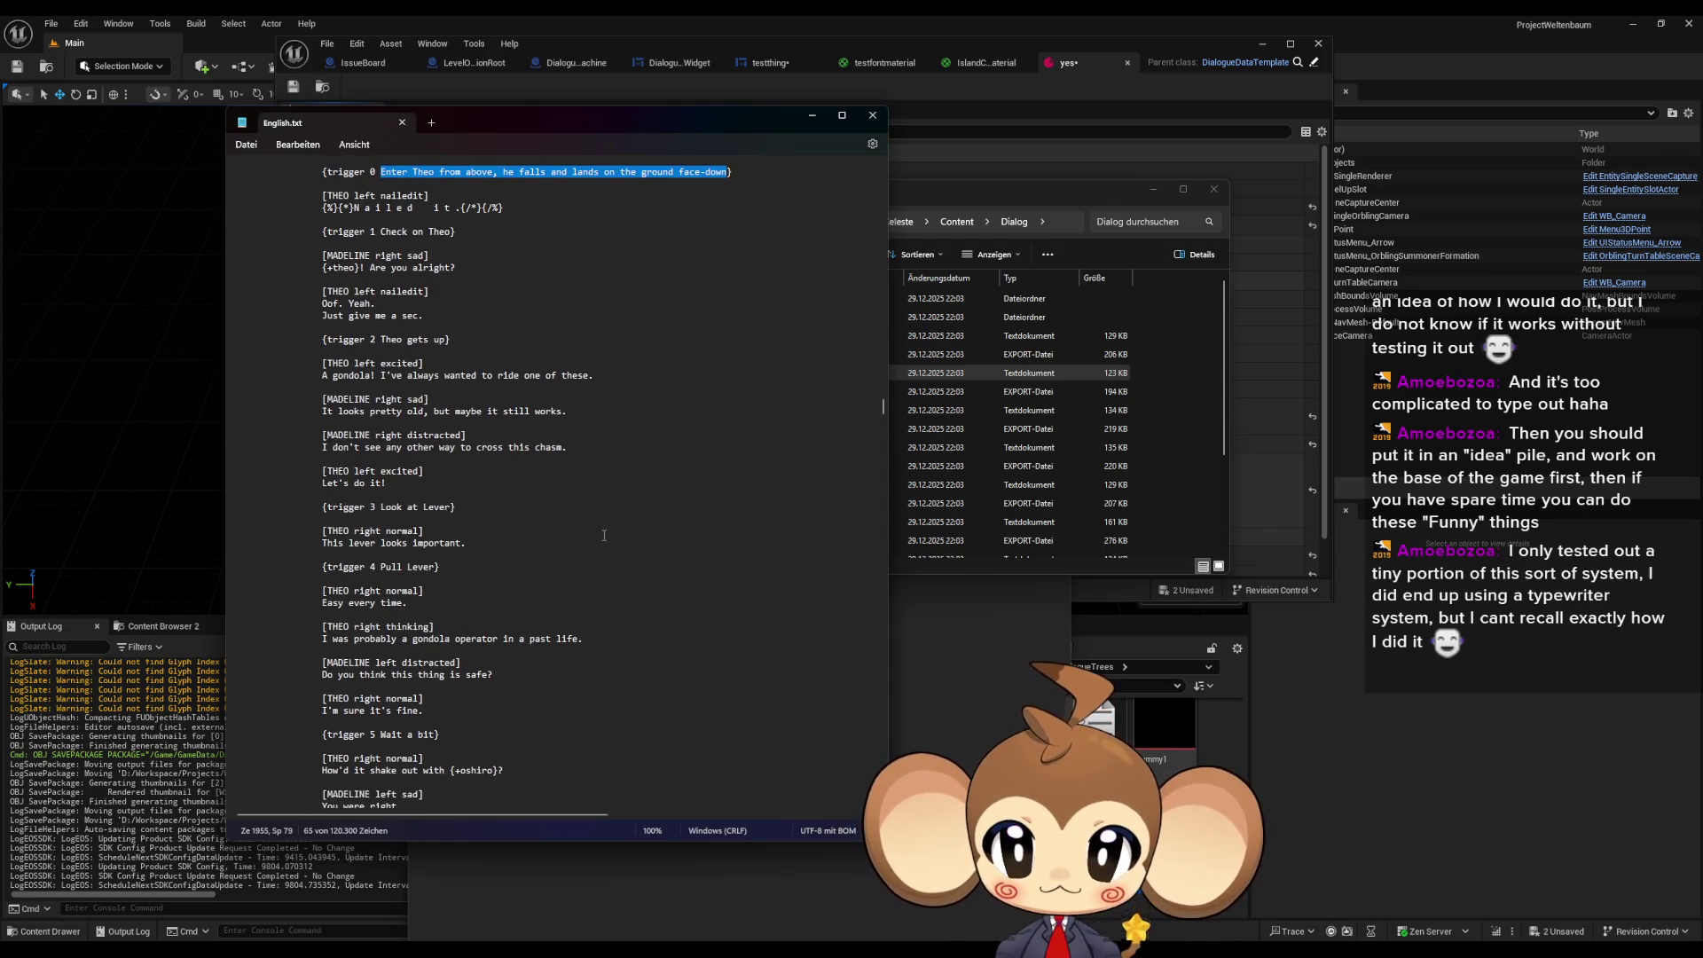
pyautogui.moveTo(385, 508); pyautogui.dragTo(446, 507)
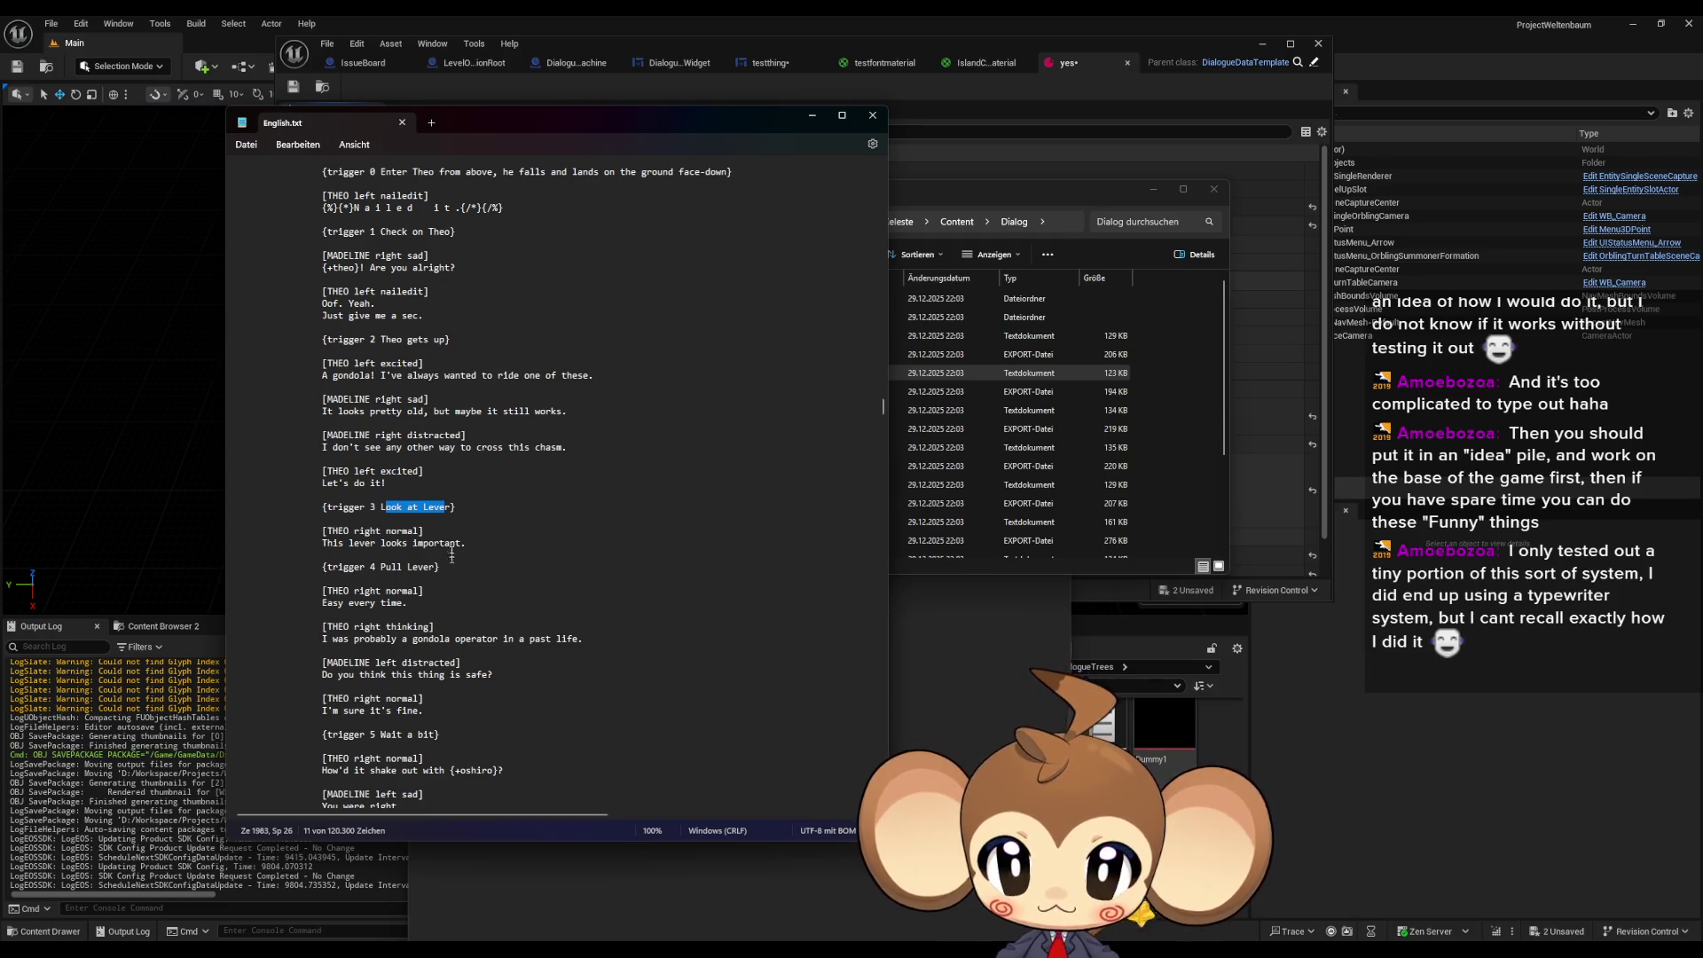
pyautogui.click(446, 508)
pyautogui.scroll(-10, 447, 519)
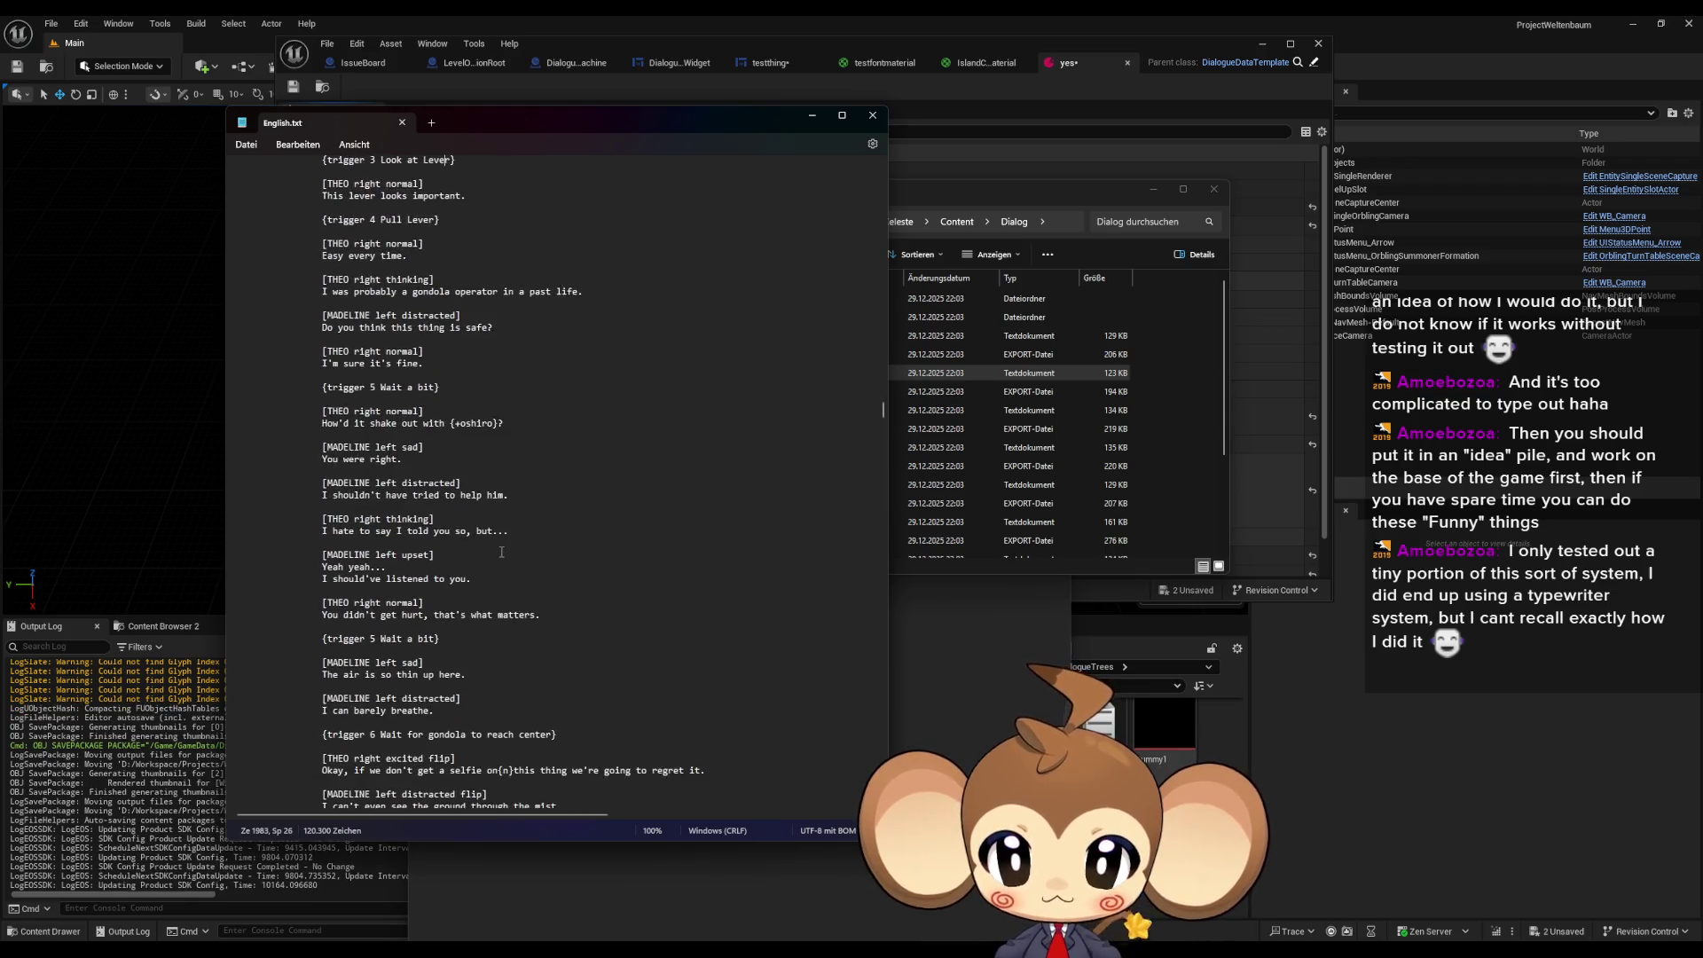
pyautogui.scroll(-6, 501, 552)
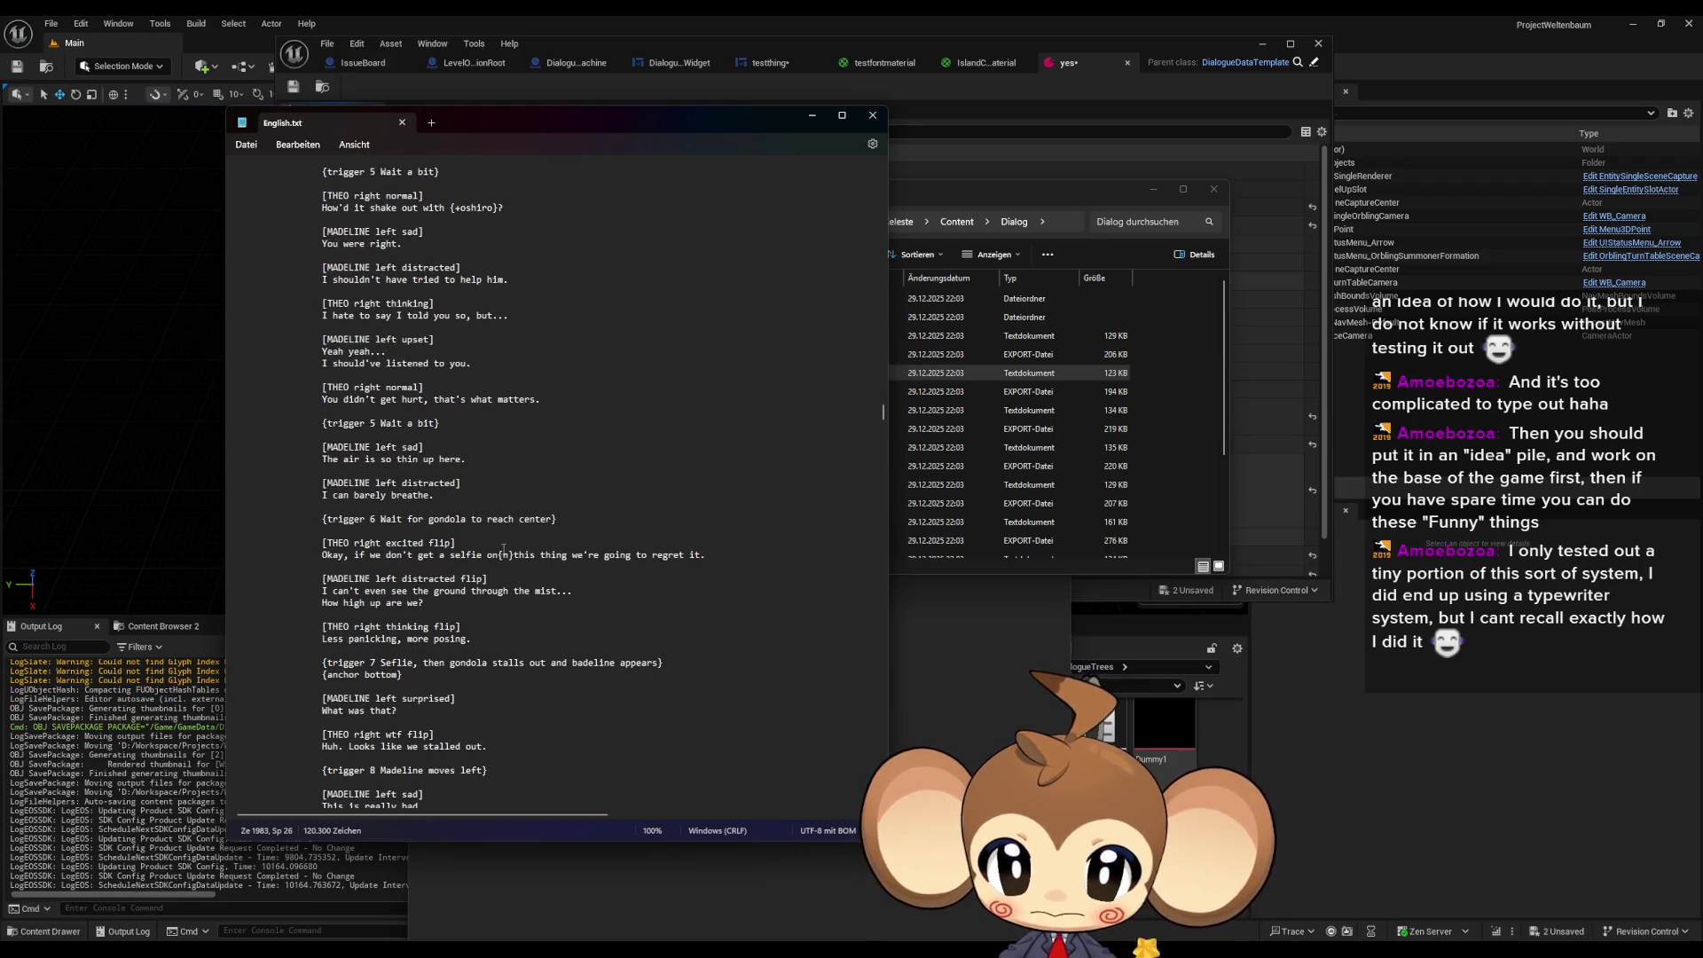
pyautogui.scroll(-8, 503, 550)
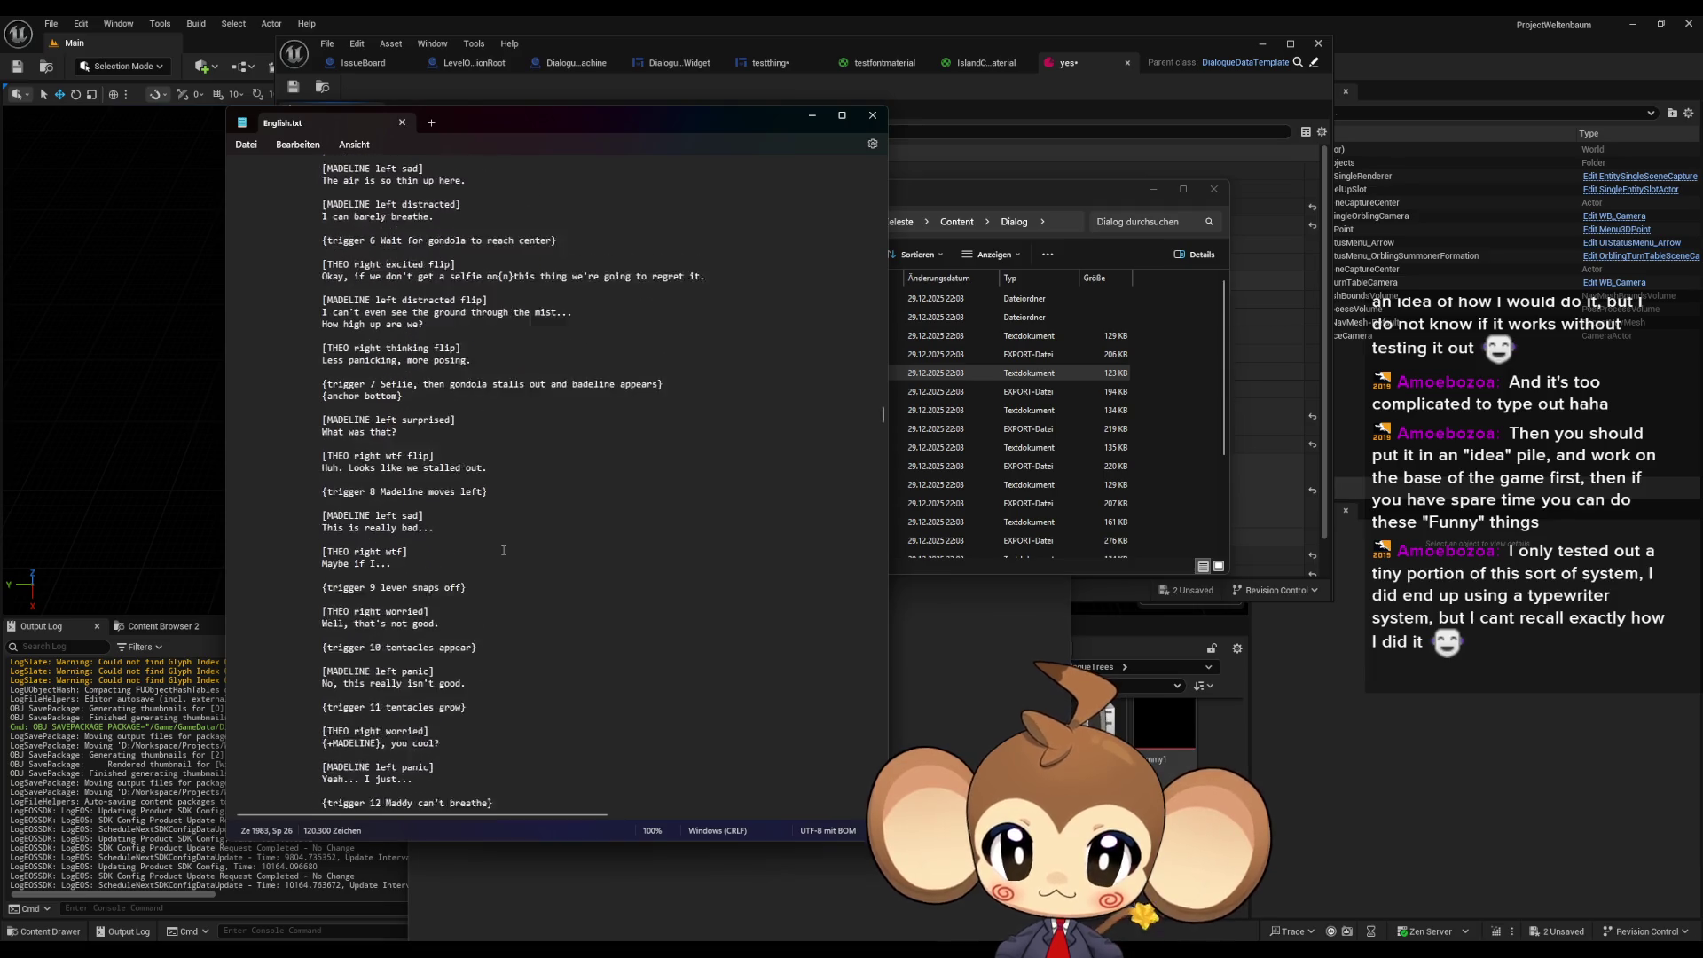
pyautogui.scroll(-4, 503, 550)
pyautogui.scroll(-4, 503, 550)
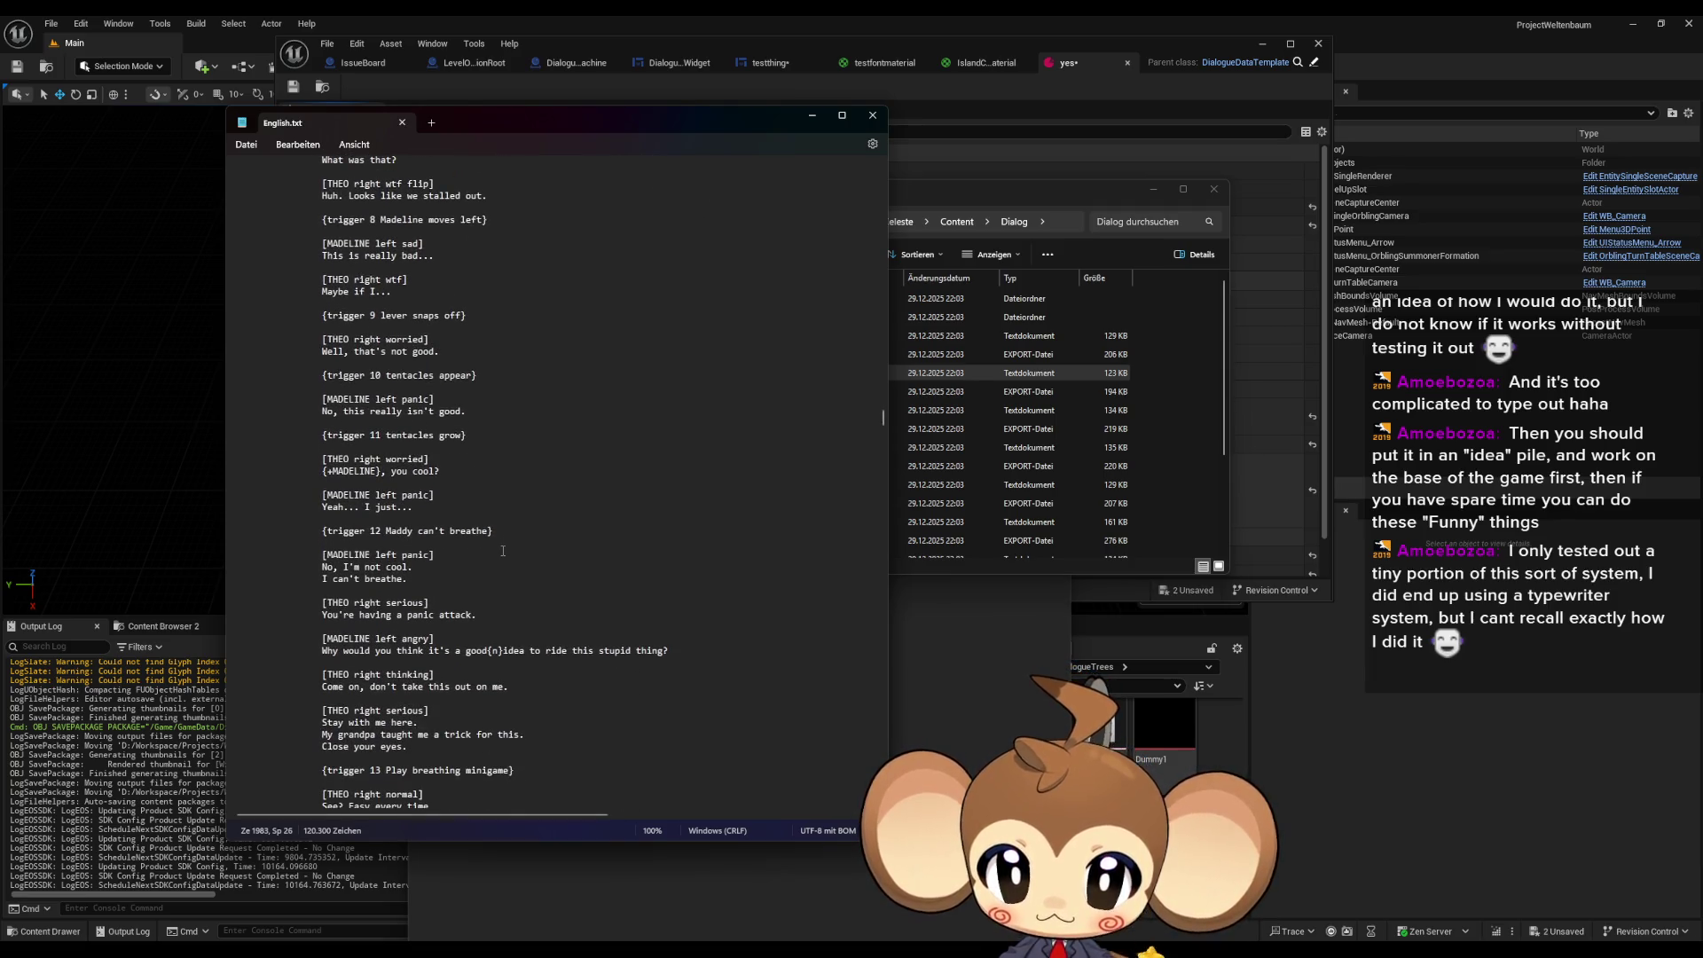
pyautogui.scroll(-1, 503, 550)
pyautogui.doubleClick(477, 614)
pyautogui.click(502, 615)
pyautogui.hotkey('shift', 'Right')
pyautogui.hotkey('shift', 'Right')
pyautogui.hotkey('shift', 'Right')
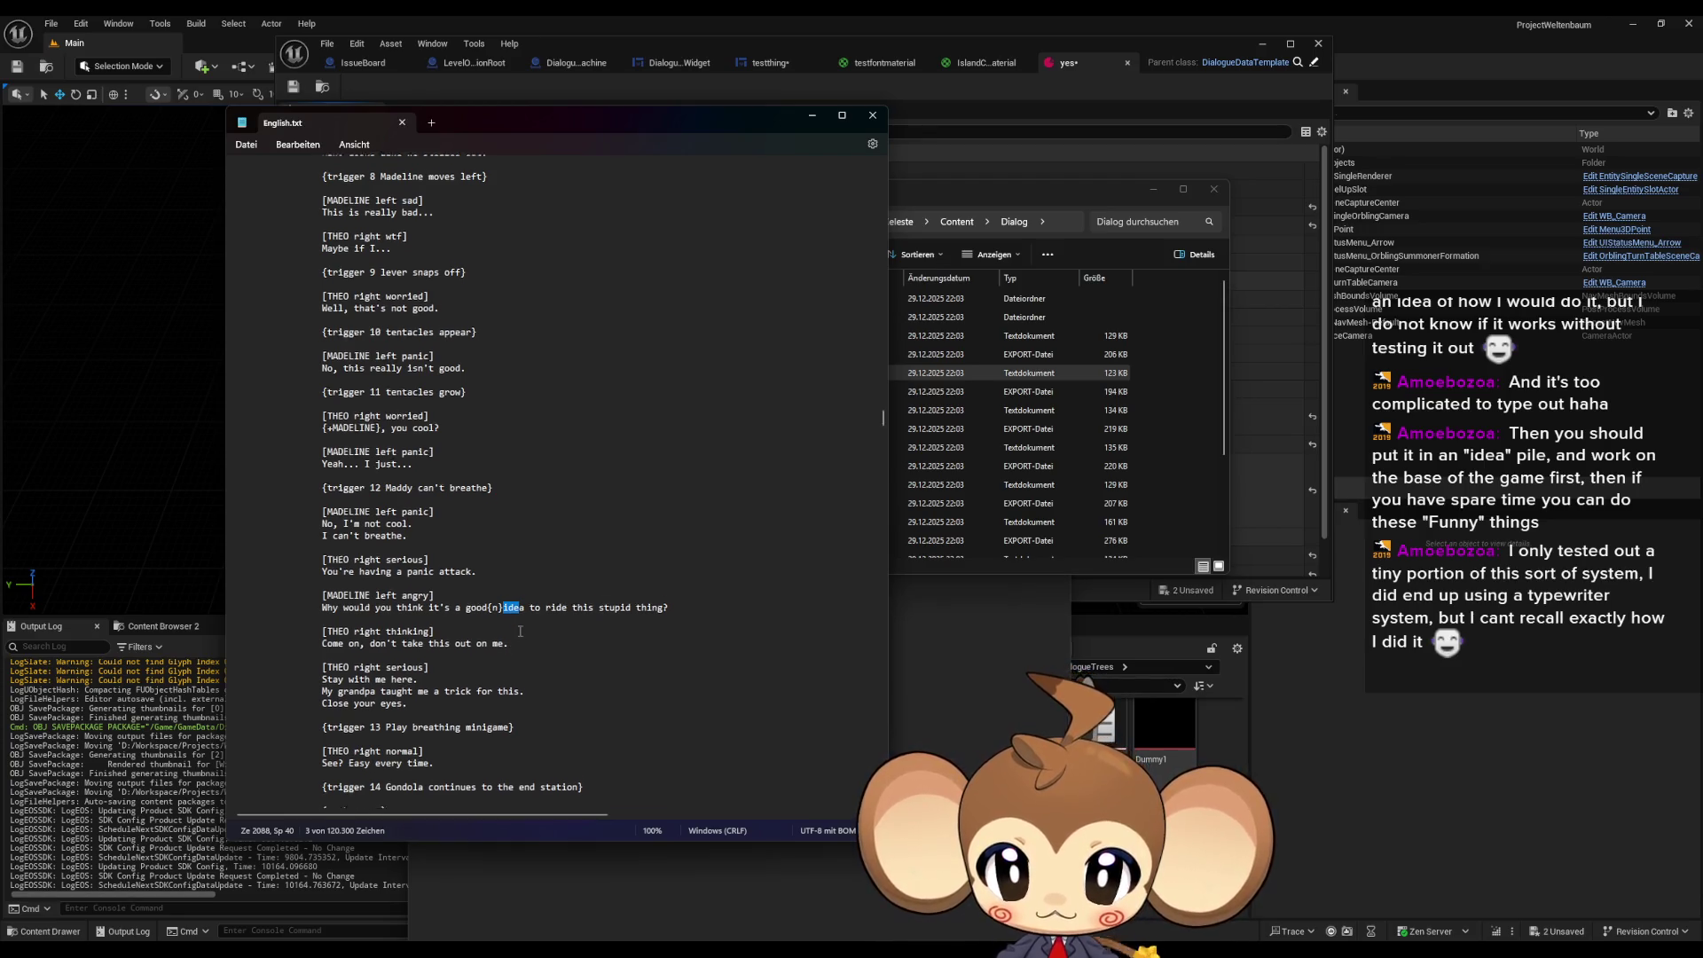
pyautogui.scroll(-1, 519, 632)
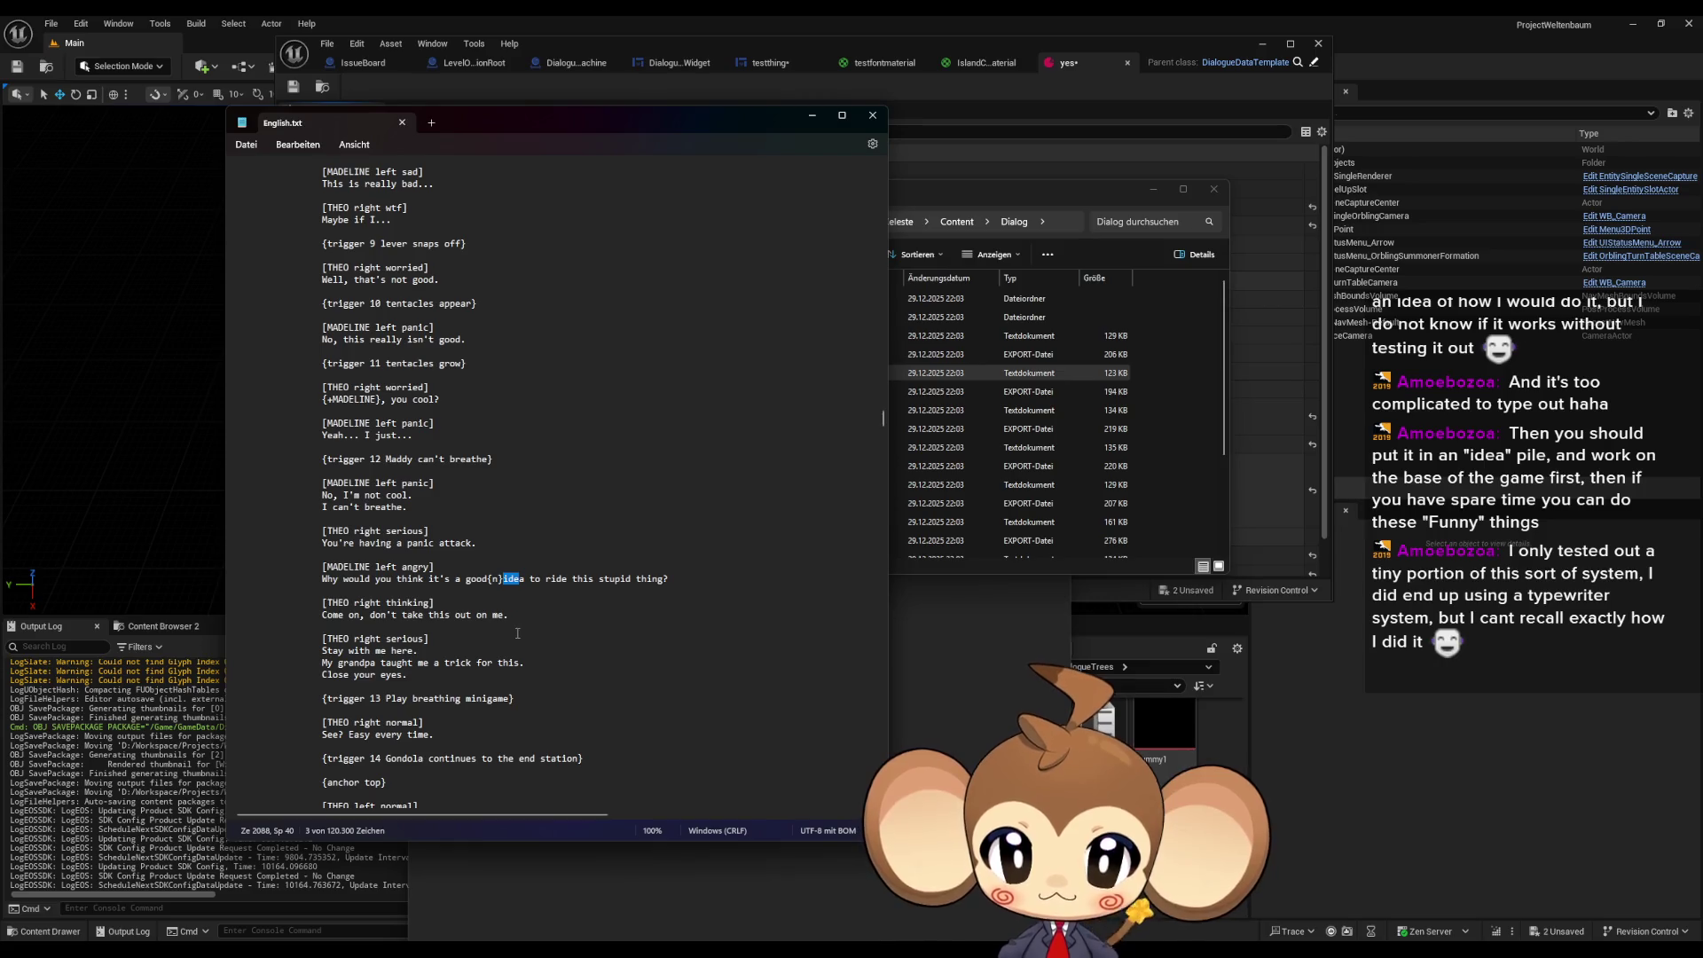
pyautogui.doubleClick(495, 580)
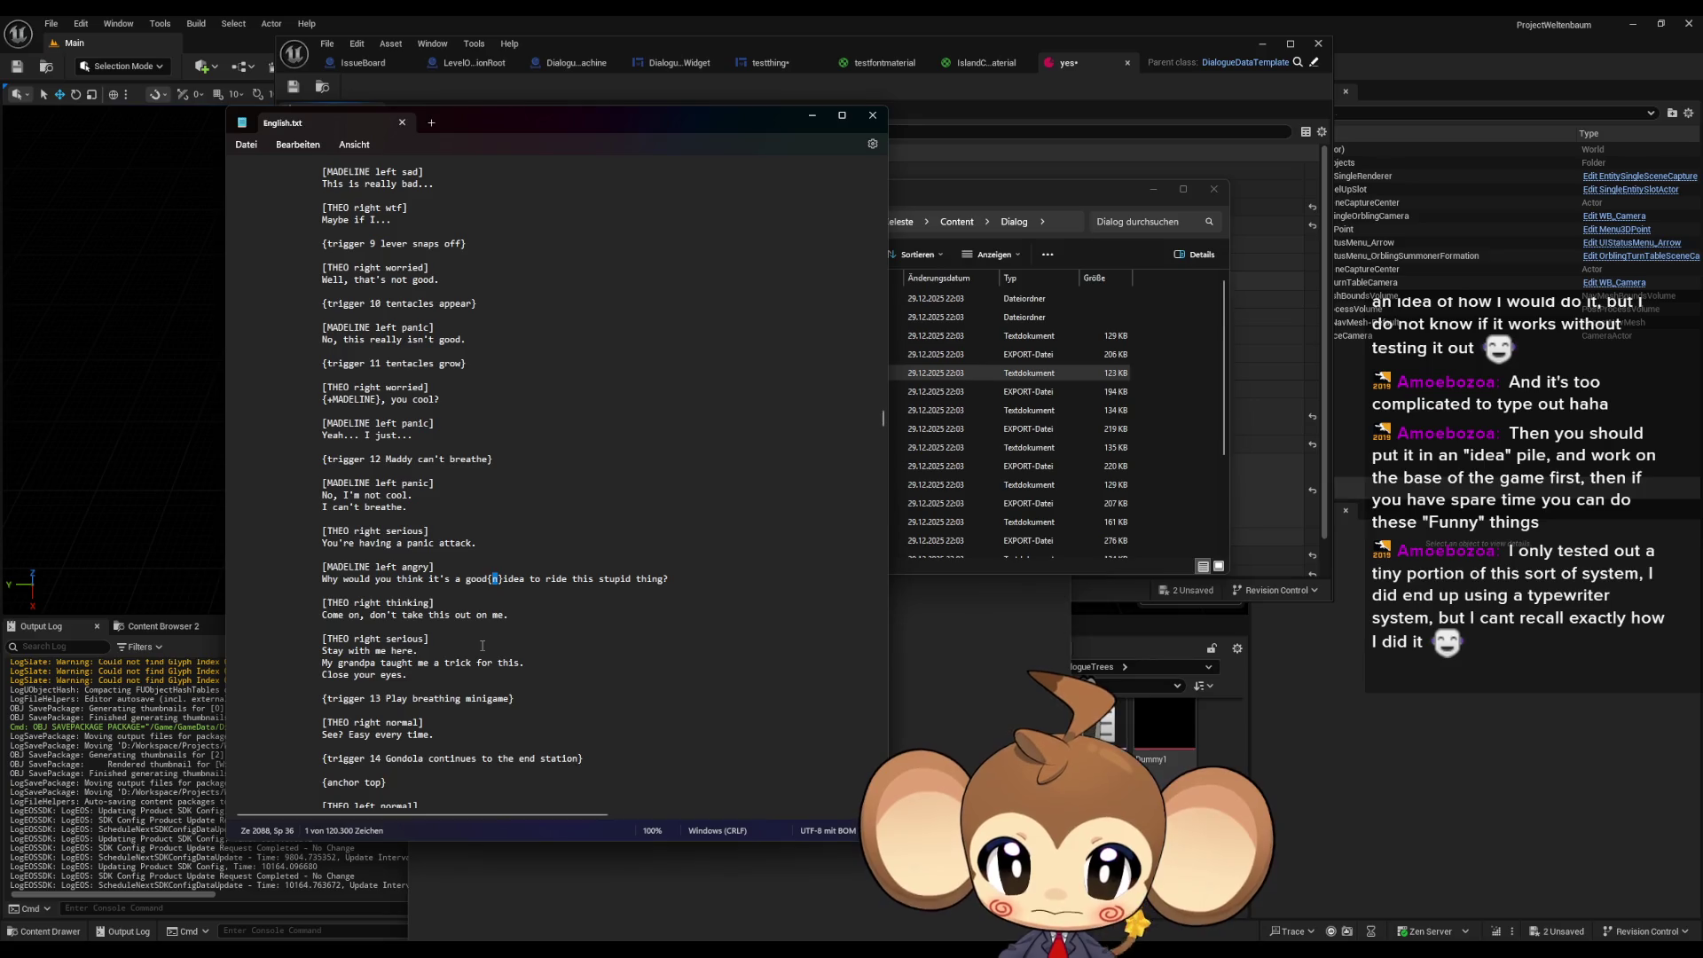
pyautogui.scroll(-1, 519, 580)
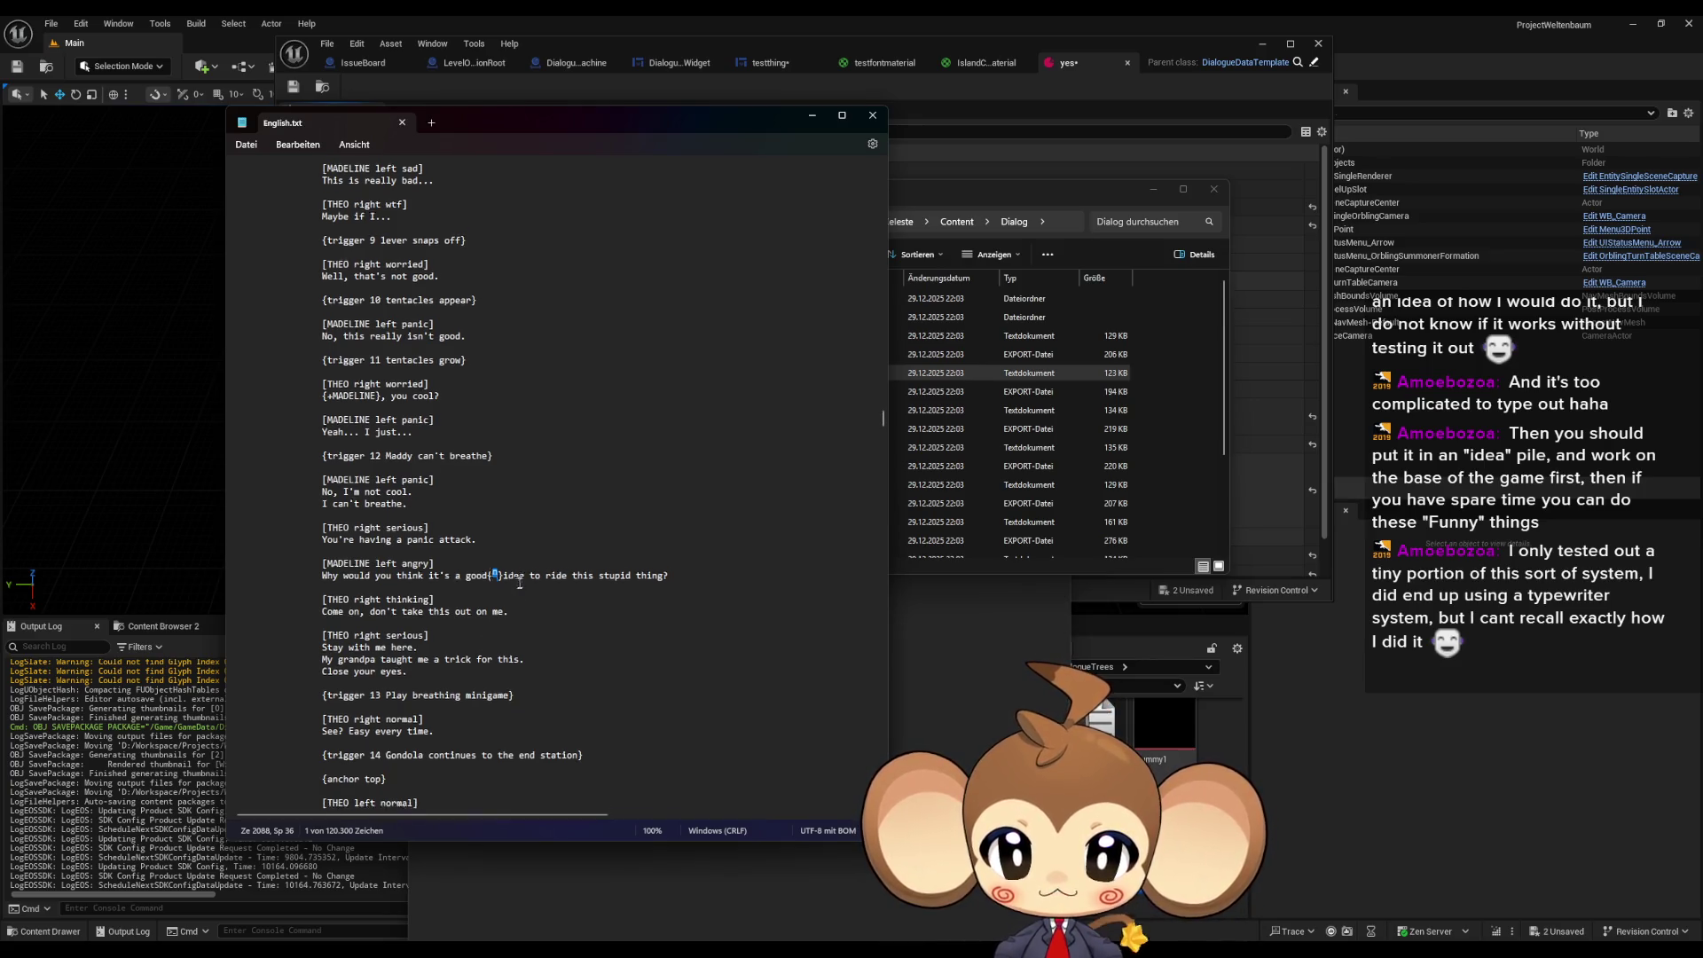
pyautogui.scroll(-2, 519, 578)
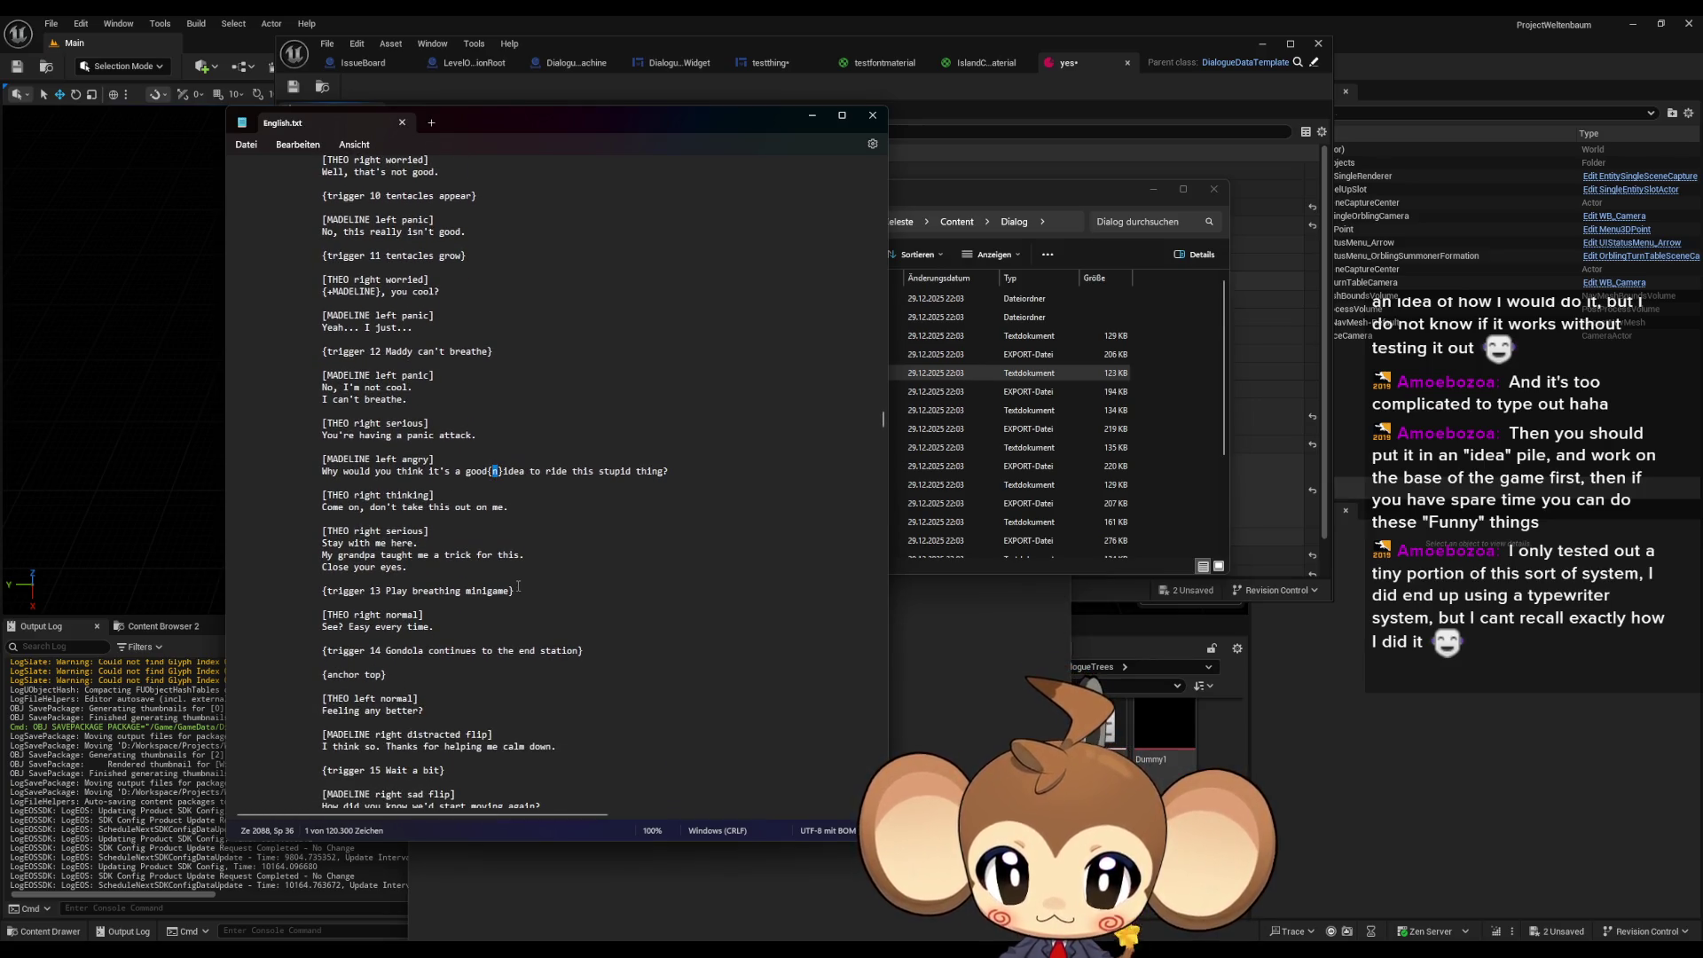
pyautogui.scroll(-3, 519, 586)
pyautogui.moveTo(322, 566)
pyautogui.mouseDown()
pyautogui.moveTo(319, 588)
pyautogui.moveTo(388, 566)
pyautogui.mouseUp()
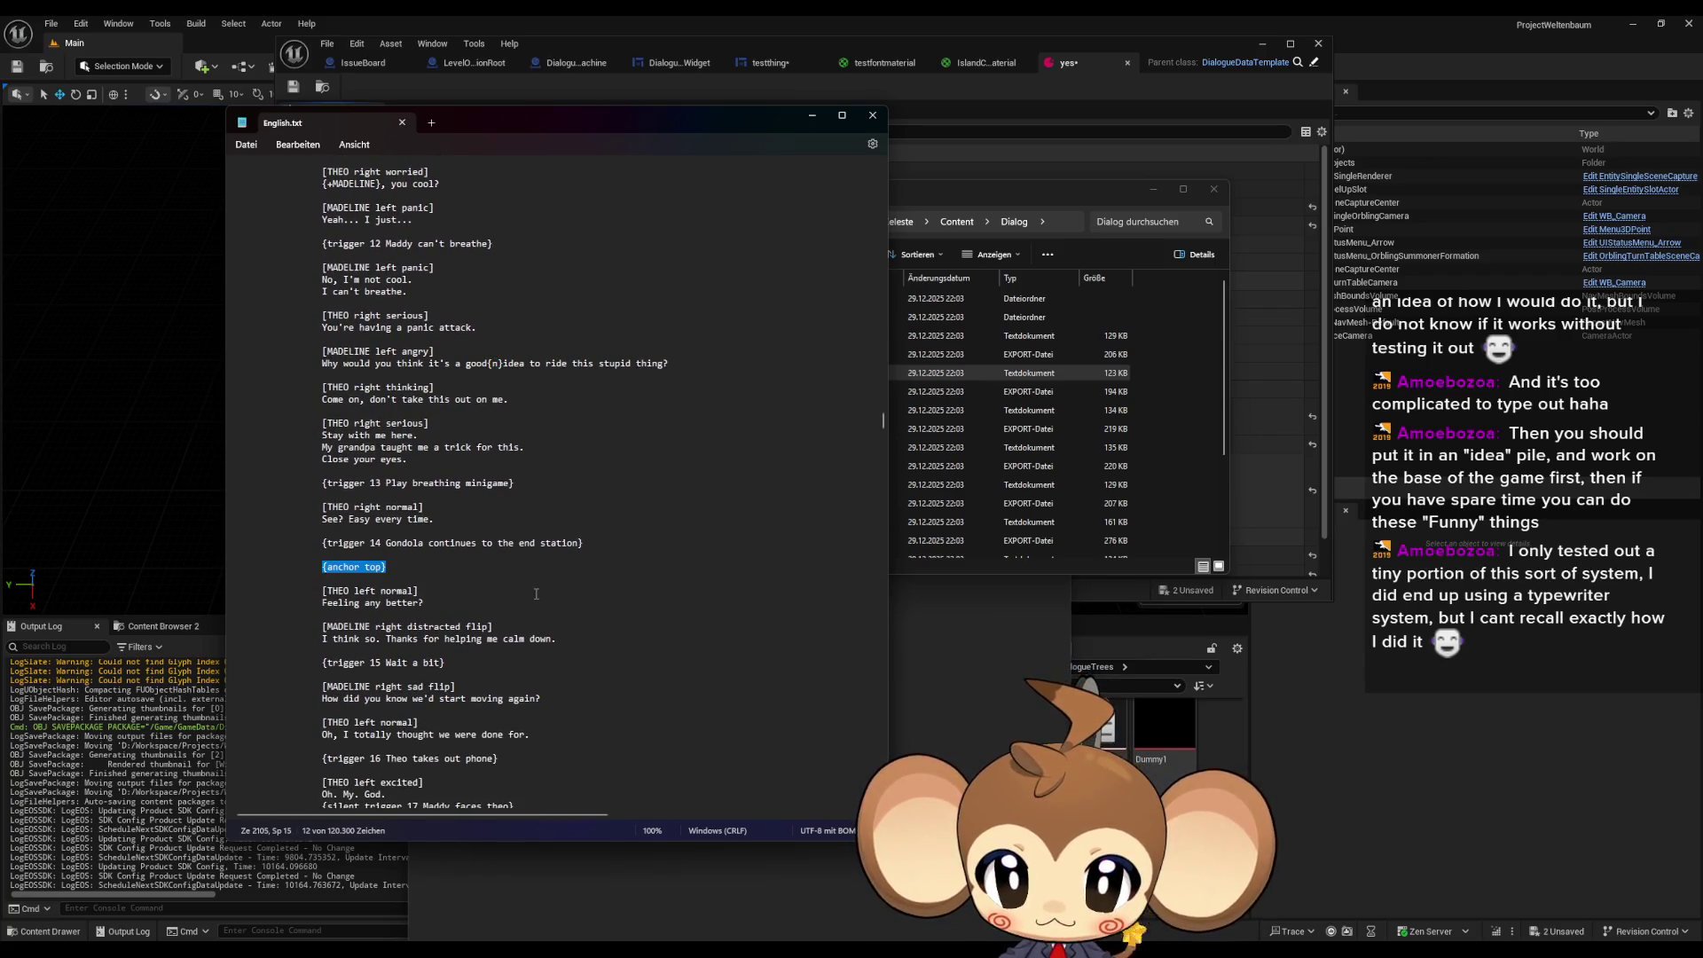
pyautogui.scroll(-1, 536, 593)
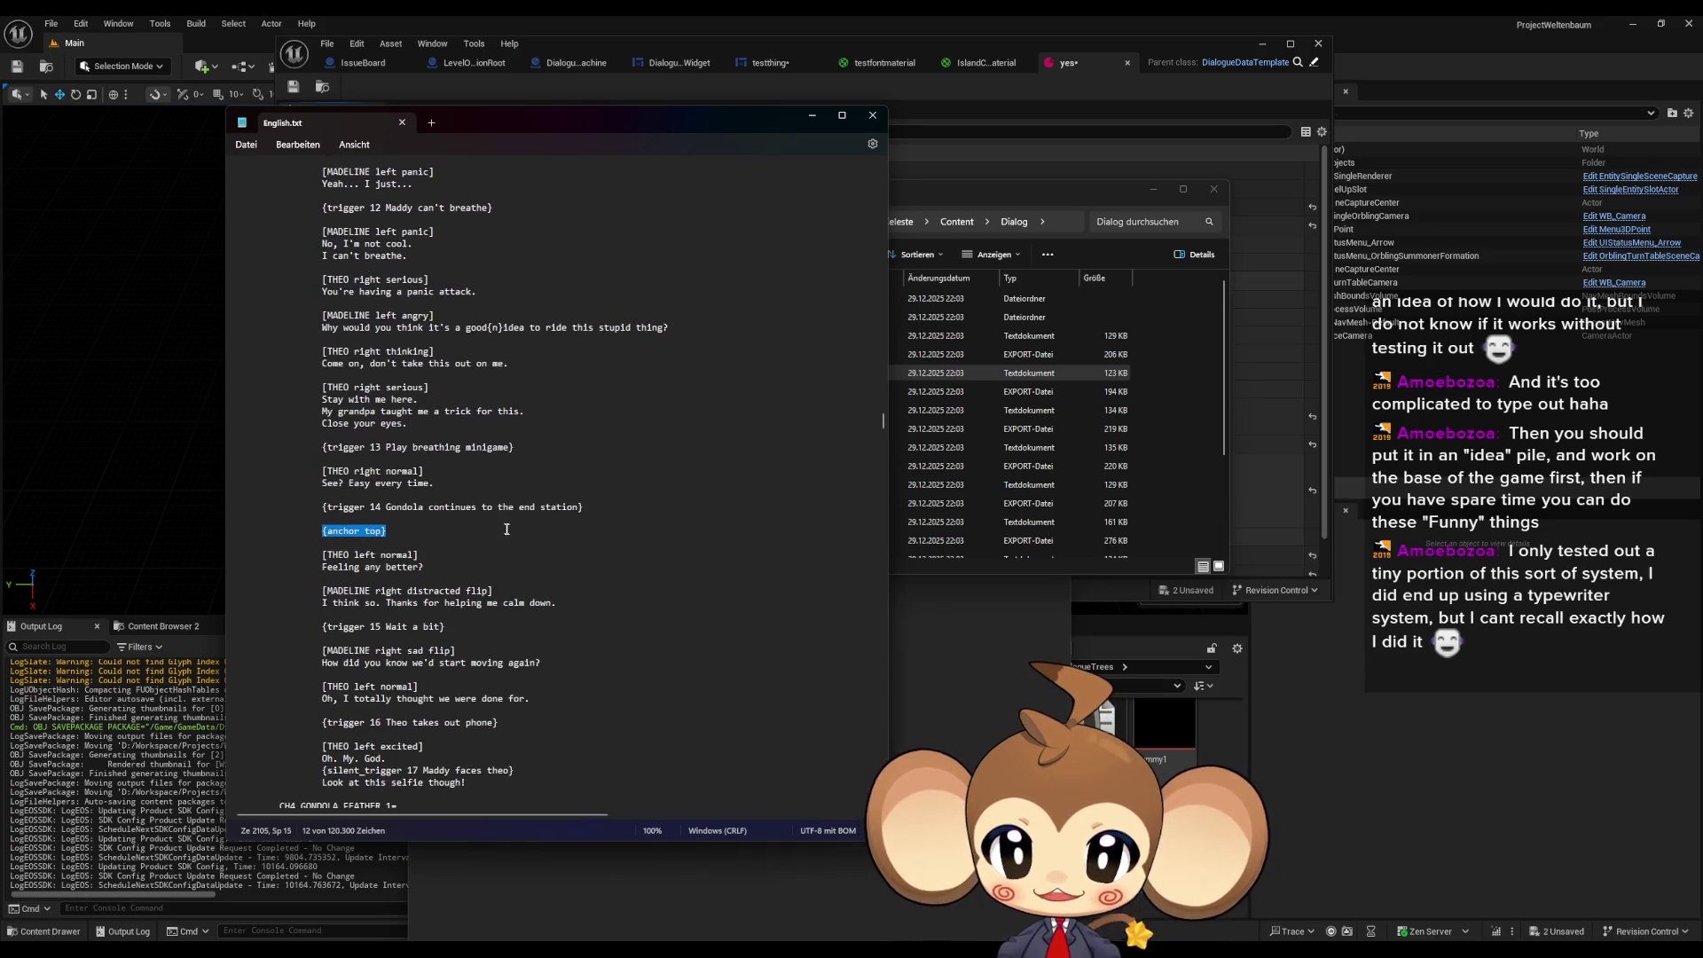
pyautogui.scroll(-2, 522, 536)
pyautogui.scroll(-2, 505, 510)
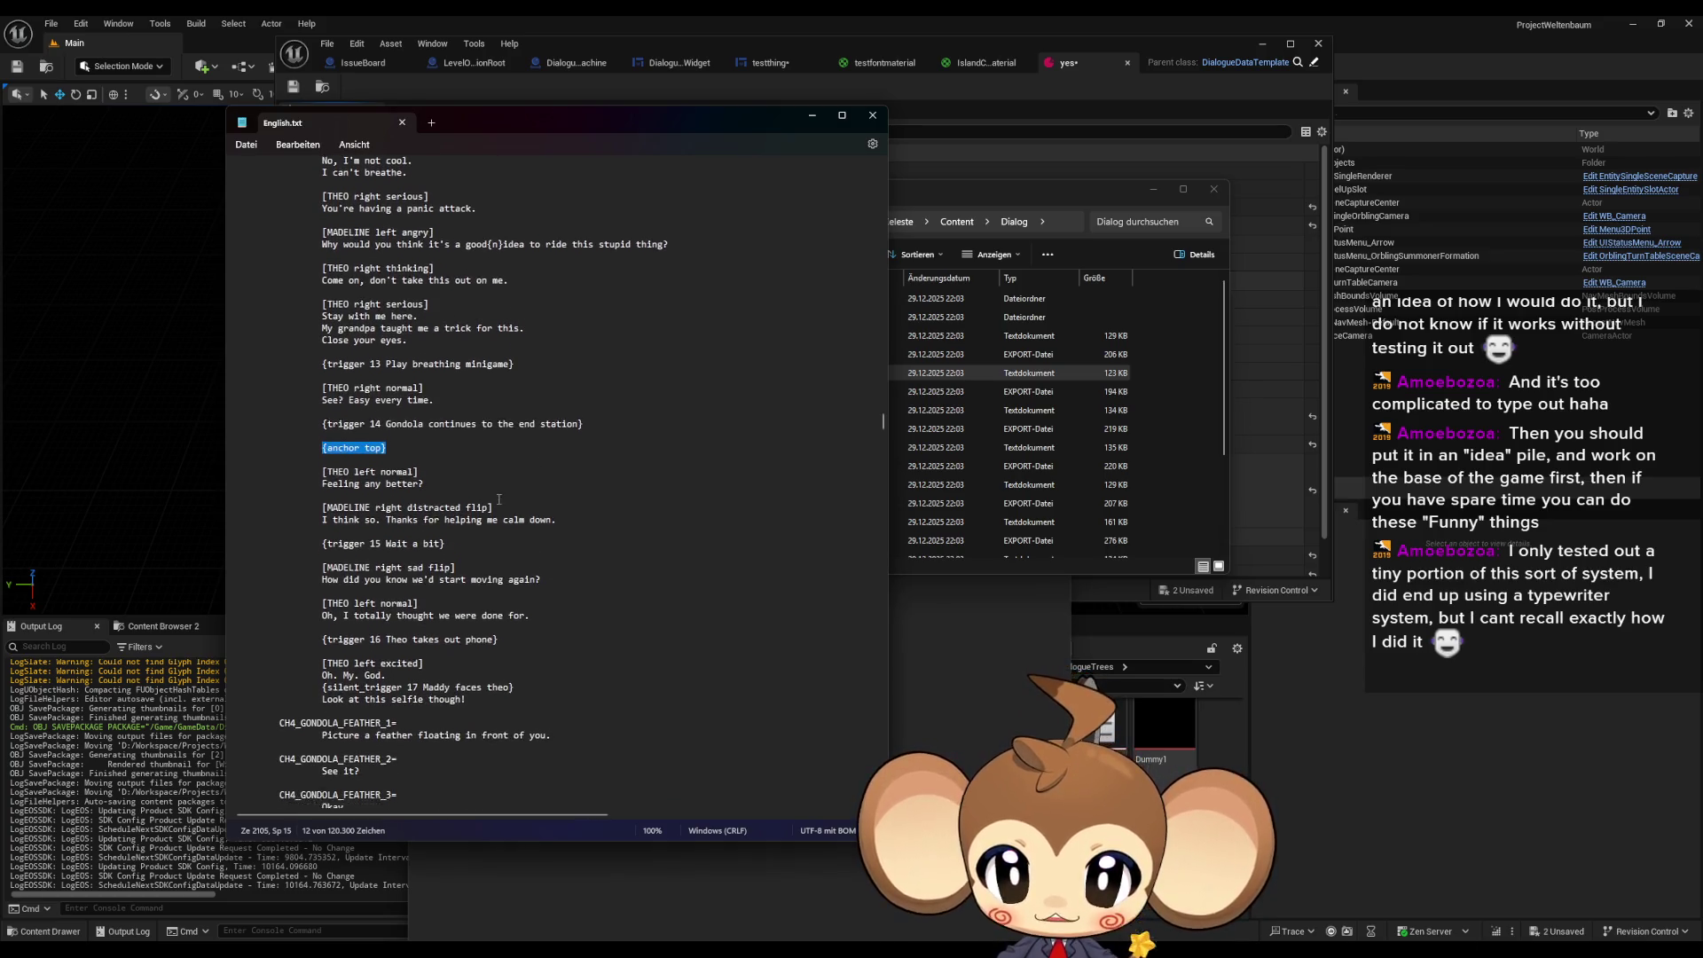
pyautogui.scroll(-3, 504, 497)
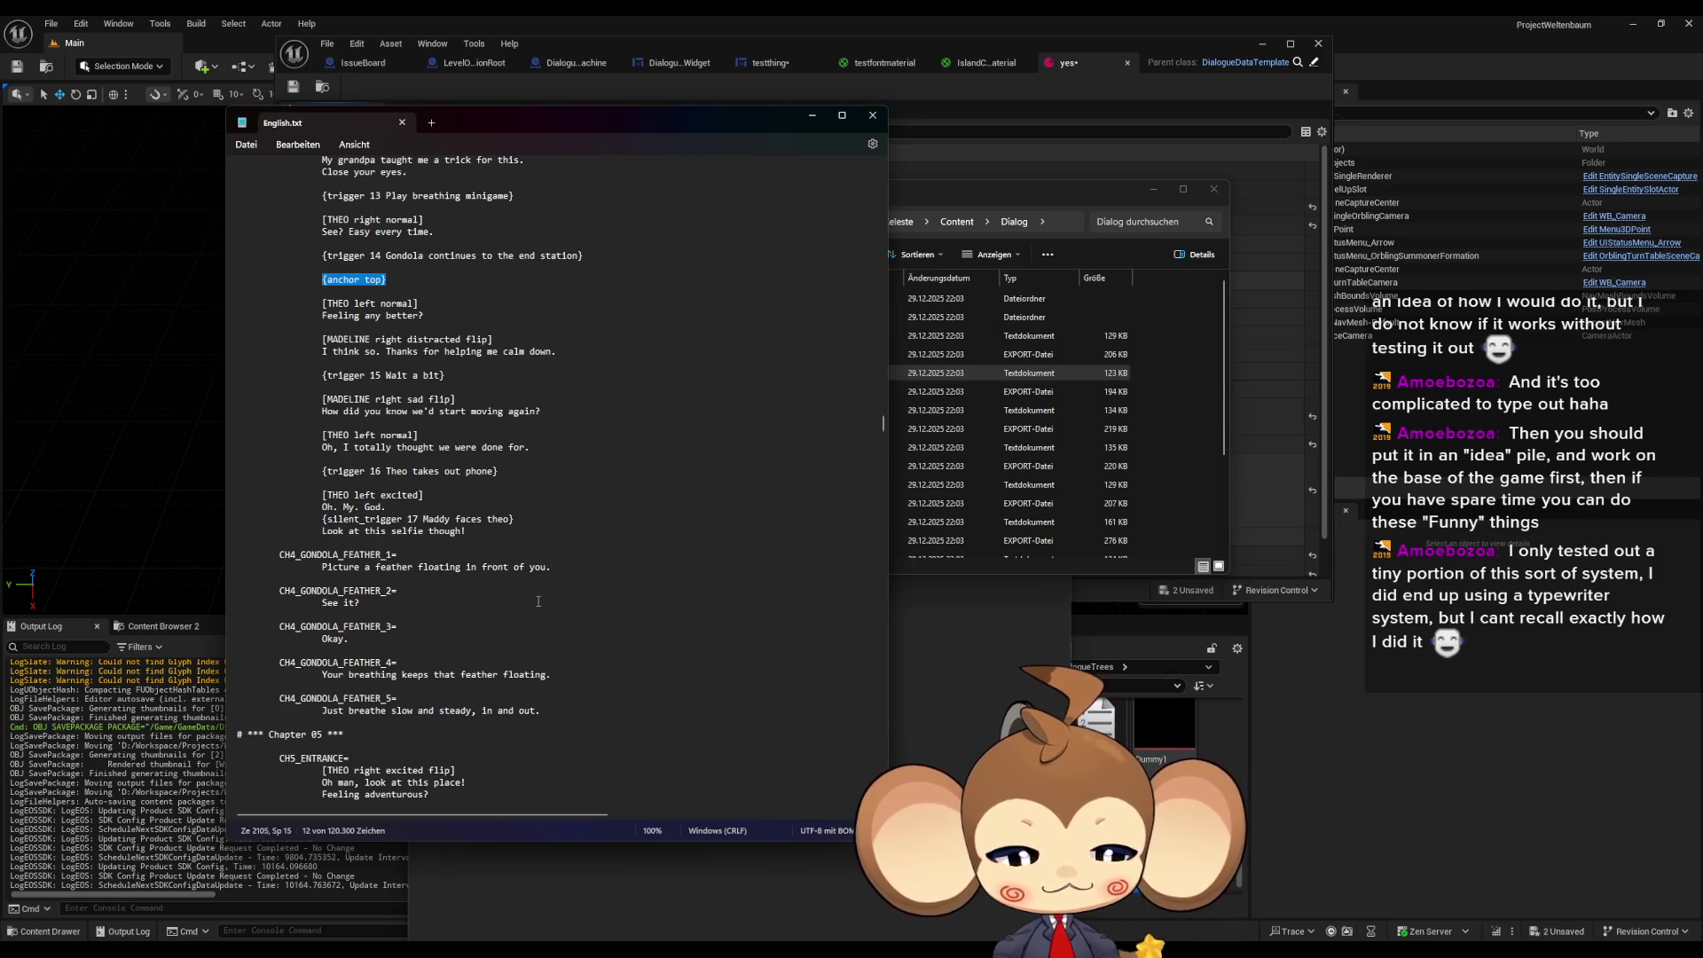
pyautogui.scroll(-4, 535, 605)
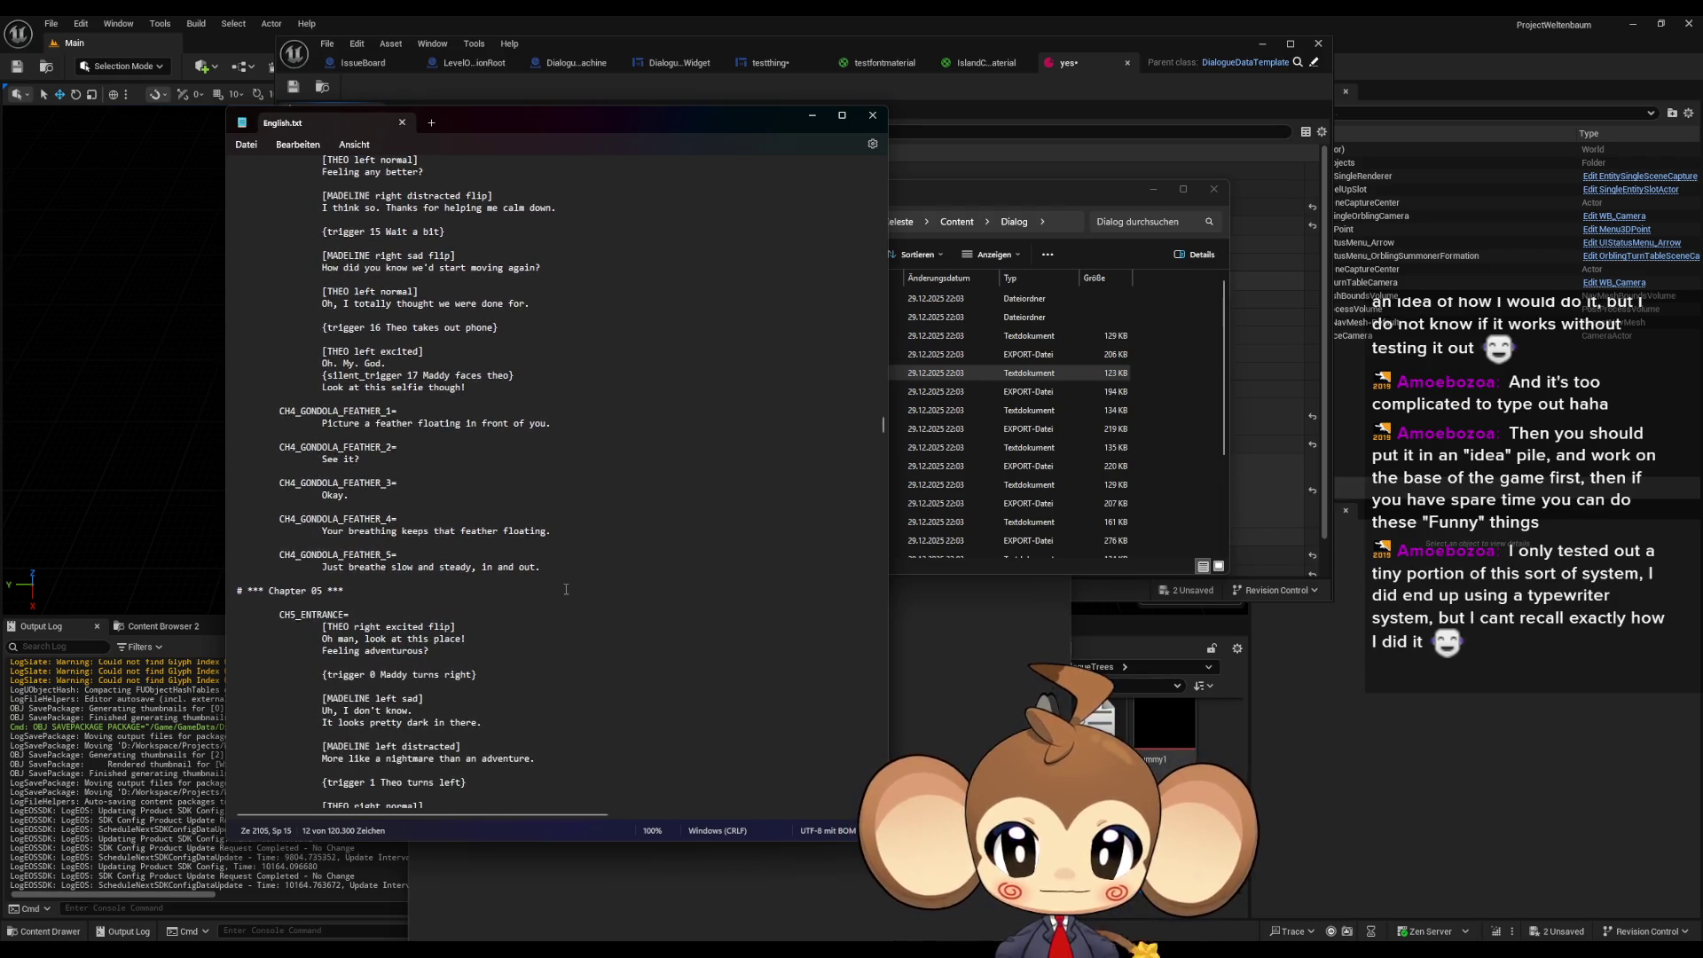
pyautogui.scroll(-3, 566, 590)
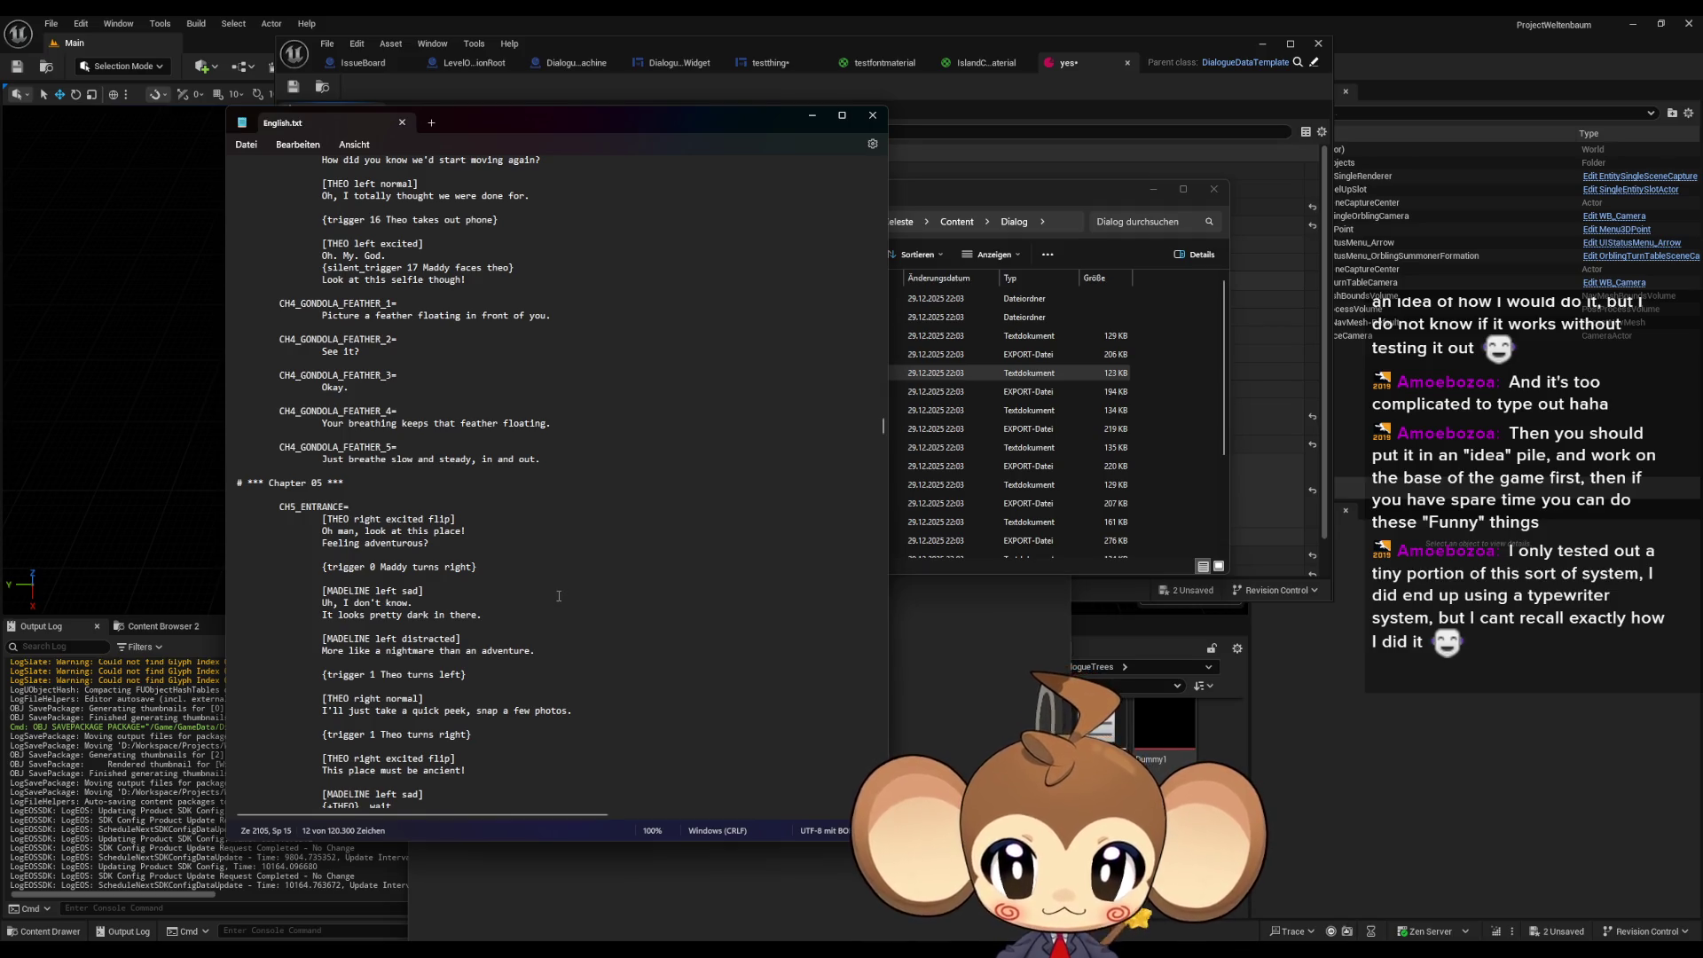
pyautogui.scroll(-1, 559, 595)
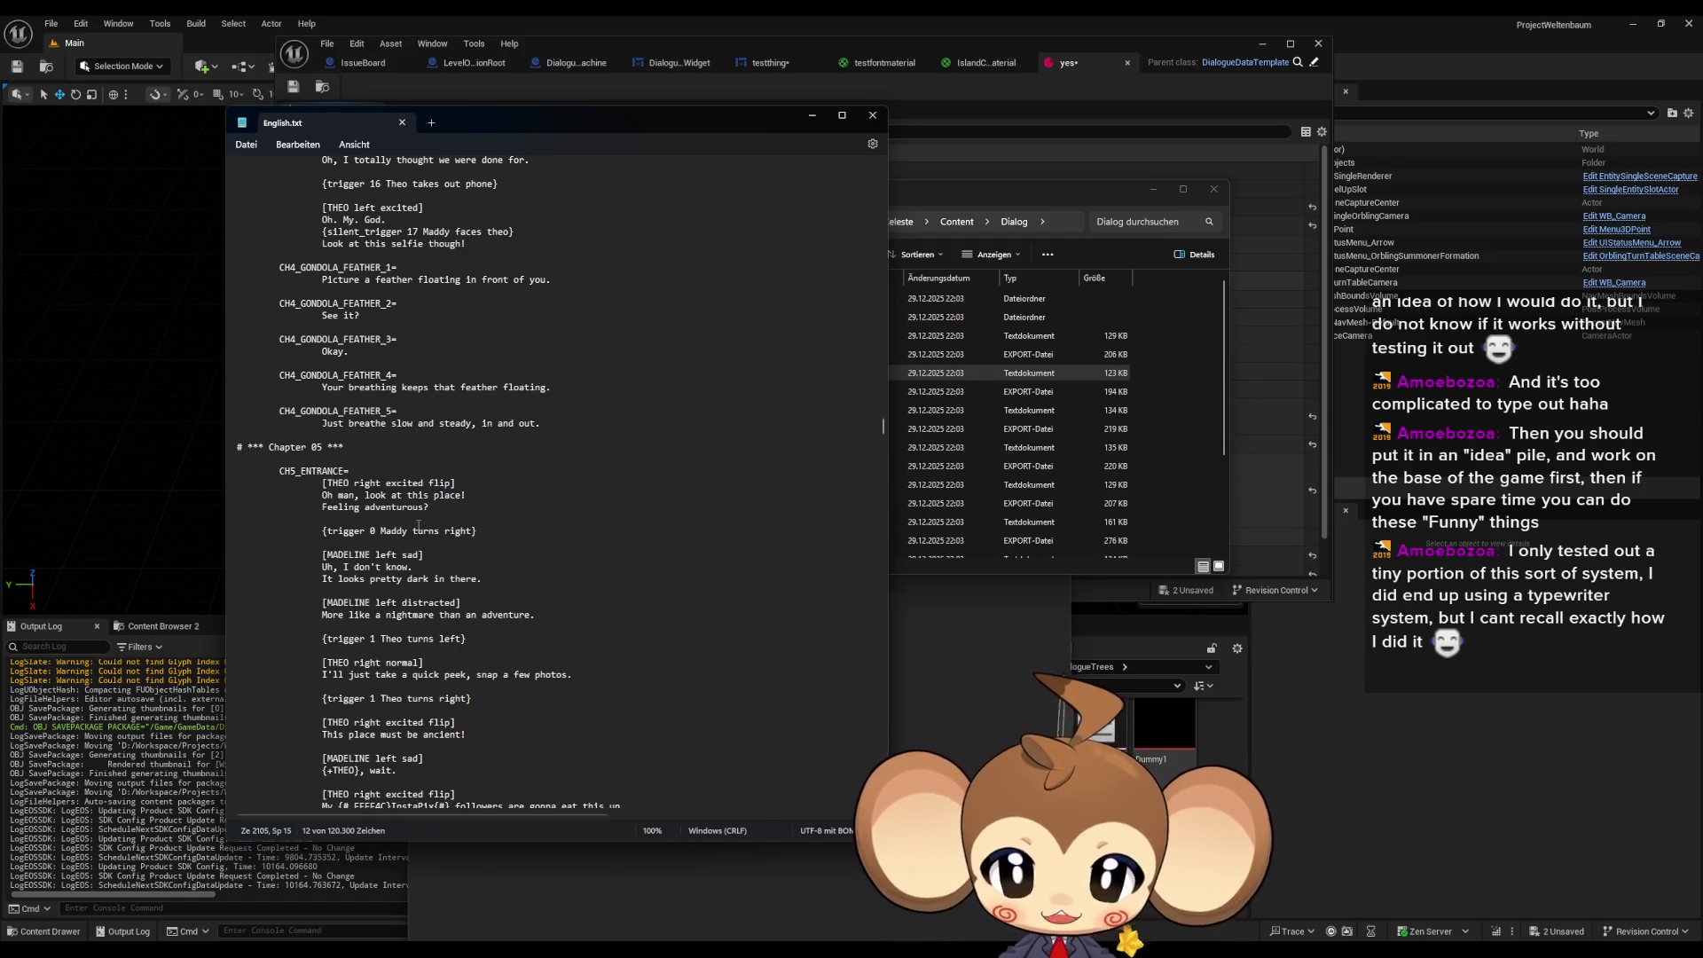
pyautogui.scroll(-1, 426, 526)
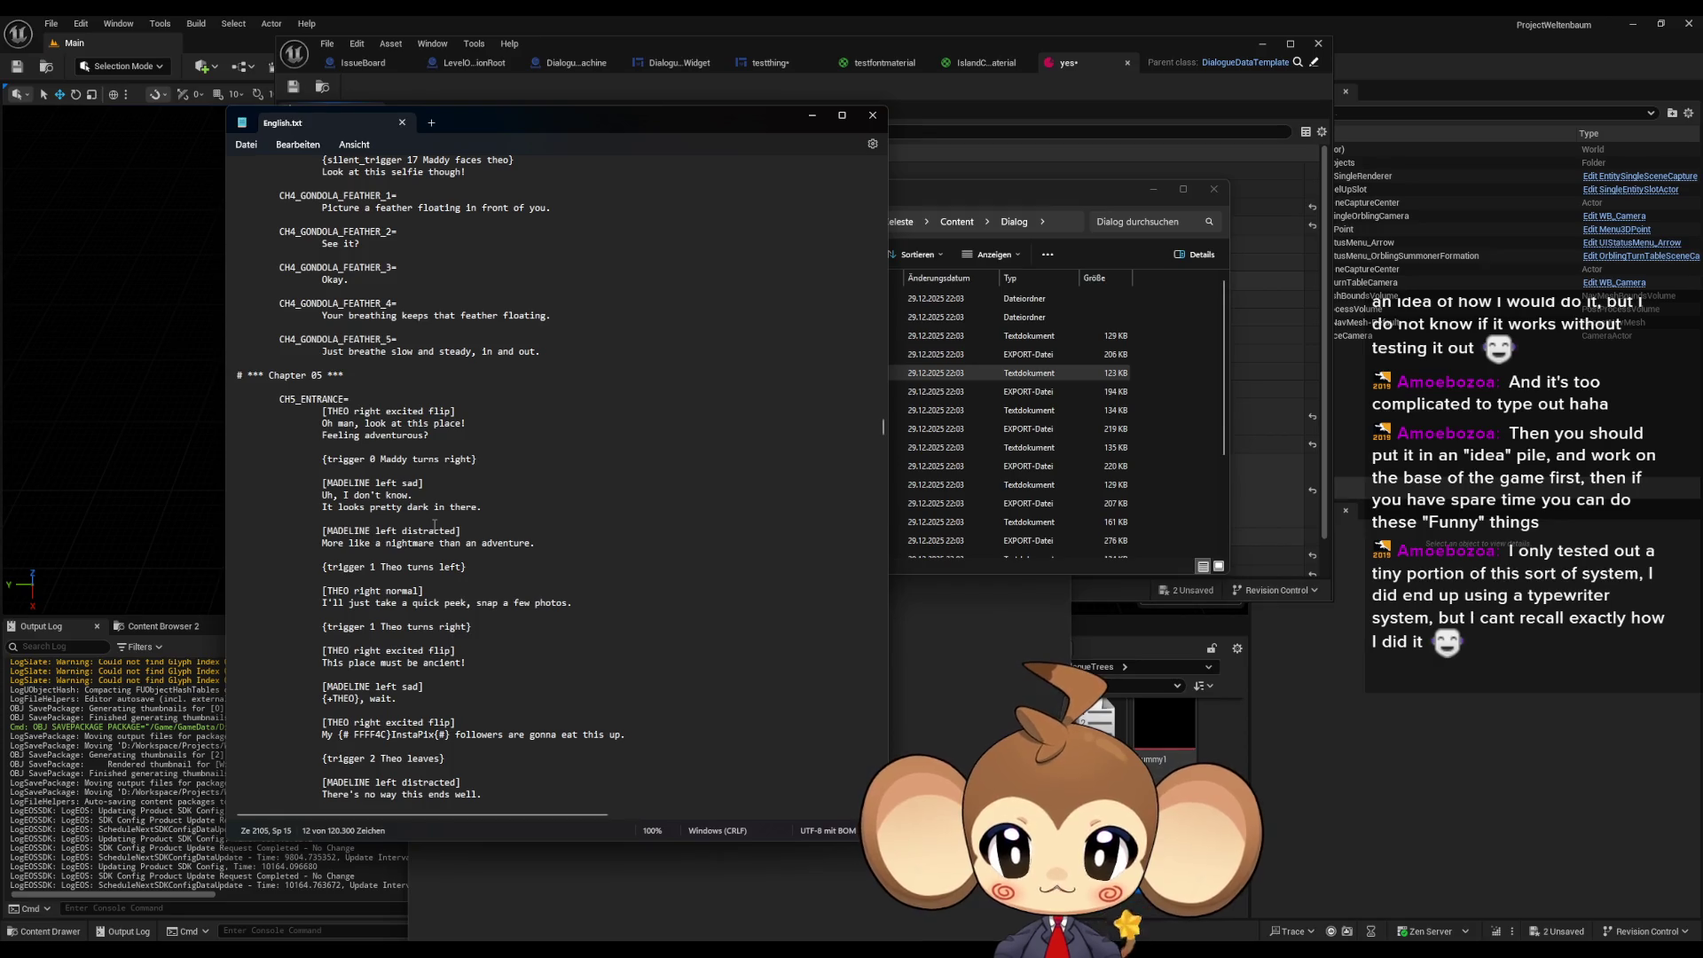
pyautogui.click(353, 735)
pyautogui.moveTo(354, 734); pyautogui.dragTo(383, 747)
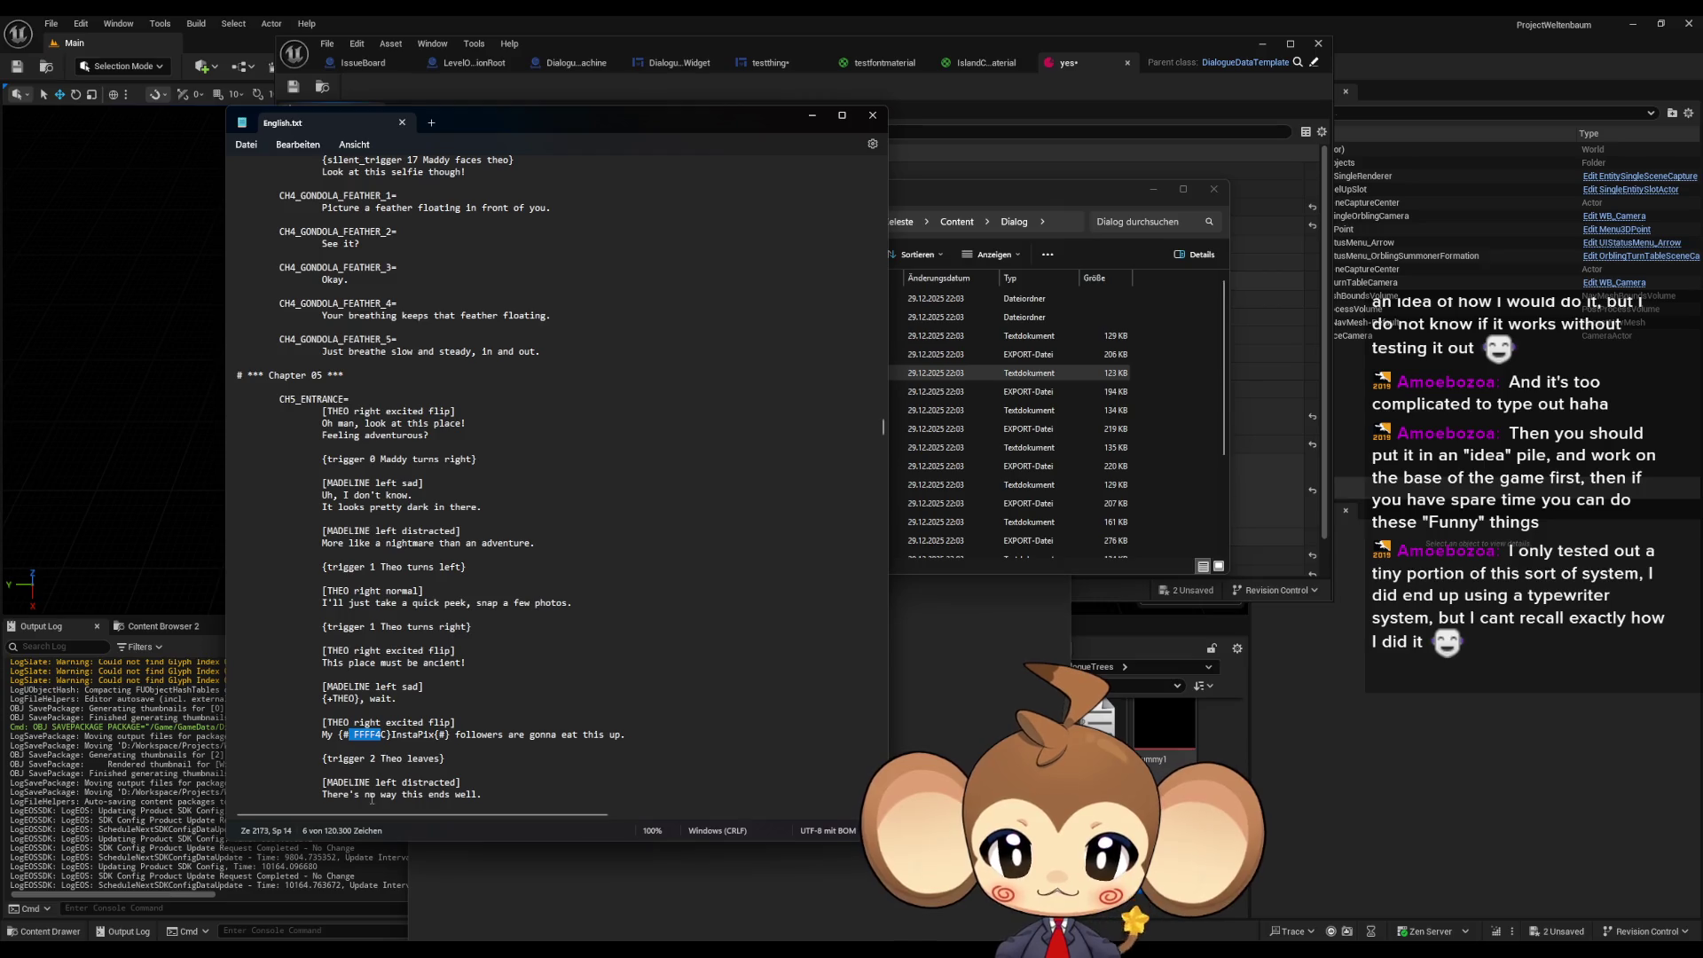
pyautogui.moveTo(407, 735); pyautogui.dragTo(422, 752)
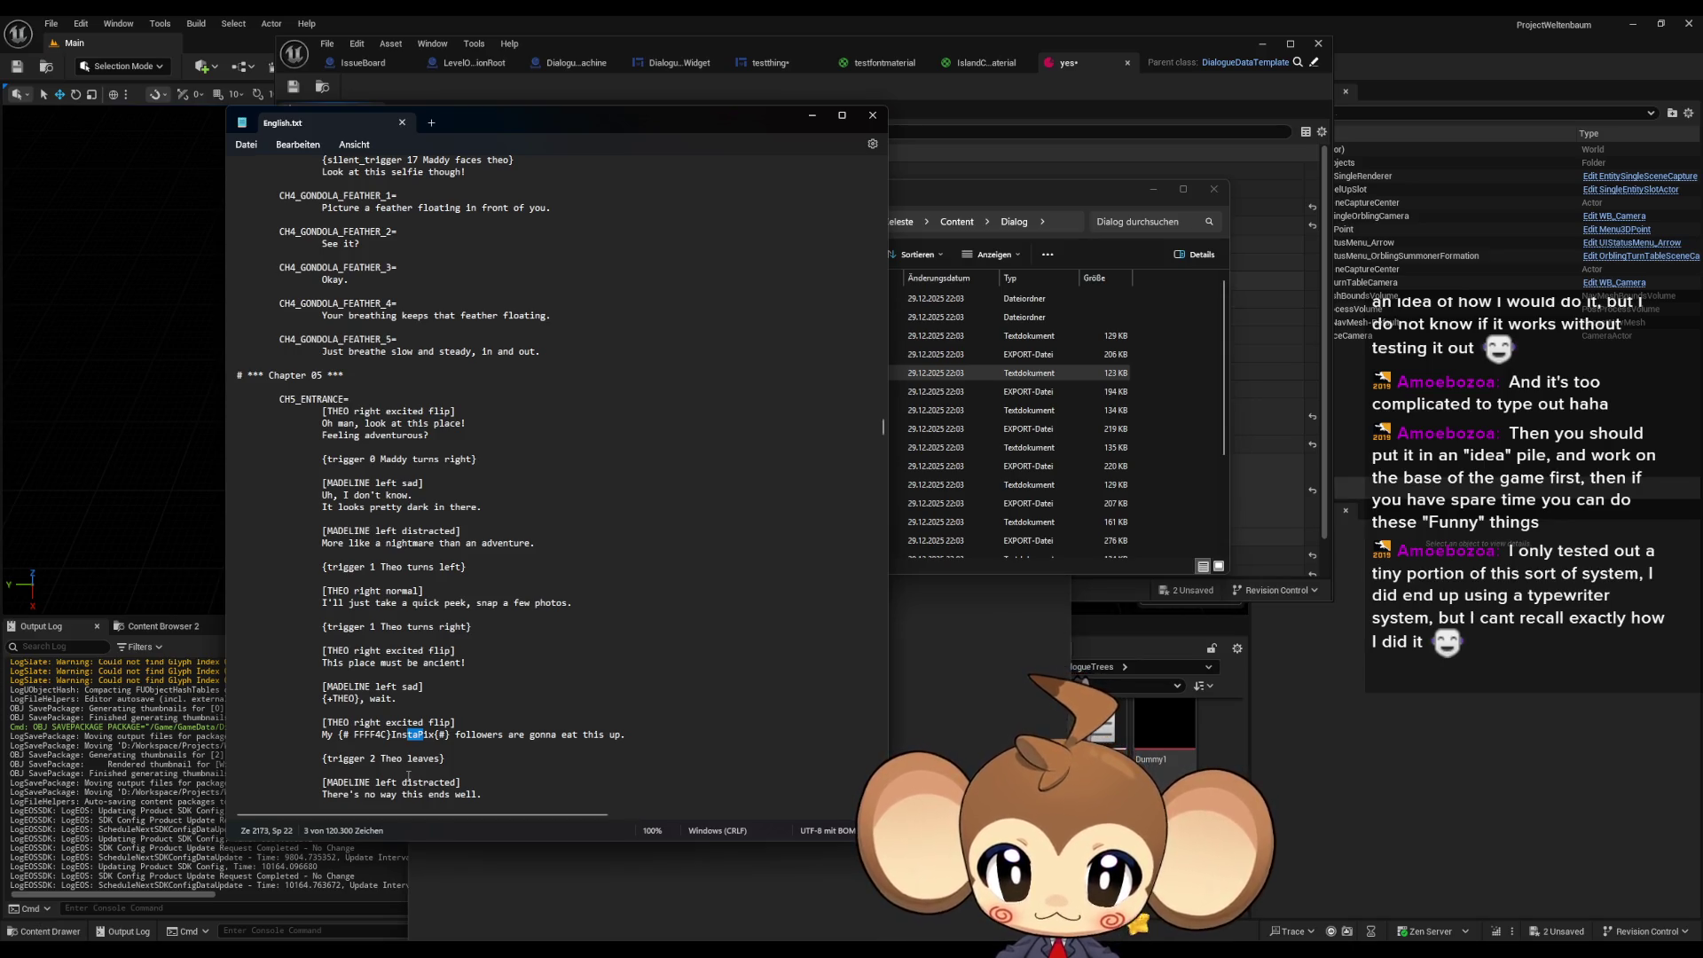
pyautogui.moveTo(401, 735); pyautogui.dragTo(435, 738)
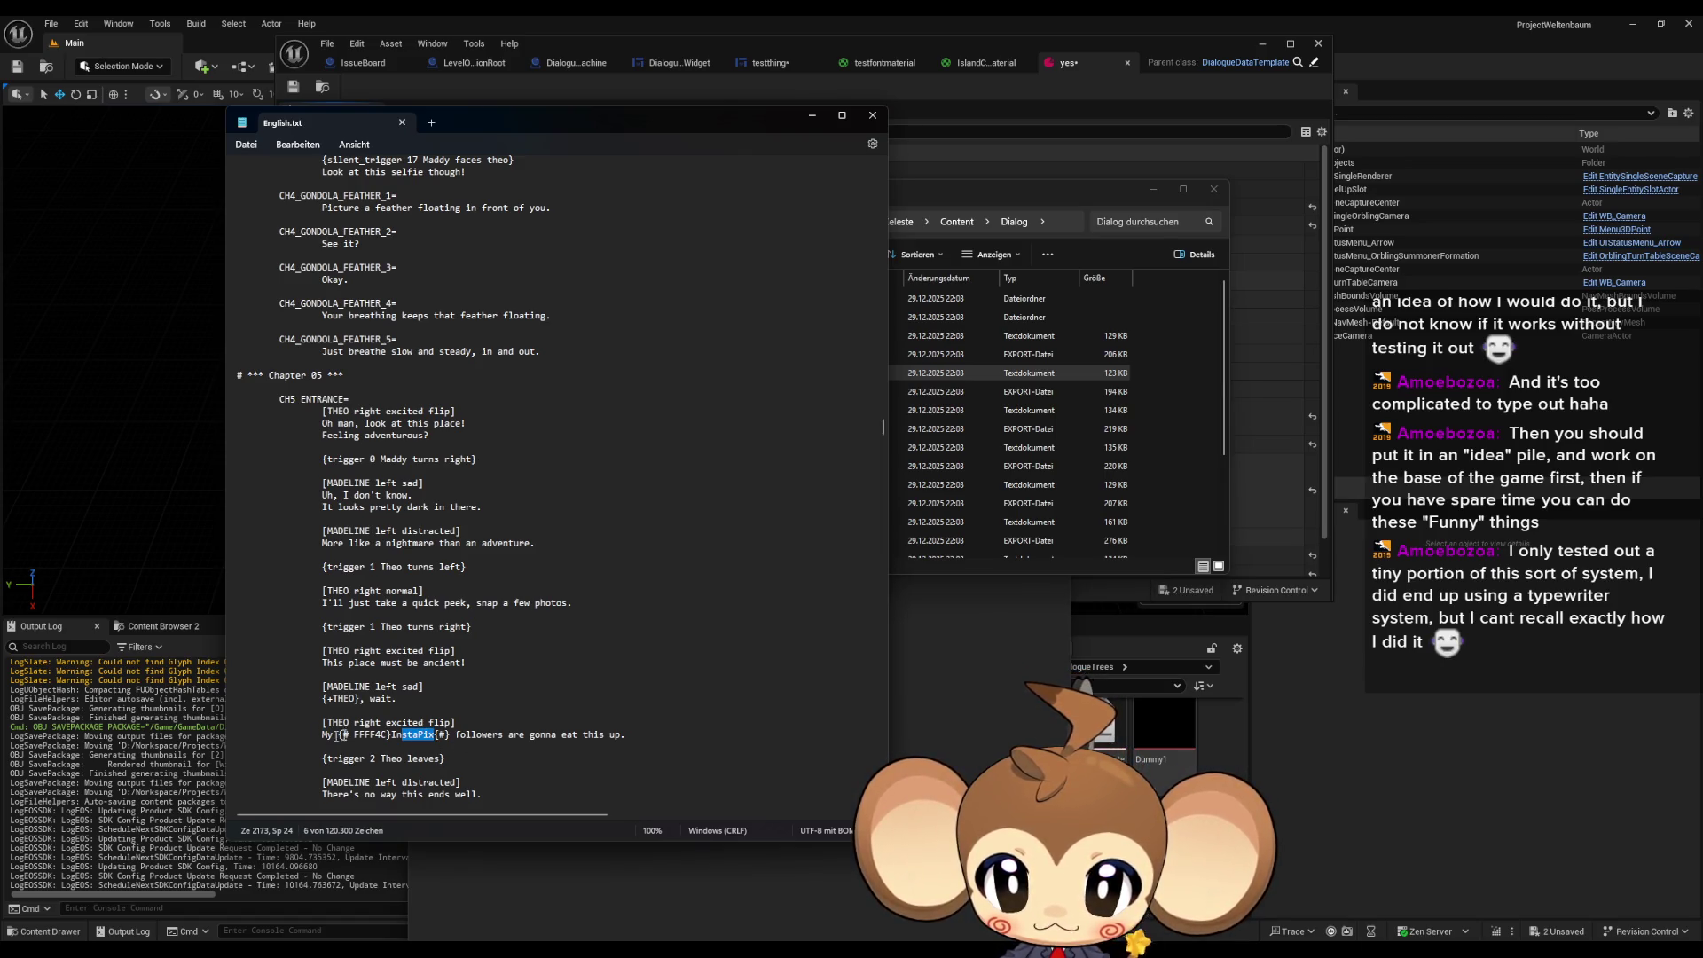
pyautogui.moveTo(464, 735); pyautogui.dragTo(619, 742)
pyautogui.moveTo(365, 723)
pyautogui.mouseDown()
pyautogui.moveTo(419, 726)
pyautogui.moveTo(406, 738)
pyautogui.mouseUp()
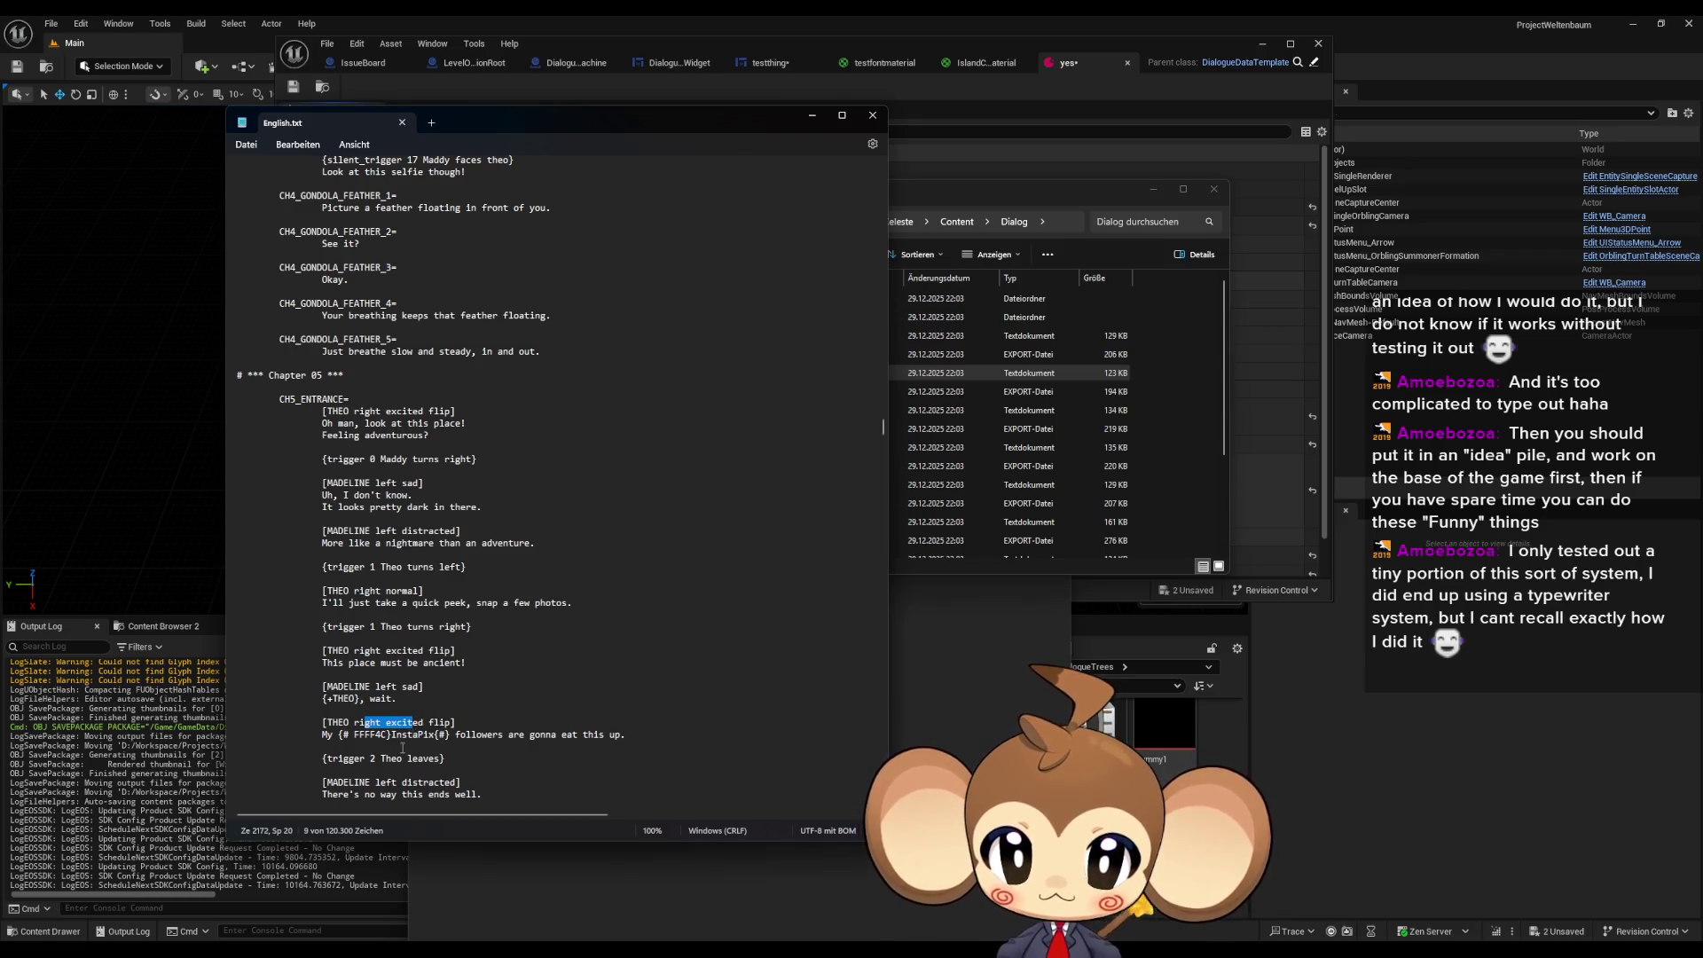
pyautogui.scroll(-1, 410, 741)
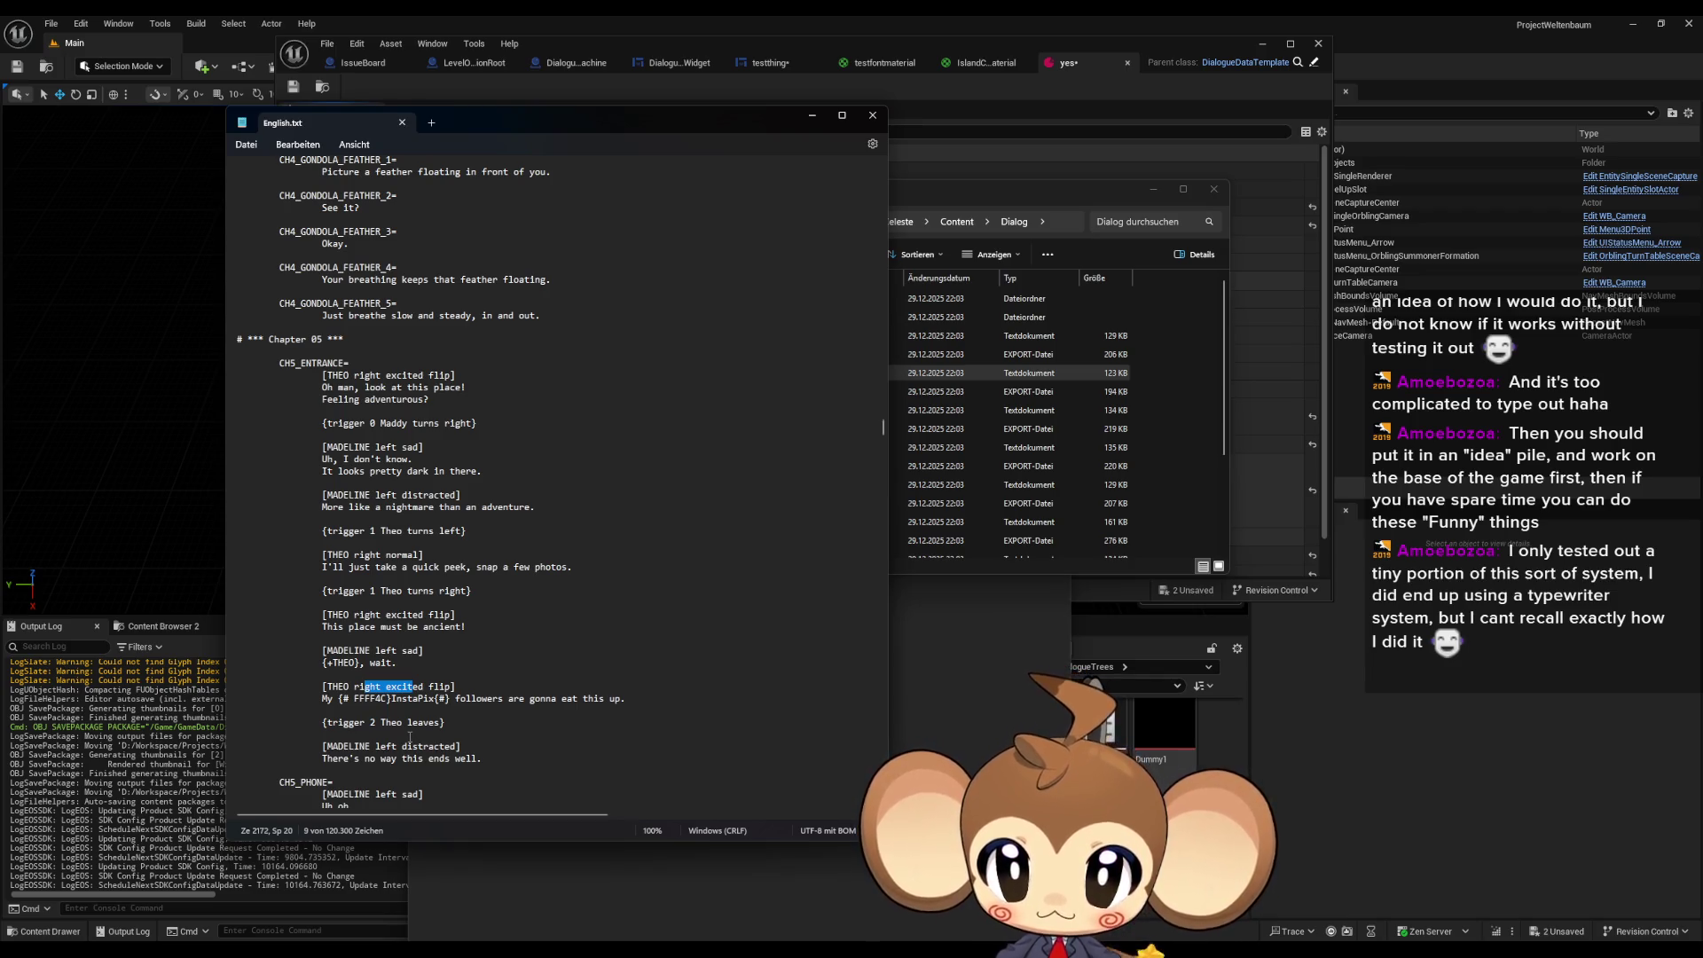
pyautogui.scroll(-5, 411, 734)
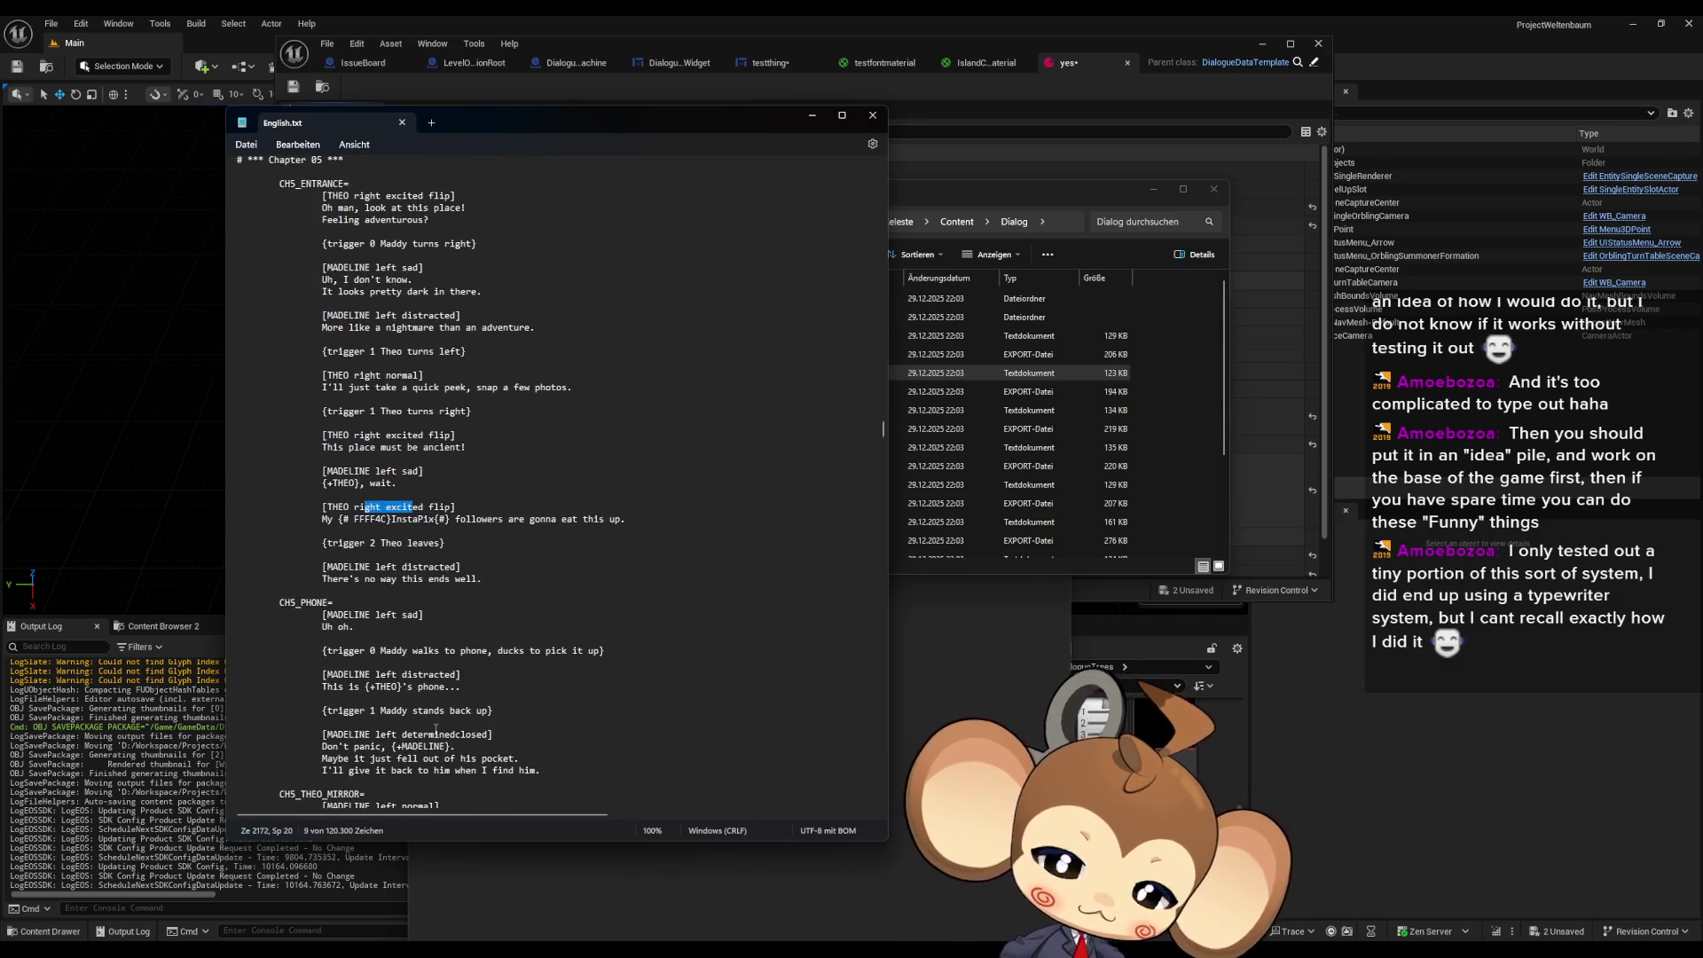
pyautogui.scroll(-1, 436, 727)
pyautogui.doubleClick(387, 650)
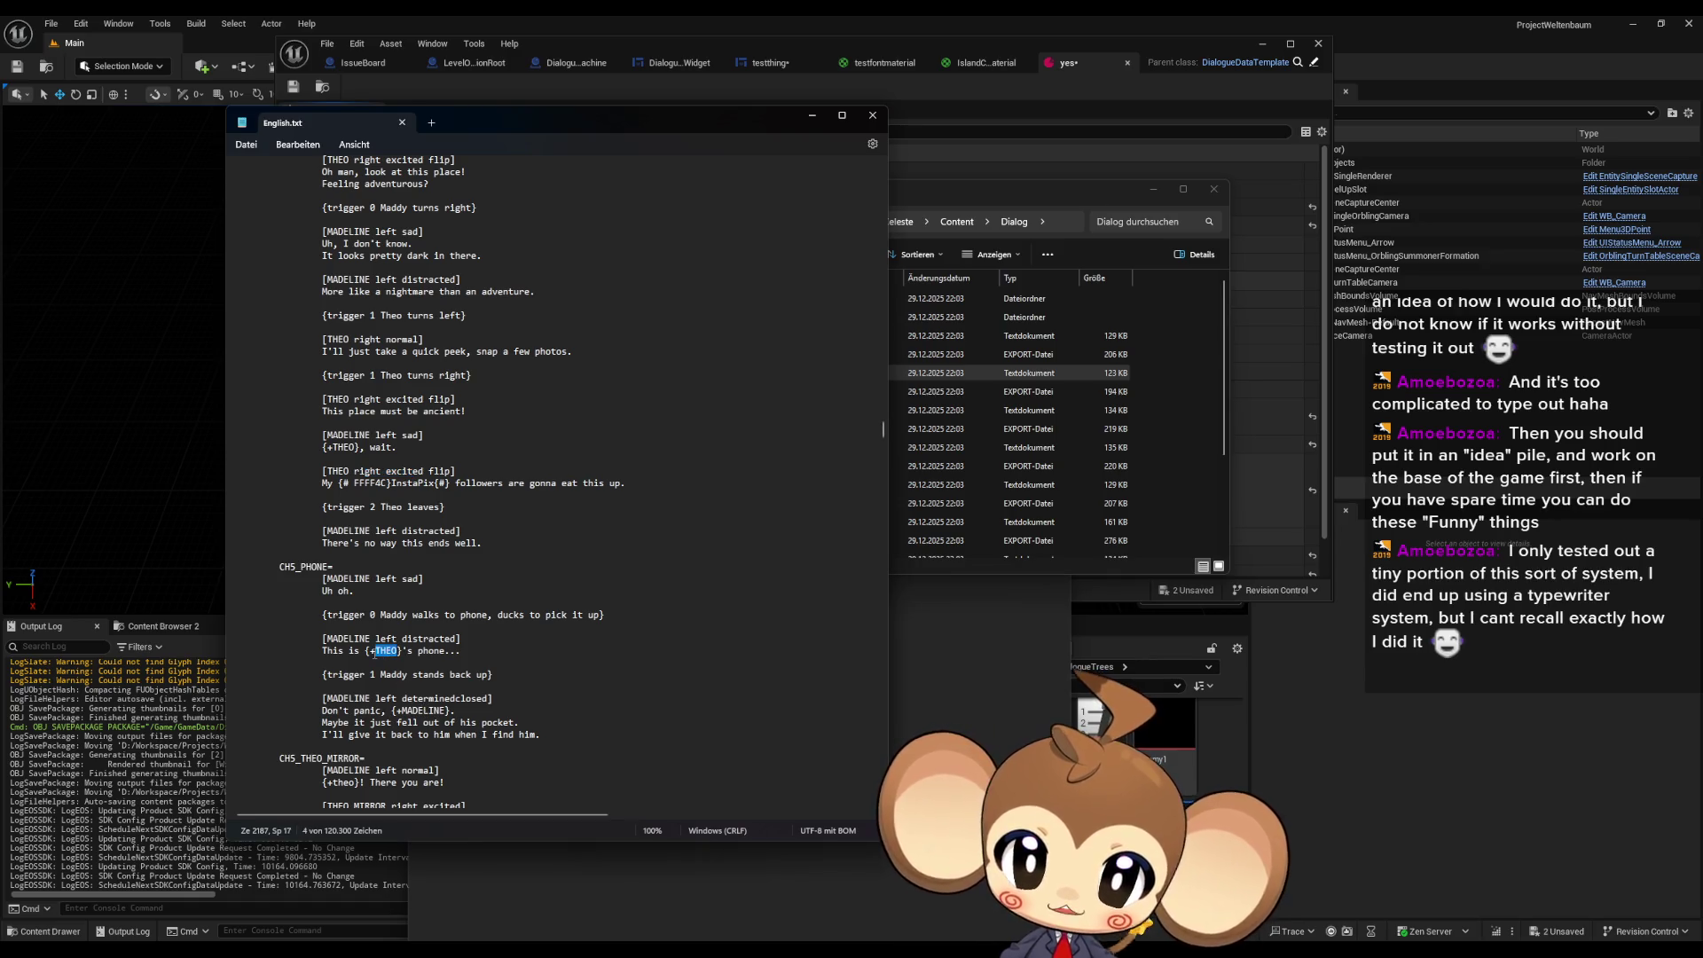
pyautogui.click(375, 655)
pyautogui.hotkey('shift', 'Left')
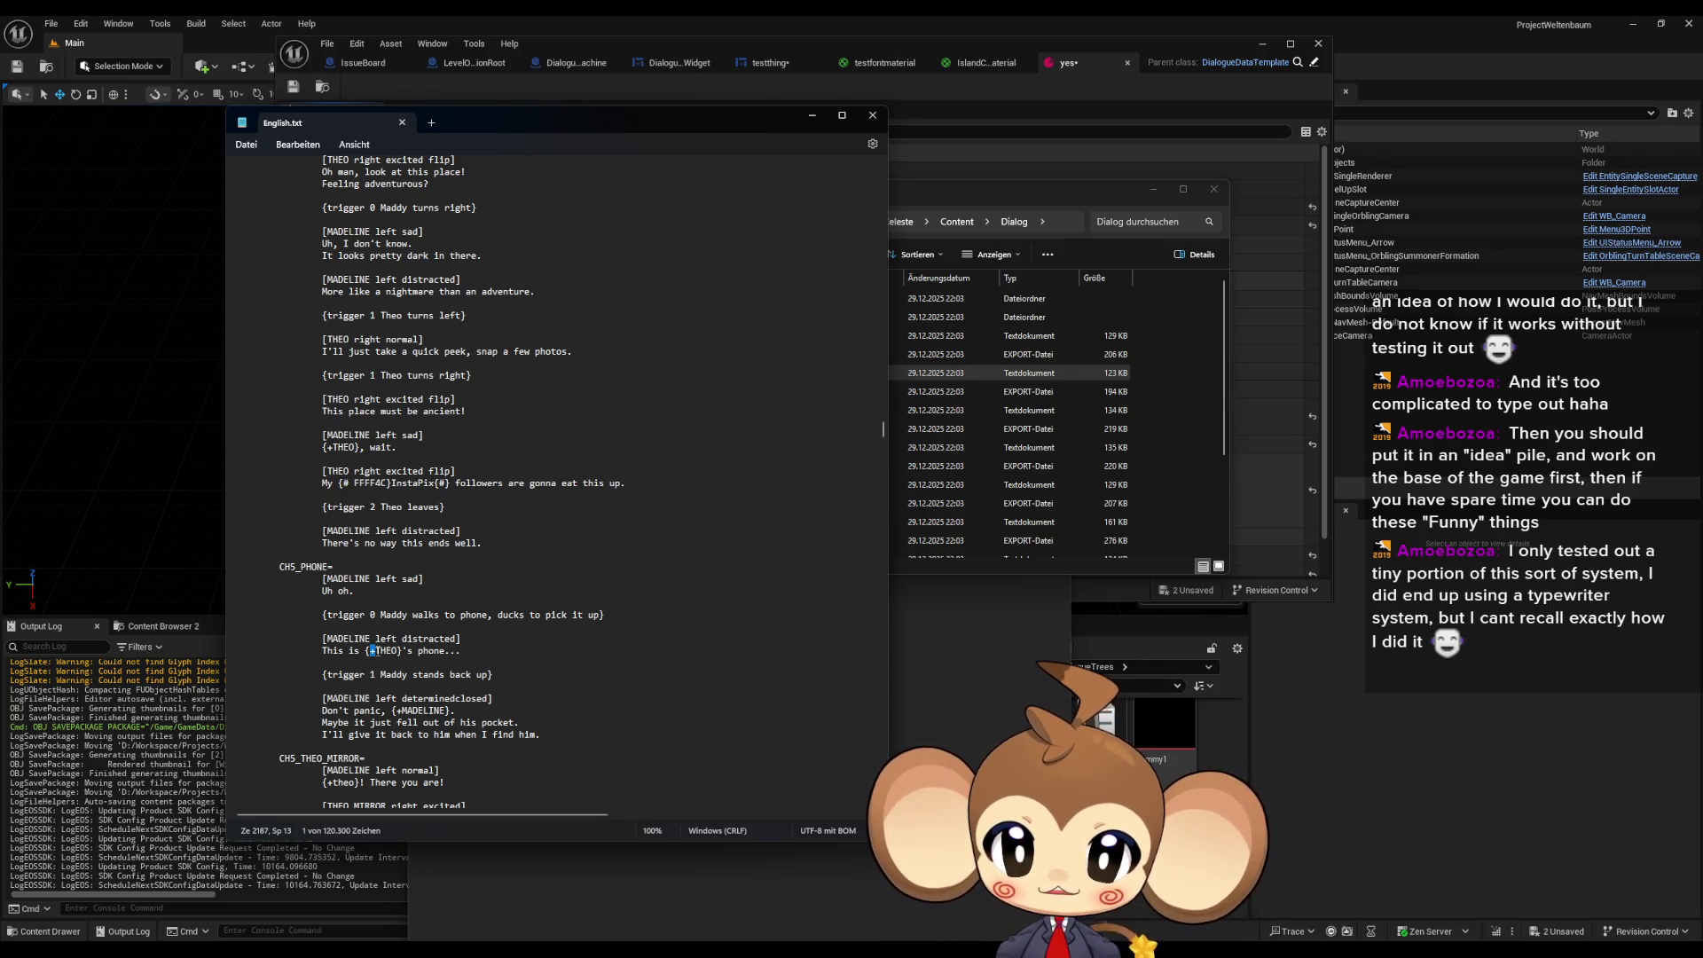
pyautogui.scroll(-1, 398, 624)
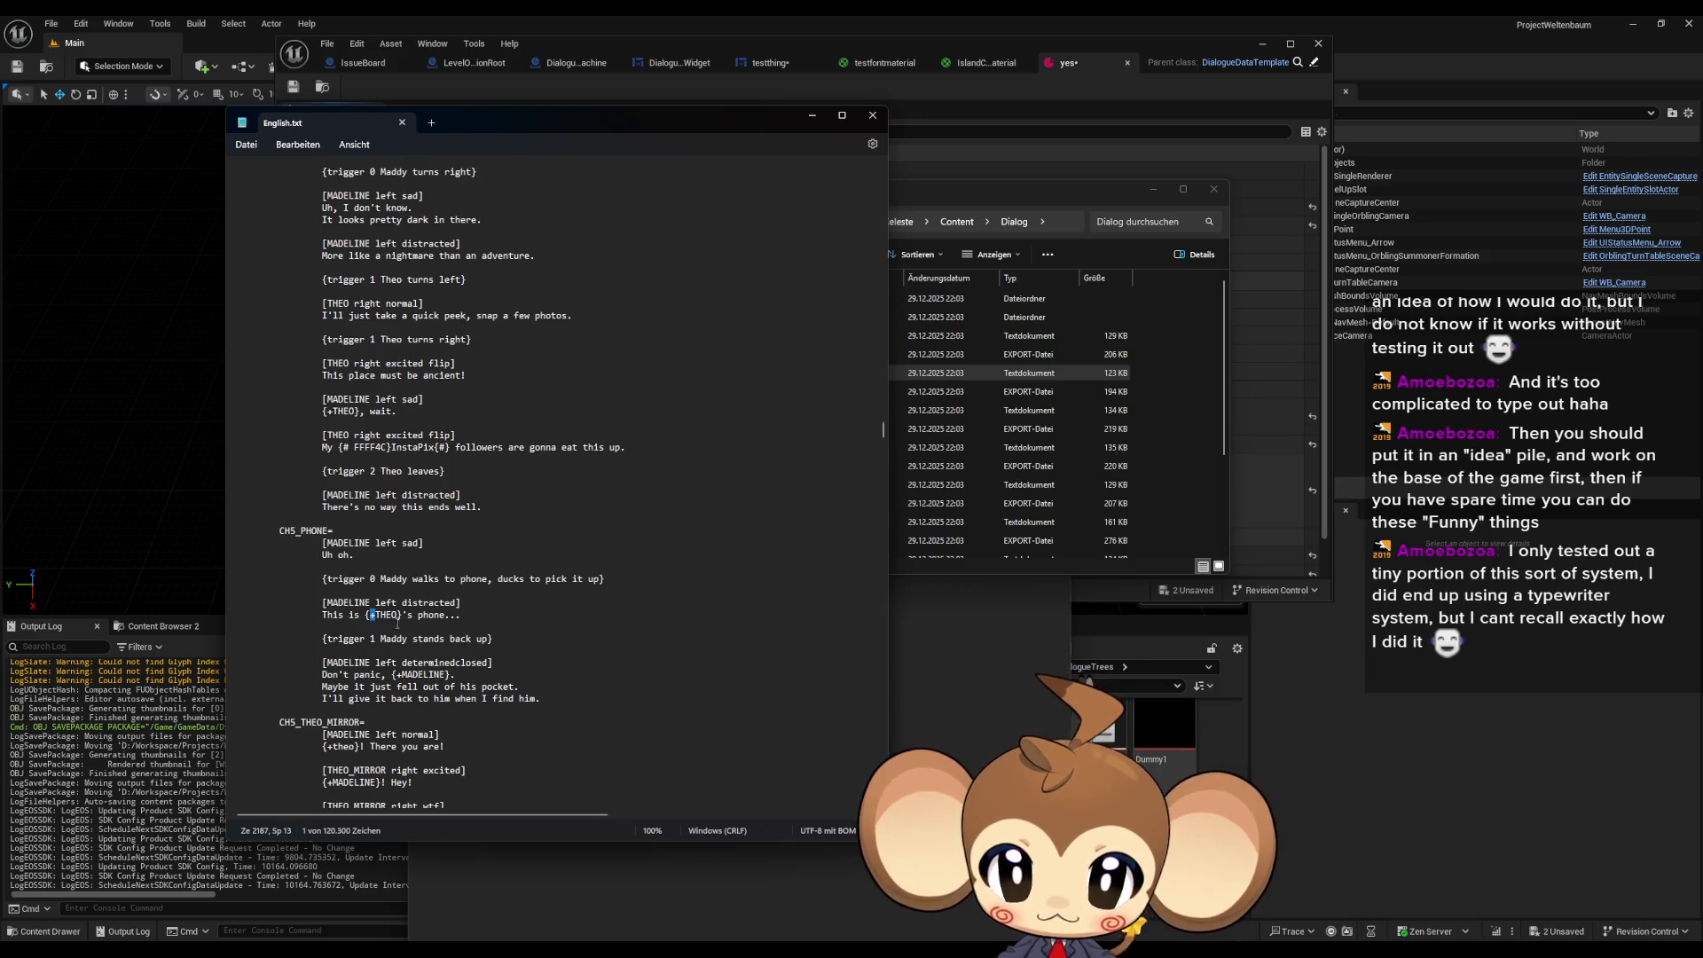
pyautogui.hotkey('shift', 'Right')
pyautogui.hotkey('shift', 'Right')
pyautogui.hotkey('shift', 'Right')
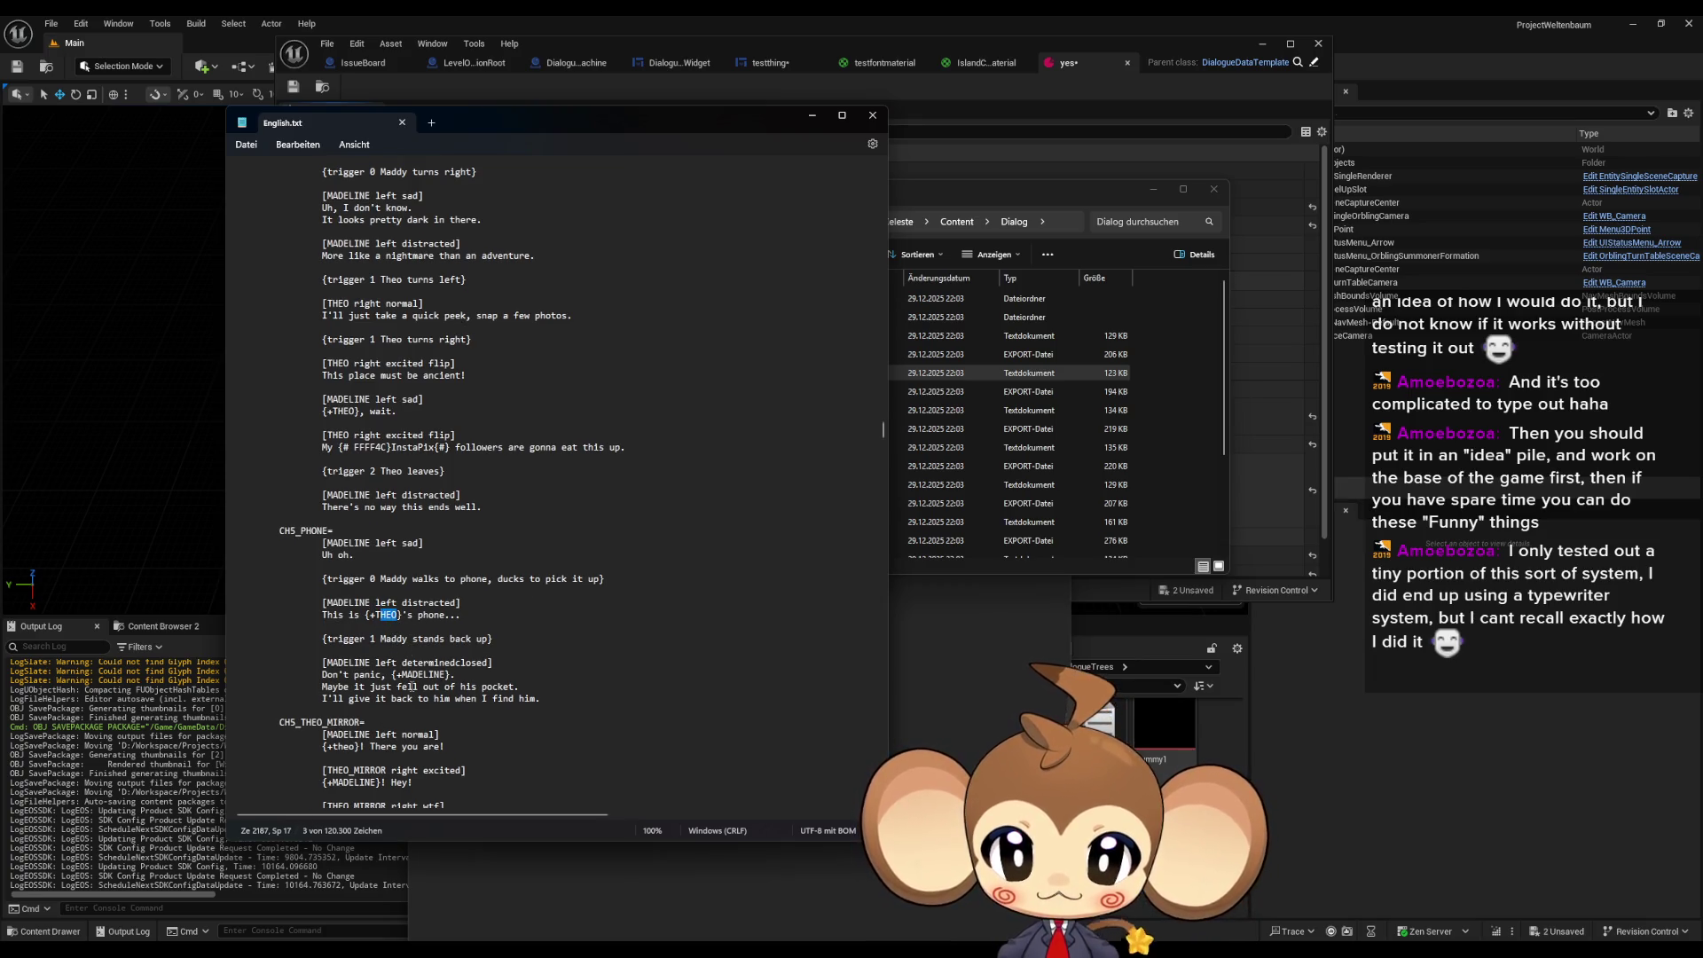
pyautogui.scroll(-1, 417, 701)
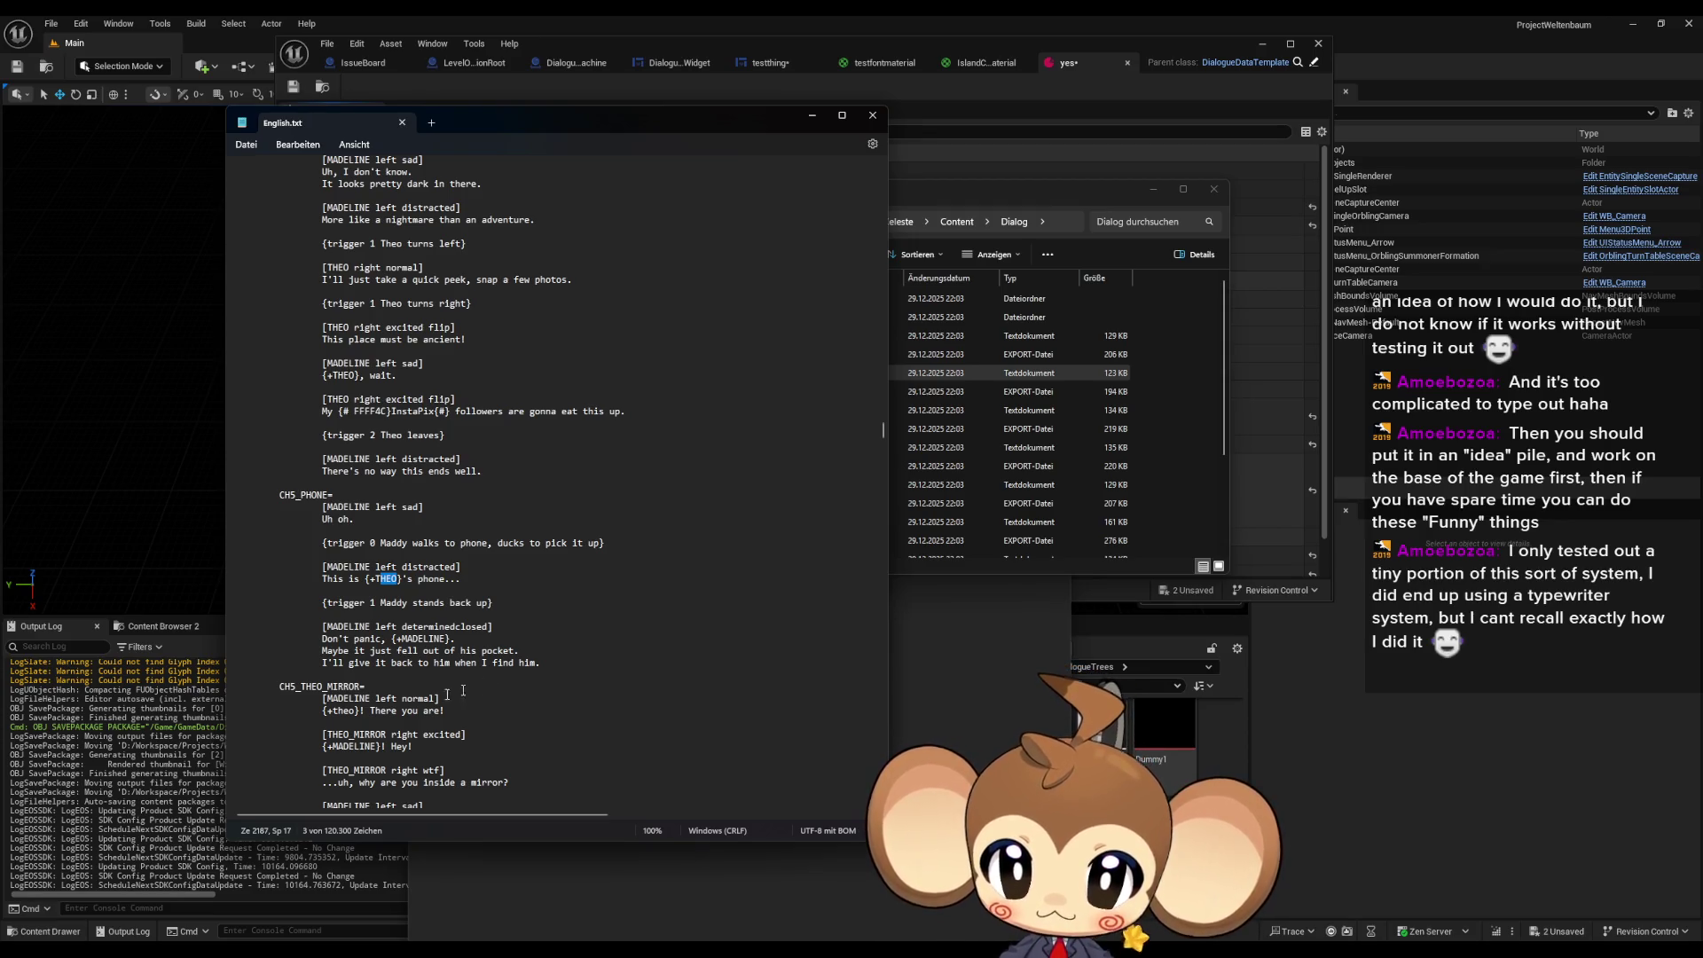
pyautogui.moveTo(361, 712); pyautogui.dragTo(325, 710)
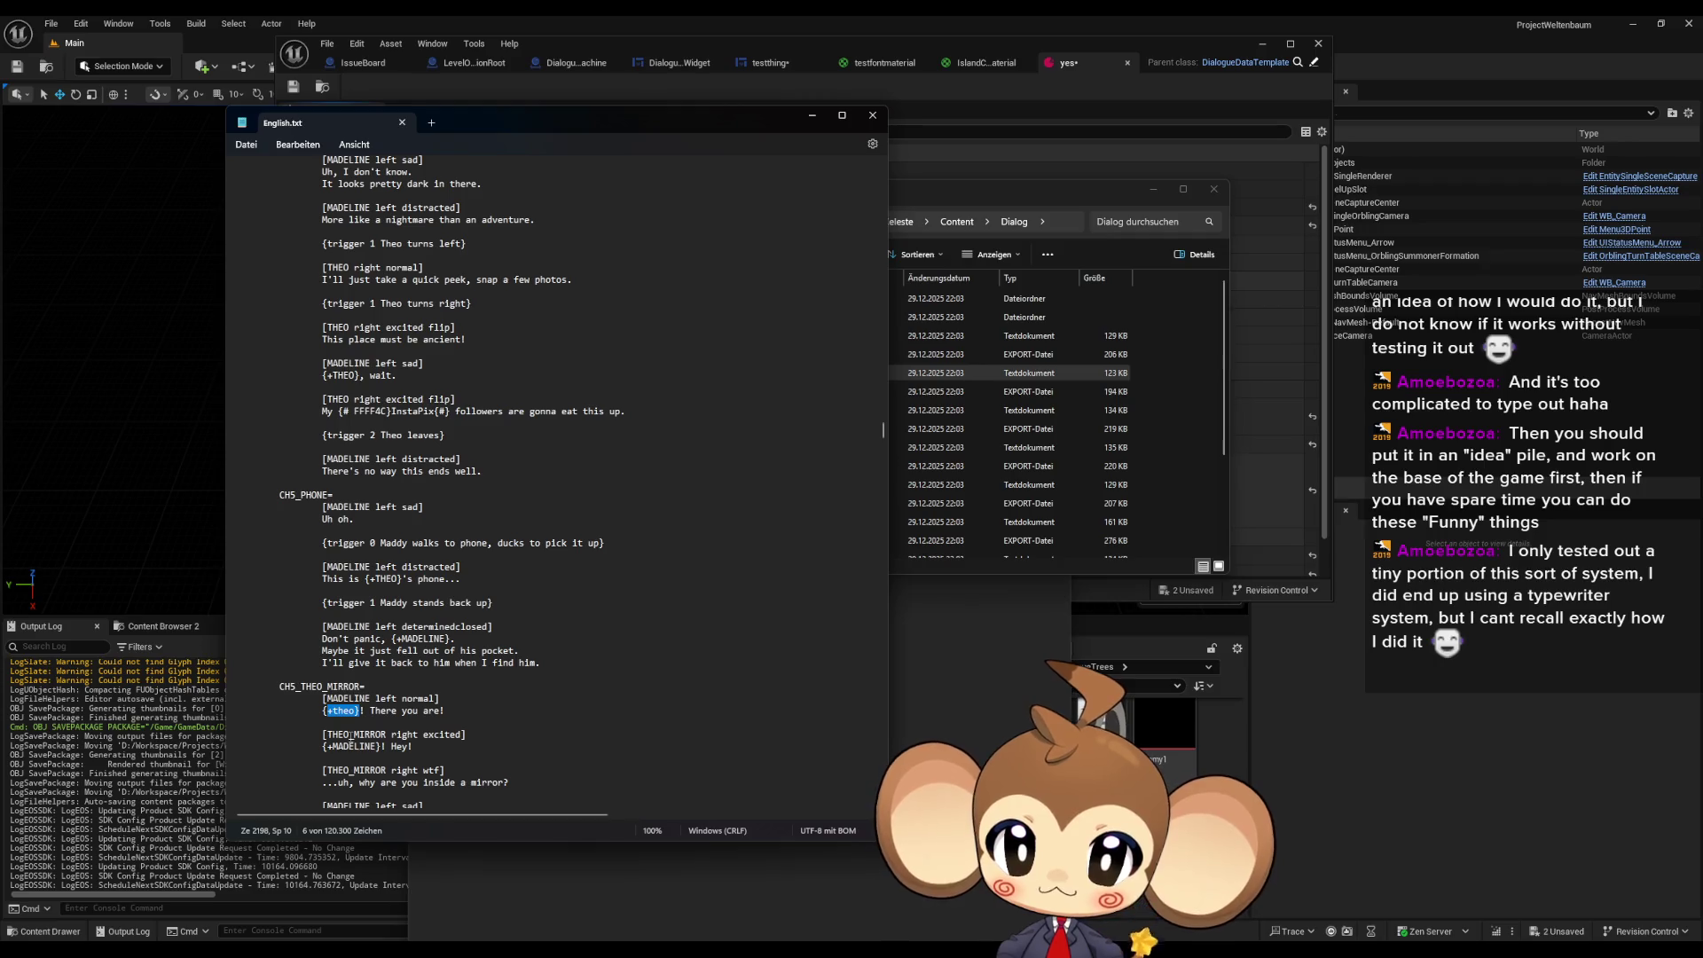
pyautogui.scroll(-4, 353, 734)
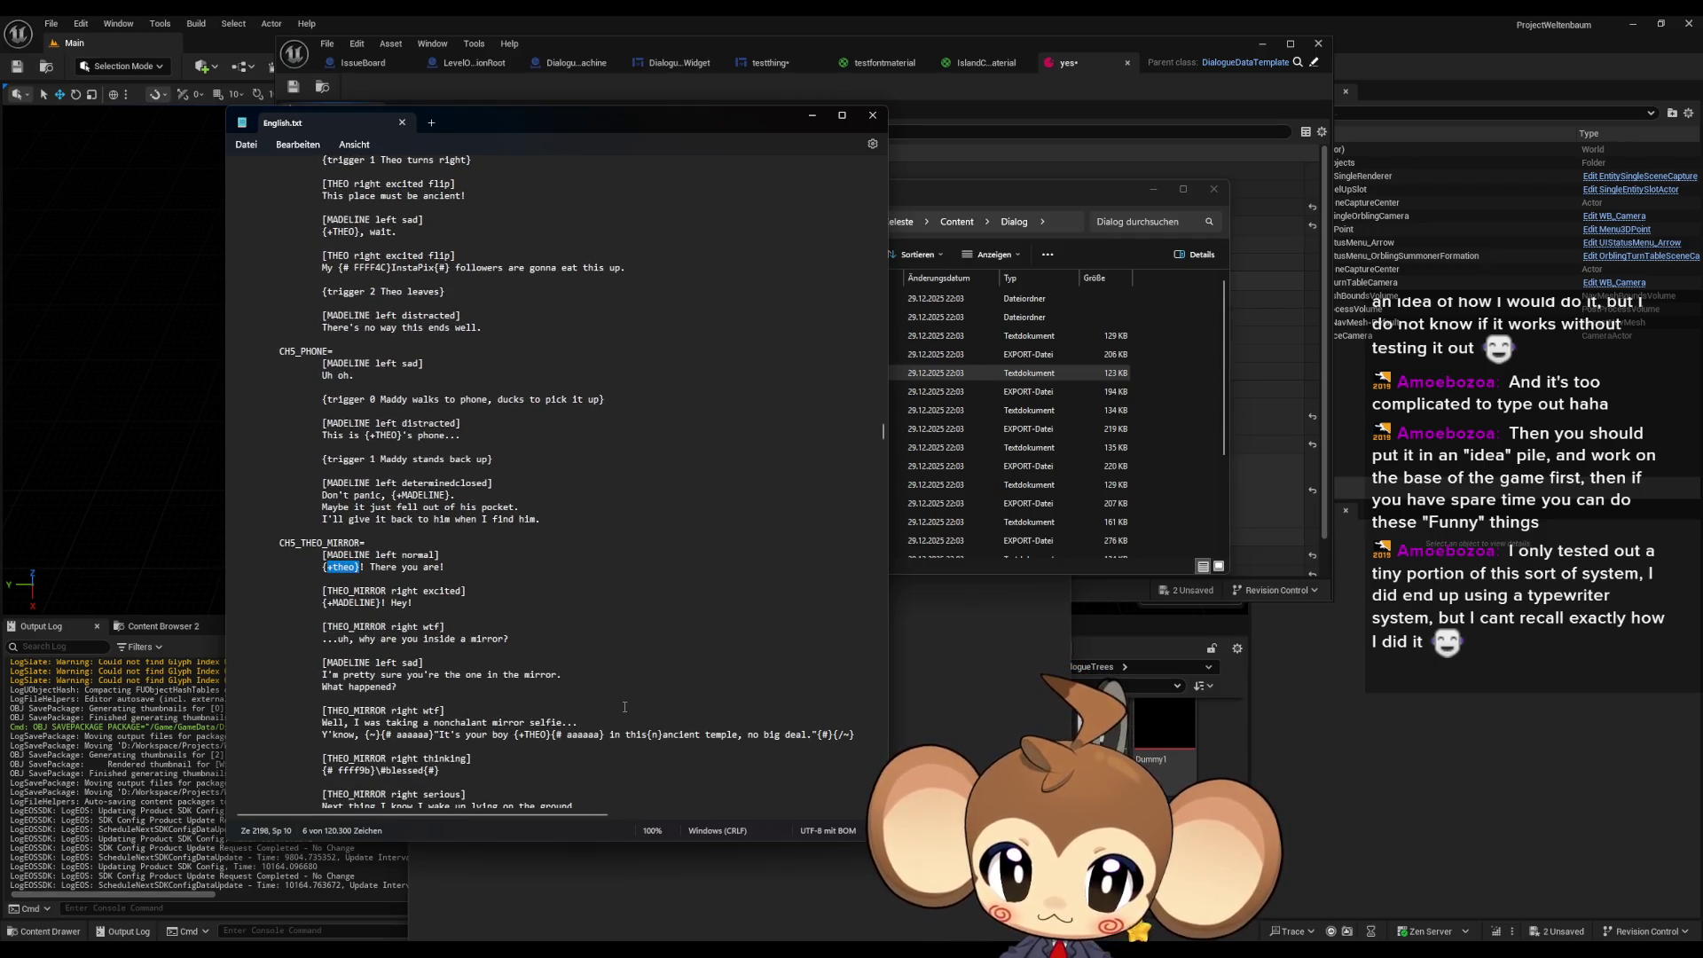
pyautogui.scroll(-2, 610, 709)
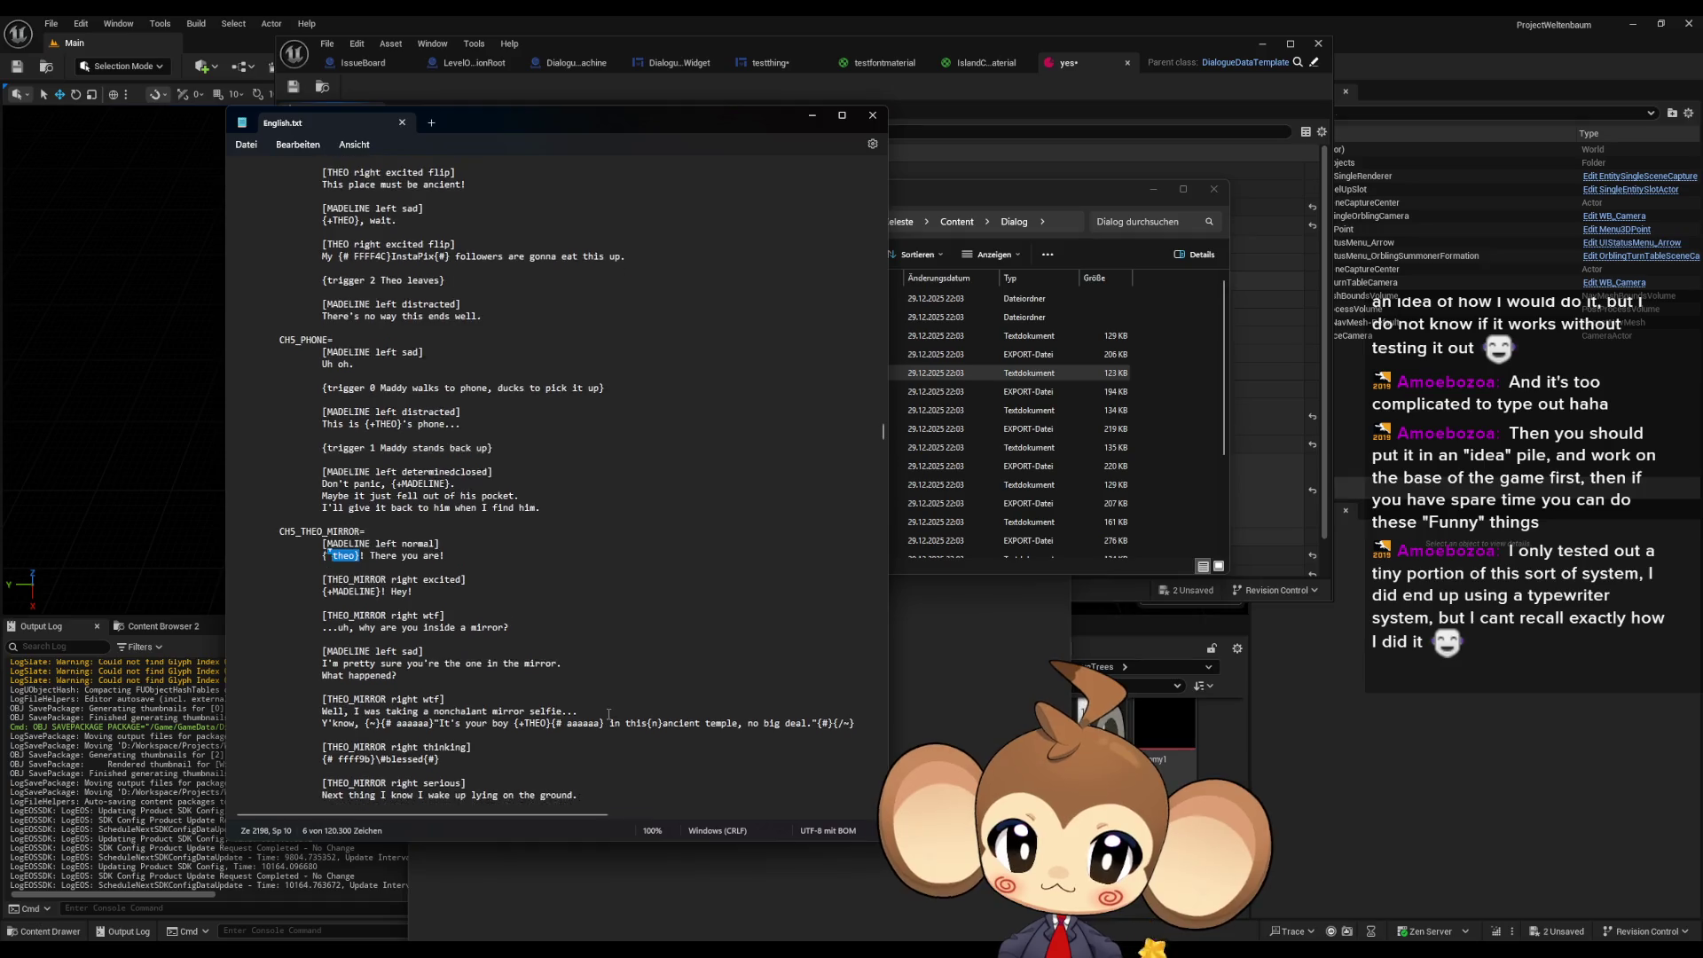
pyautogui.moveTo(333, 663); pyautogui.dragTo(366, 665)
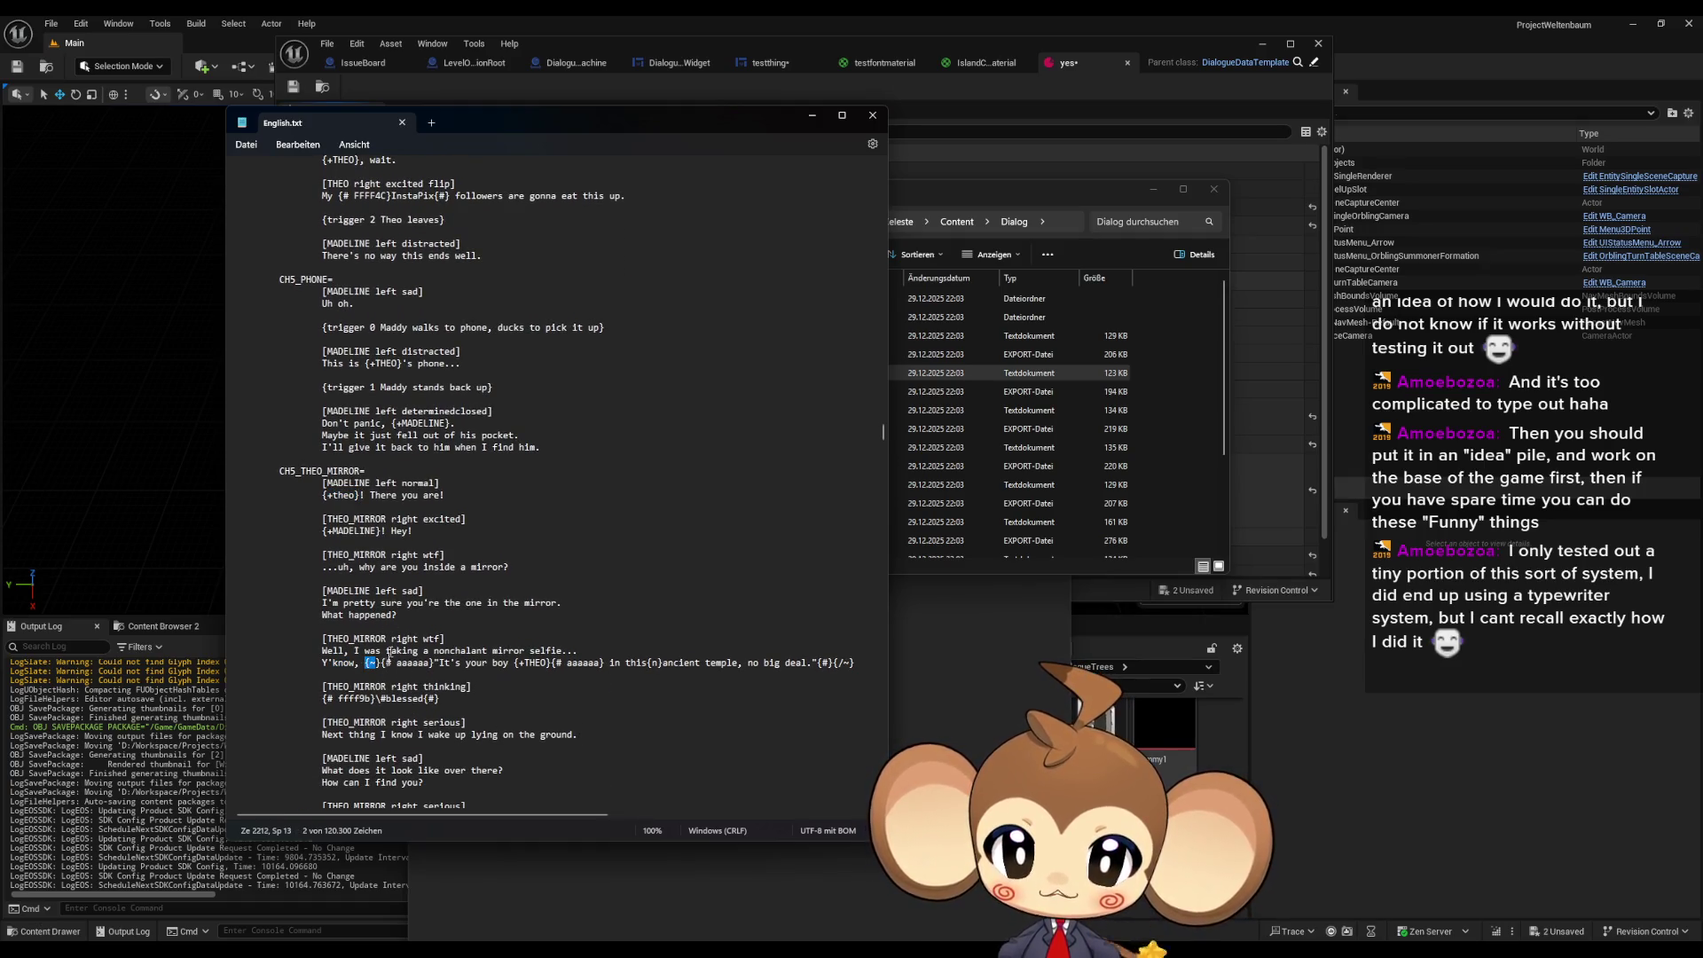
pyautogui.doubleClick(422, 663)
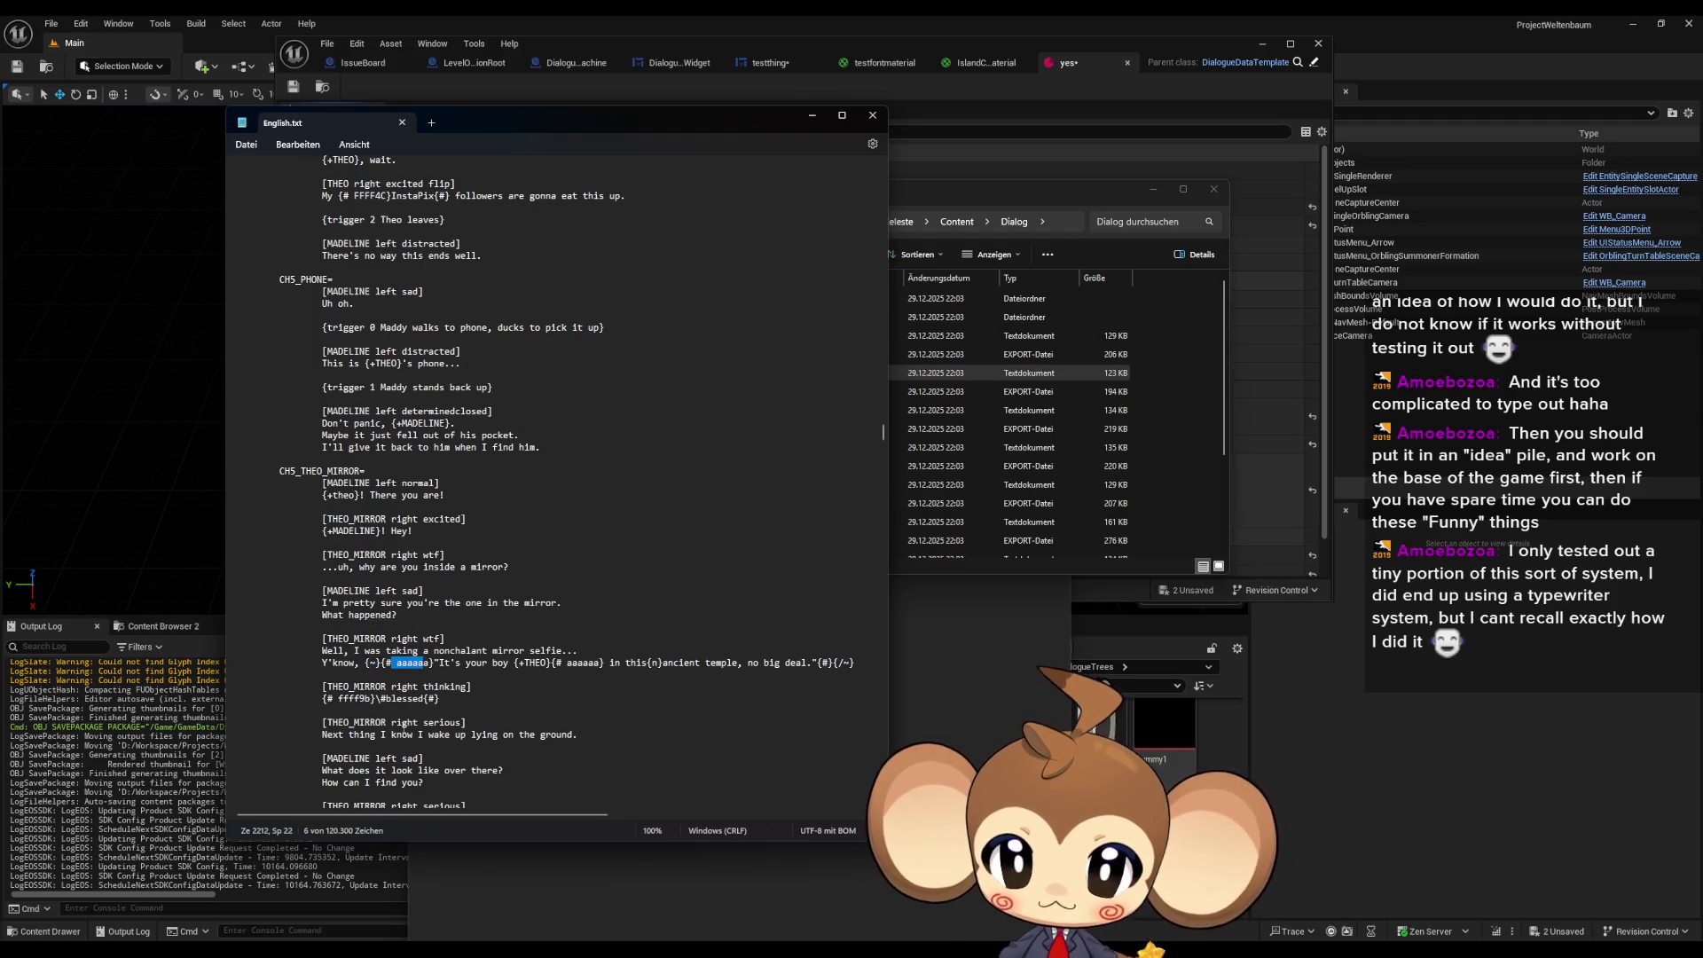
pyautogui.moveTo(397, 664); pyautogui.dragTo(423, 665)
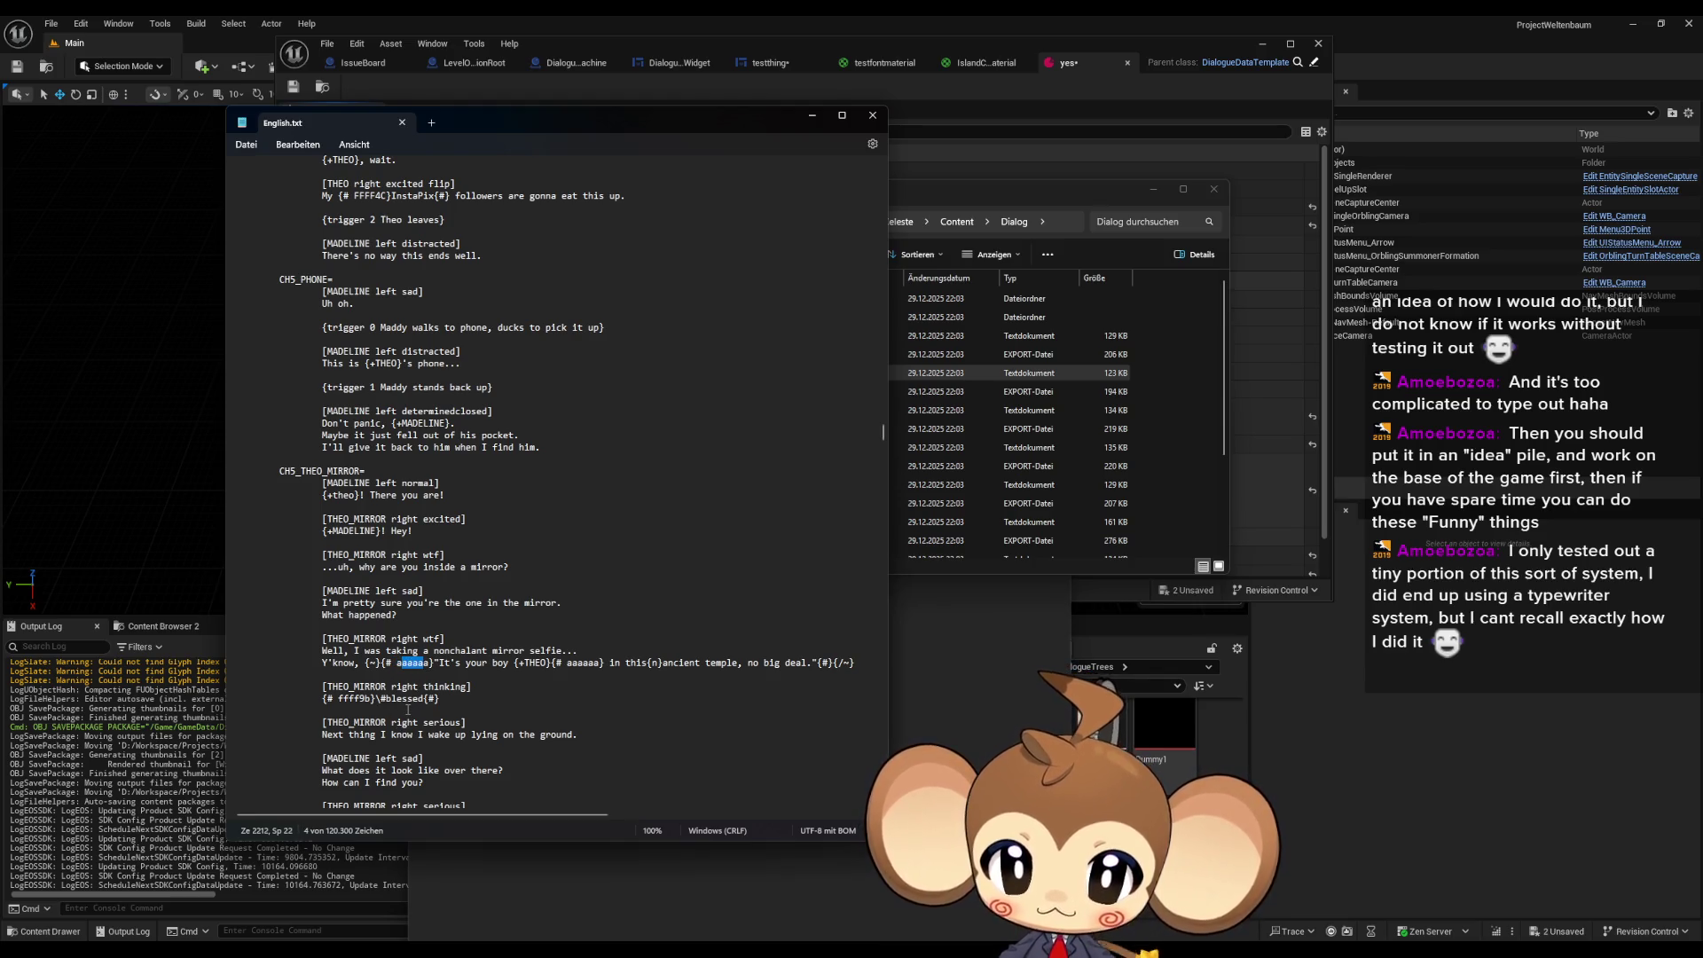
pyautogui.moveTo(507, 664); pyautogui.dragTo(463, 664)
pyautogui.moveTo(596, 664); pyautogui.dragTo(567, 664)
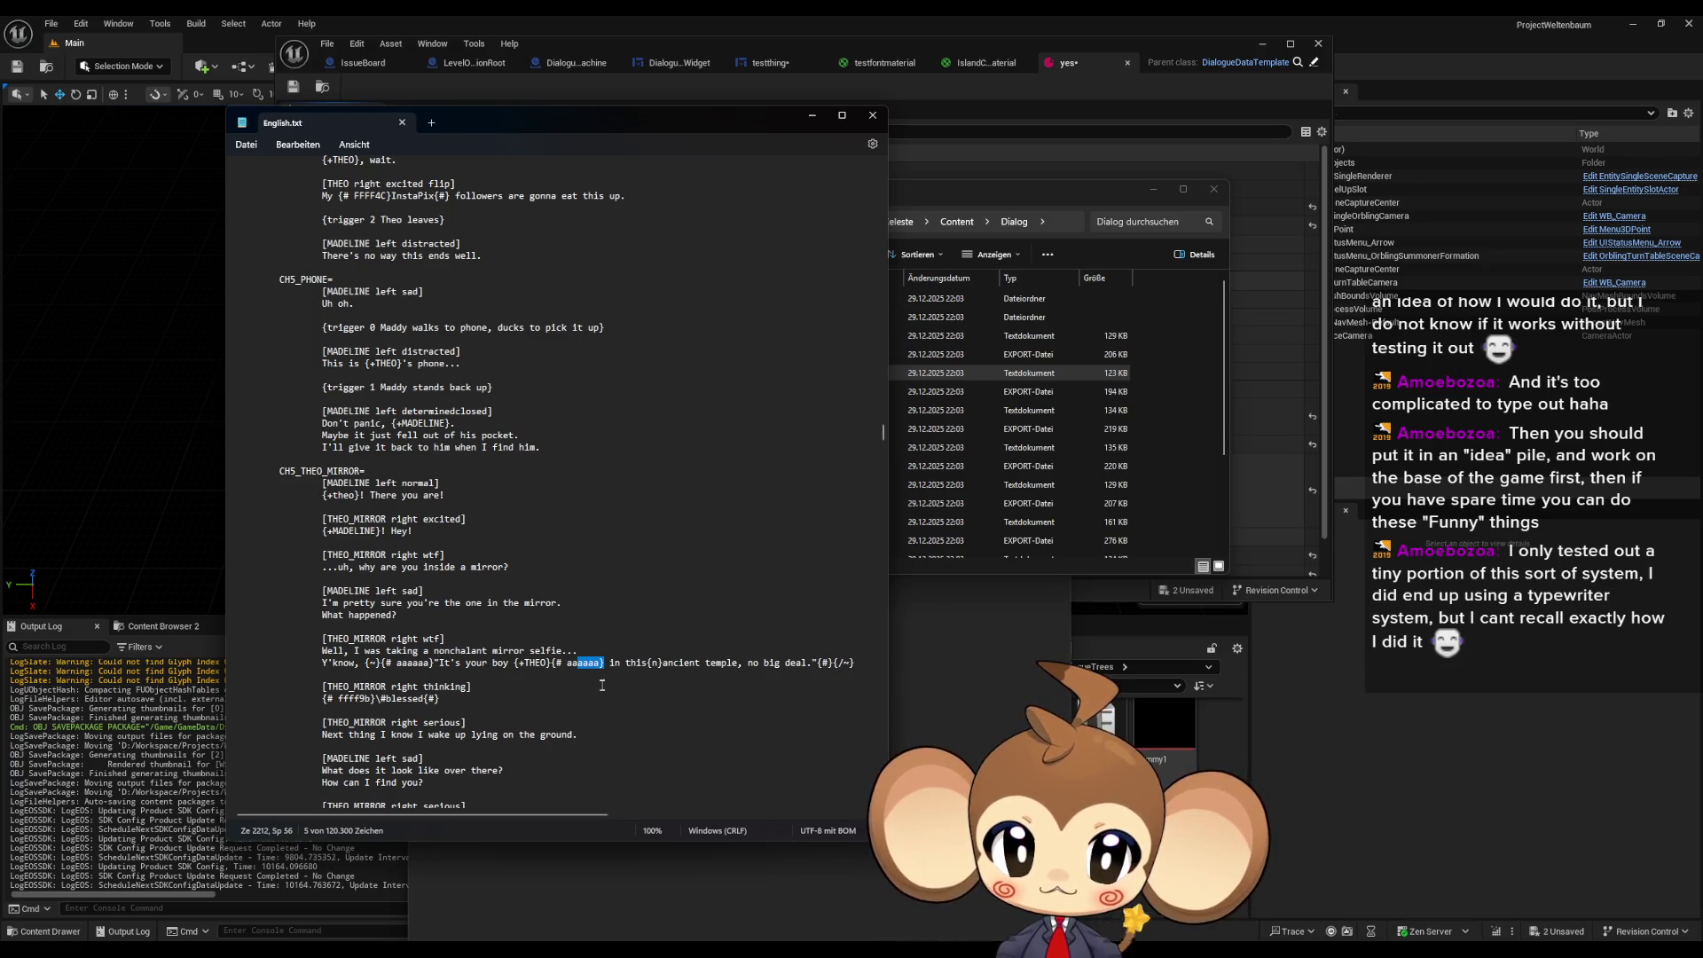
pyautogui.click(585, 671)
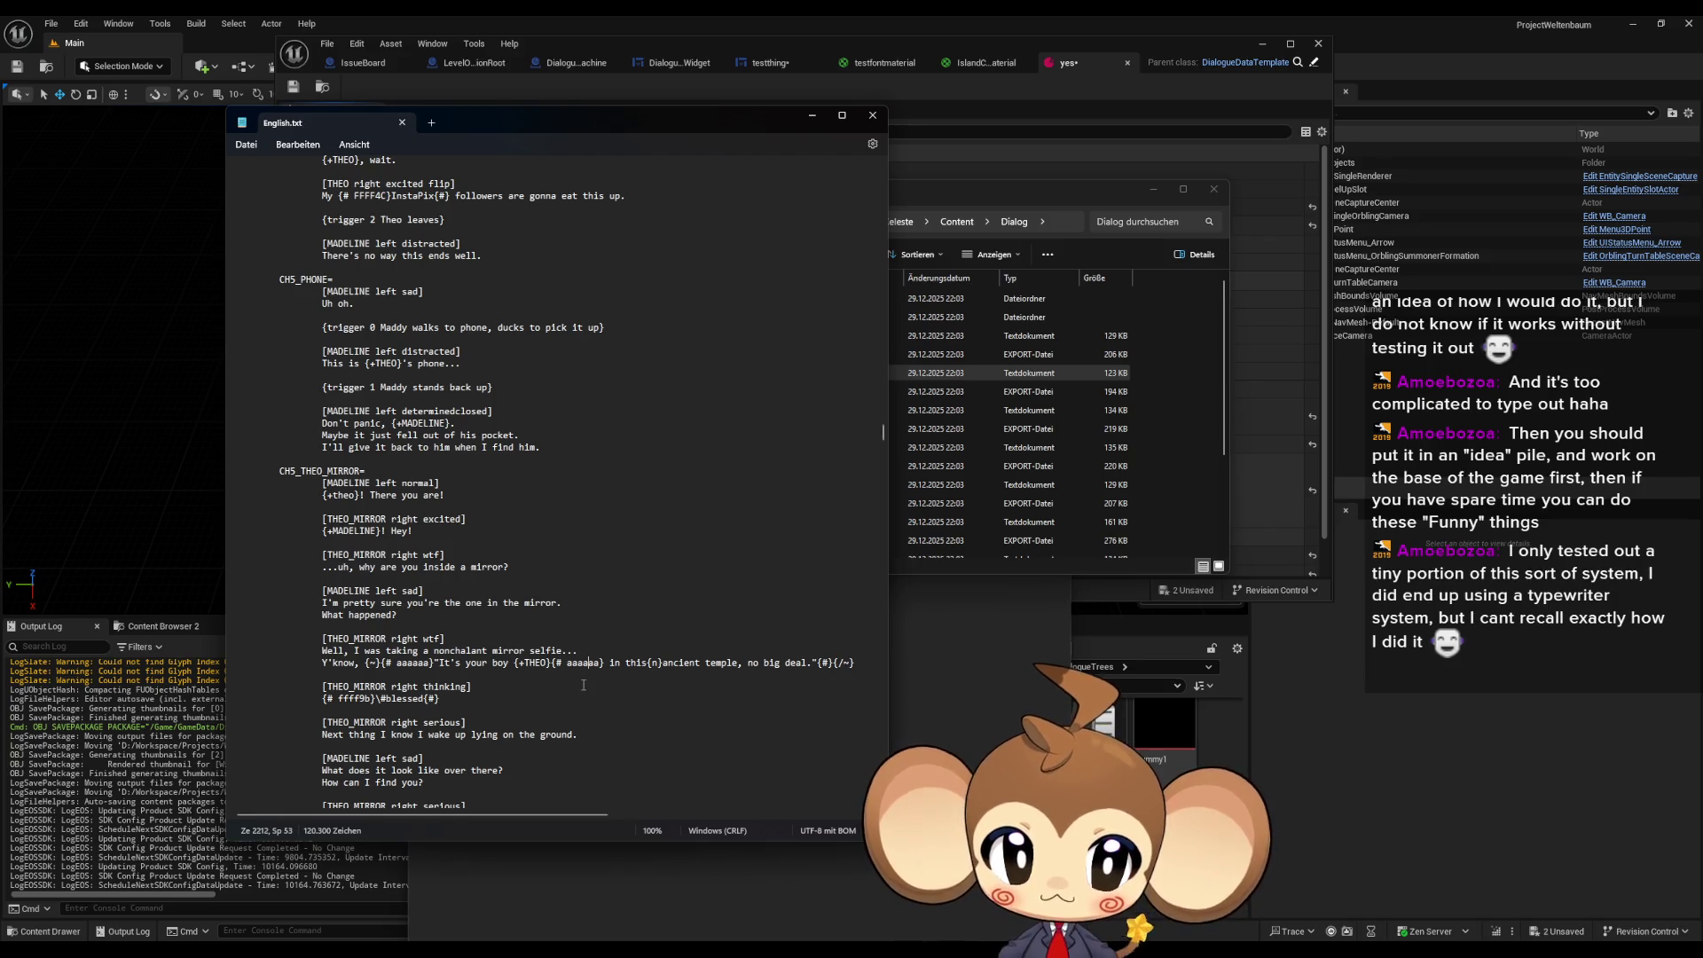
pyautogui.scroll(-2, 578, 691)
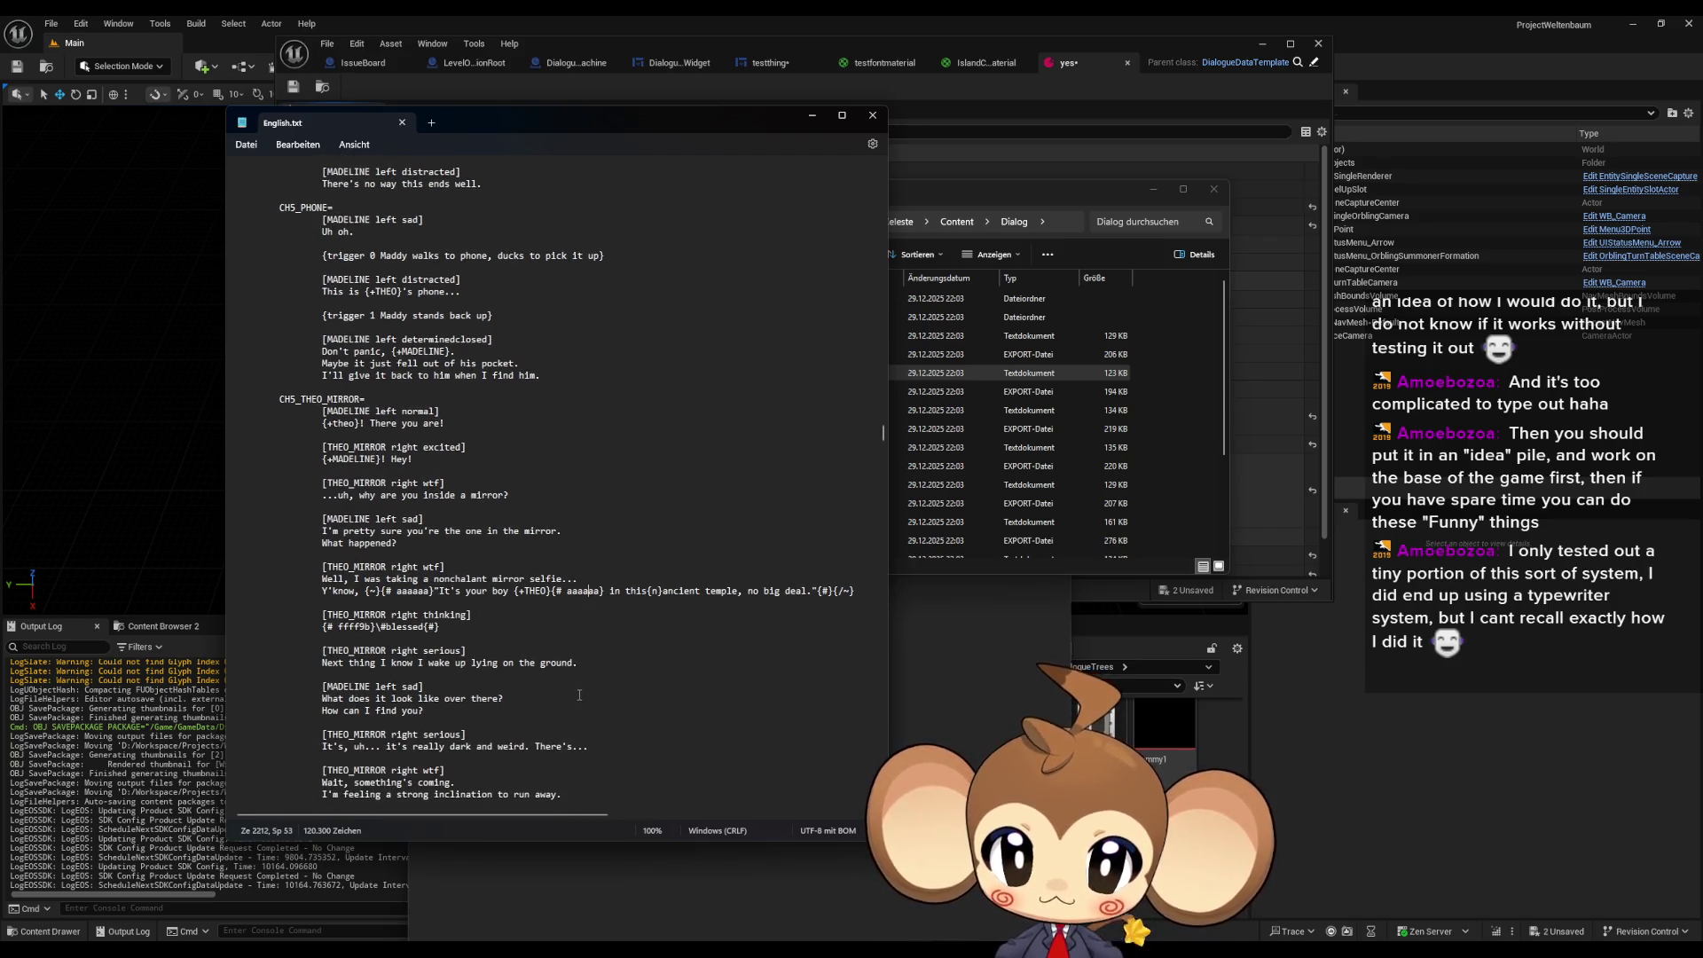
pyautogui.scroll(-1, 581, 692)
pyautogui.moveTo(343, 591); pyautogui.dragTo(368, 596)
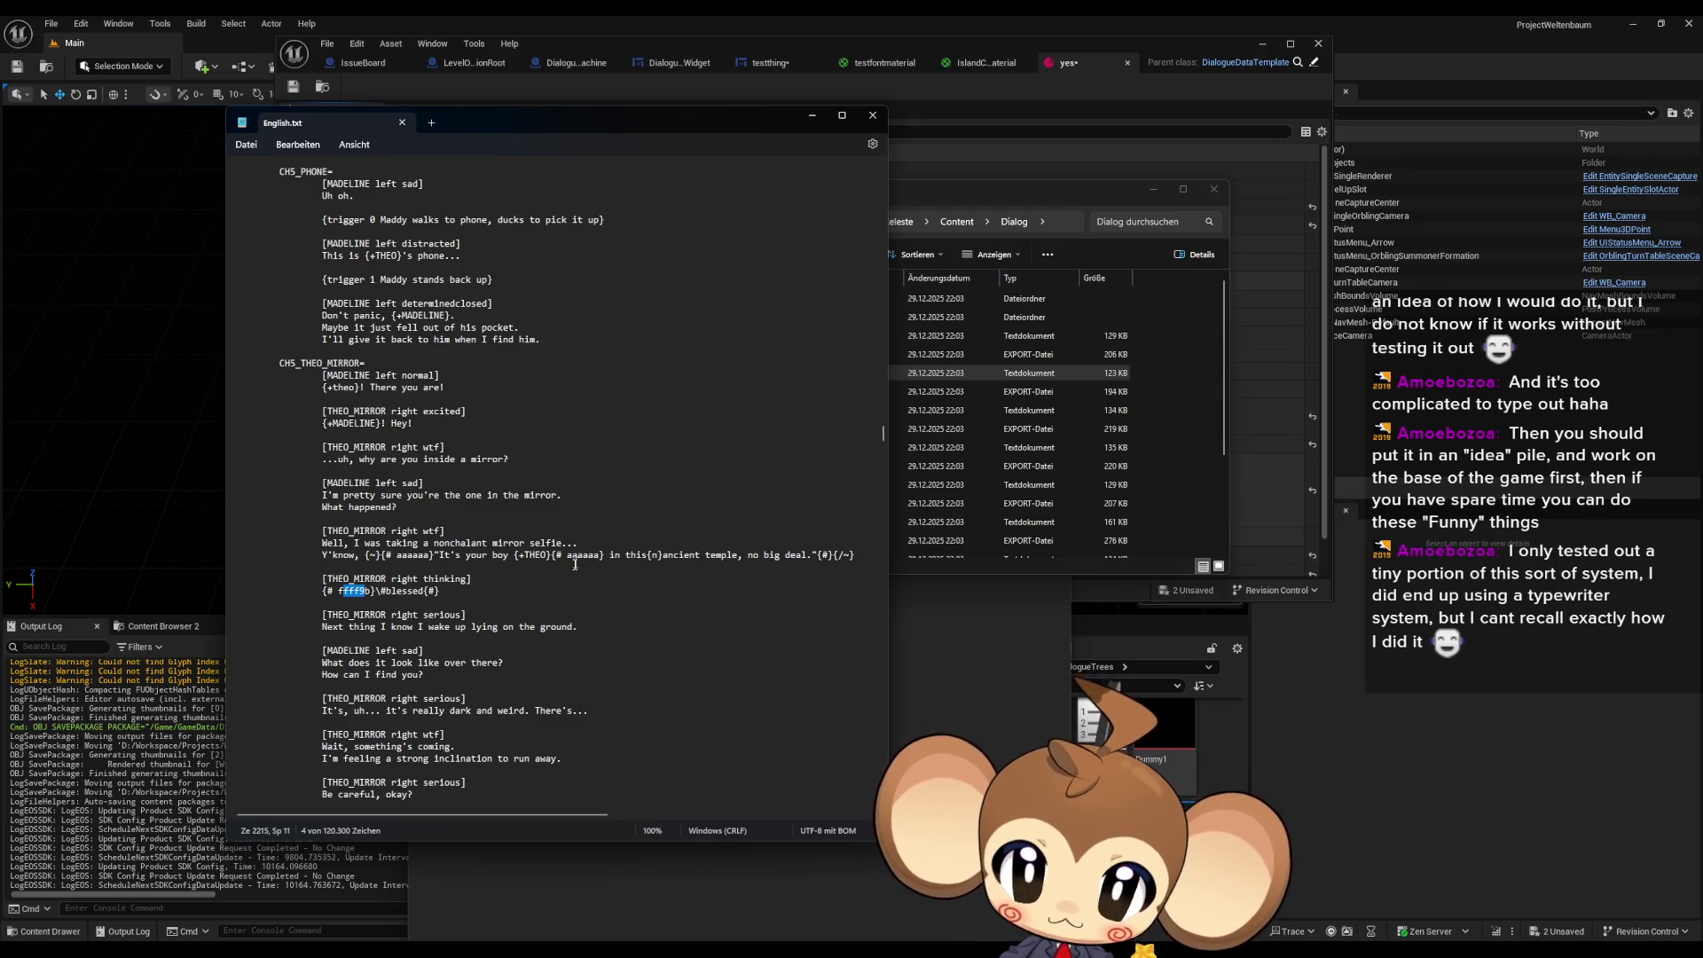
# - Scroll far down through the English.txt dialogue file
pyautogui.scroll(-3, 575, 564)
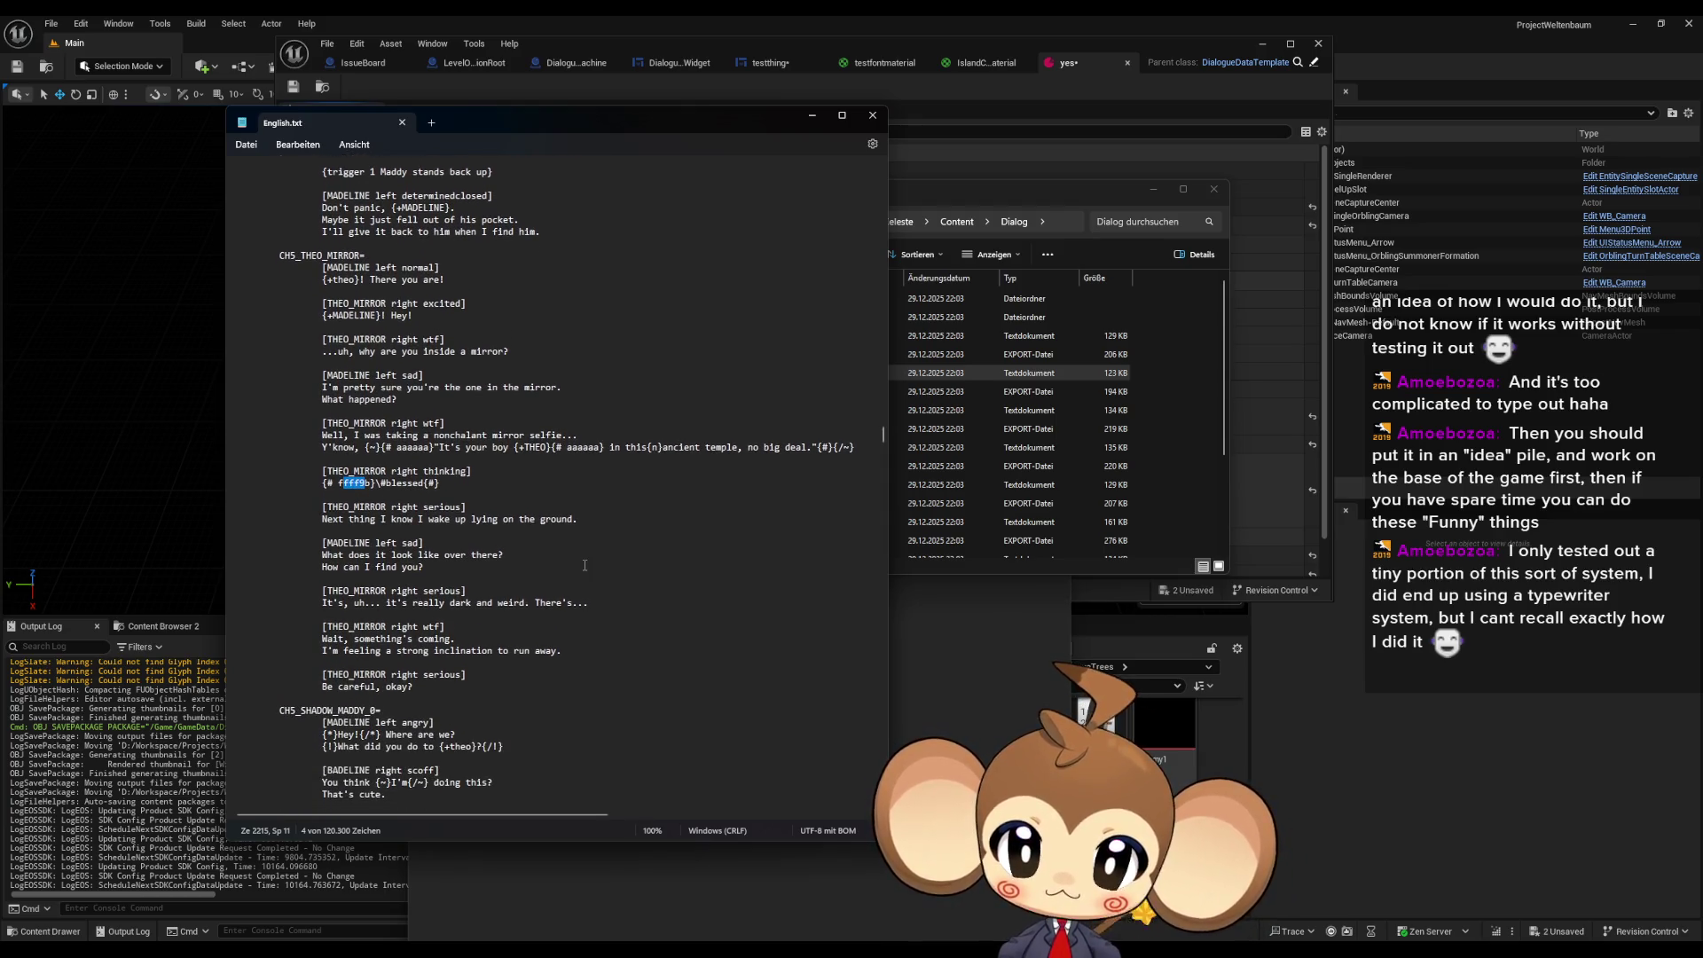
pyautogui.scroll(-1, 585, 565)
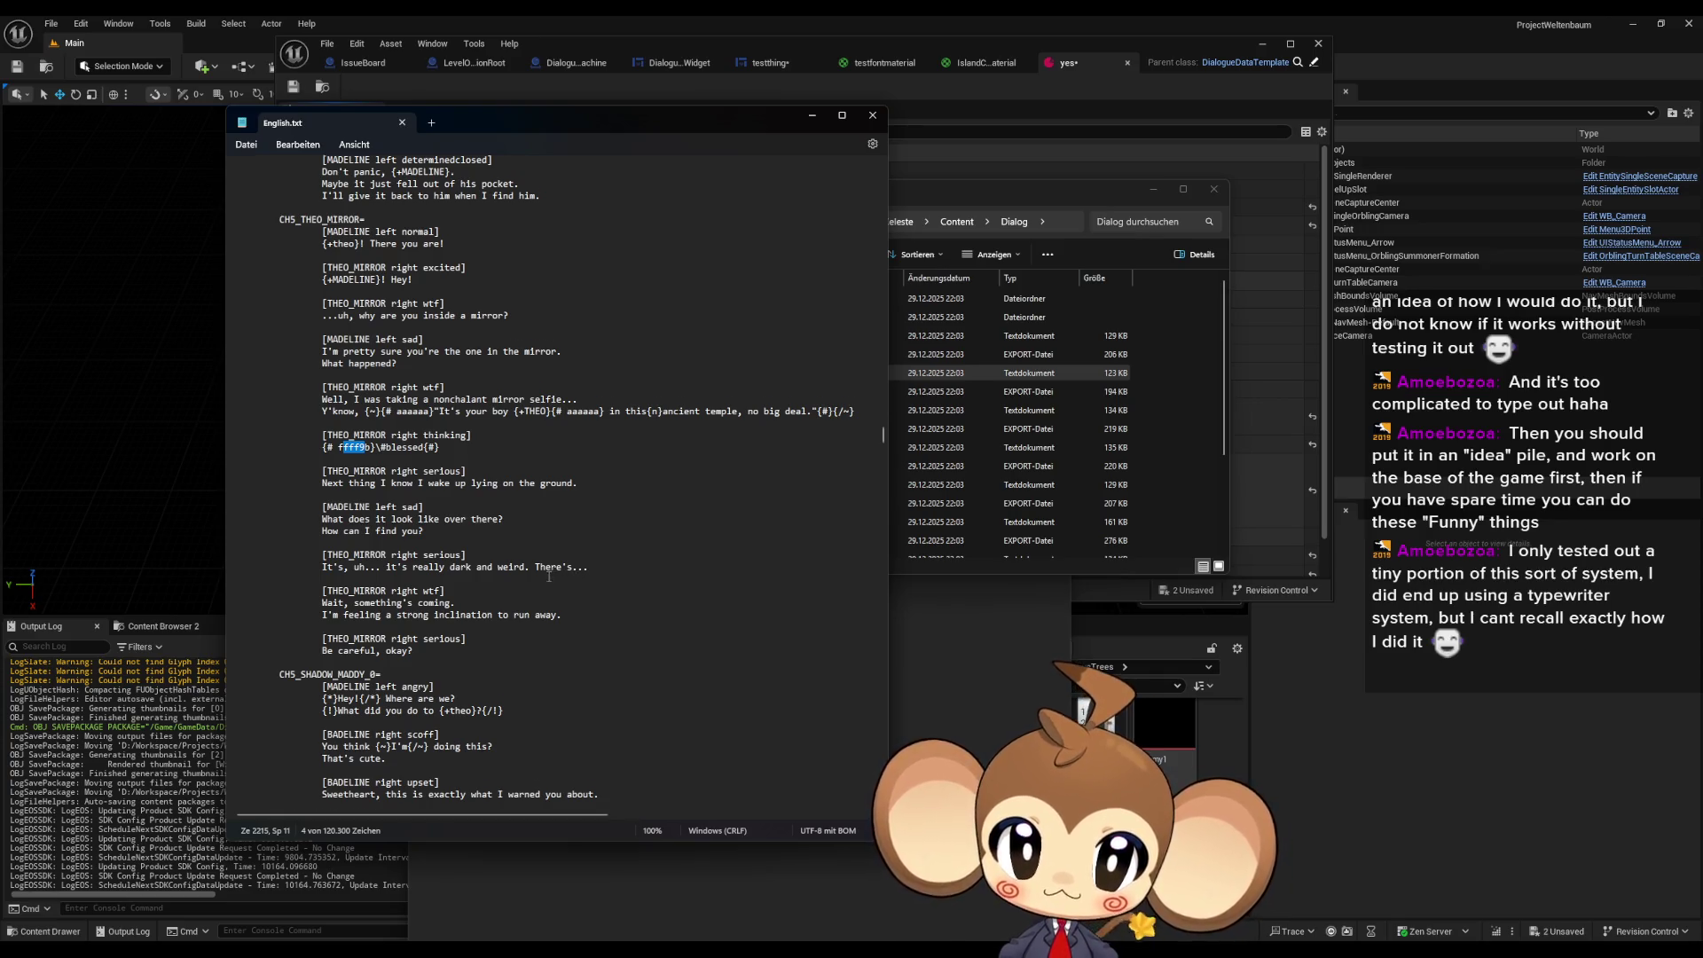
pyautogui.scroll(-9, 568, 581)
pyautogui.scroll(-2, 562, 579)
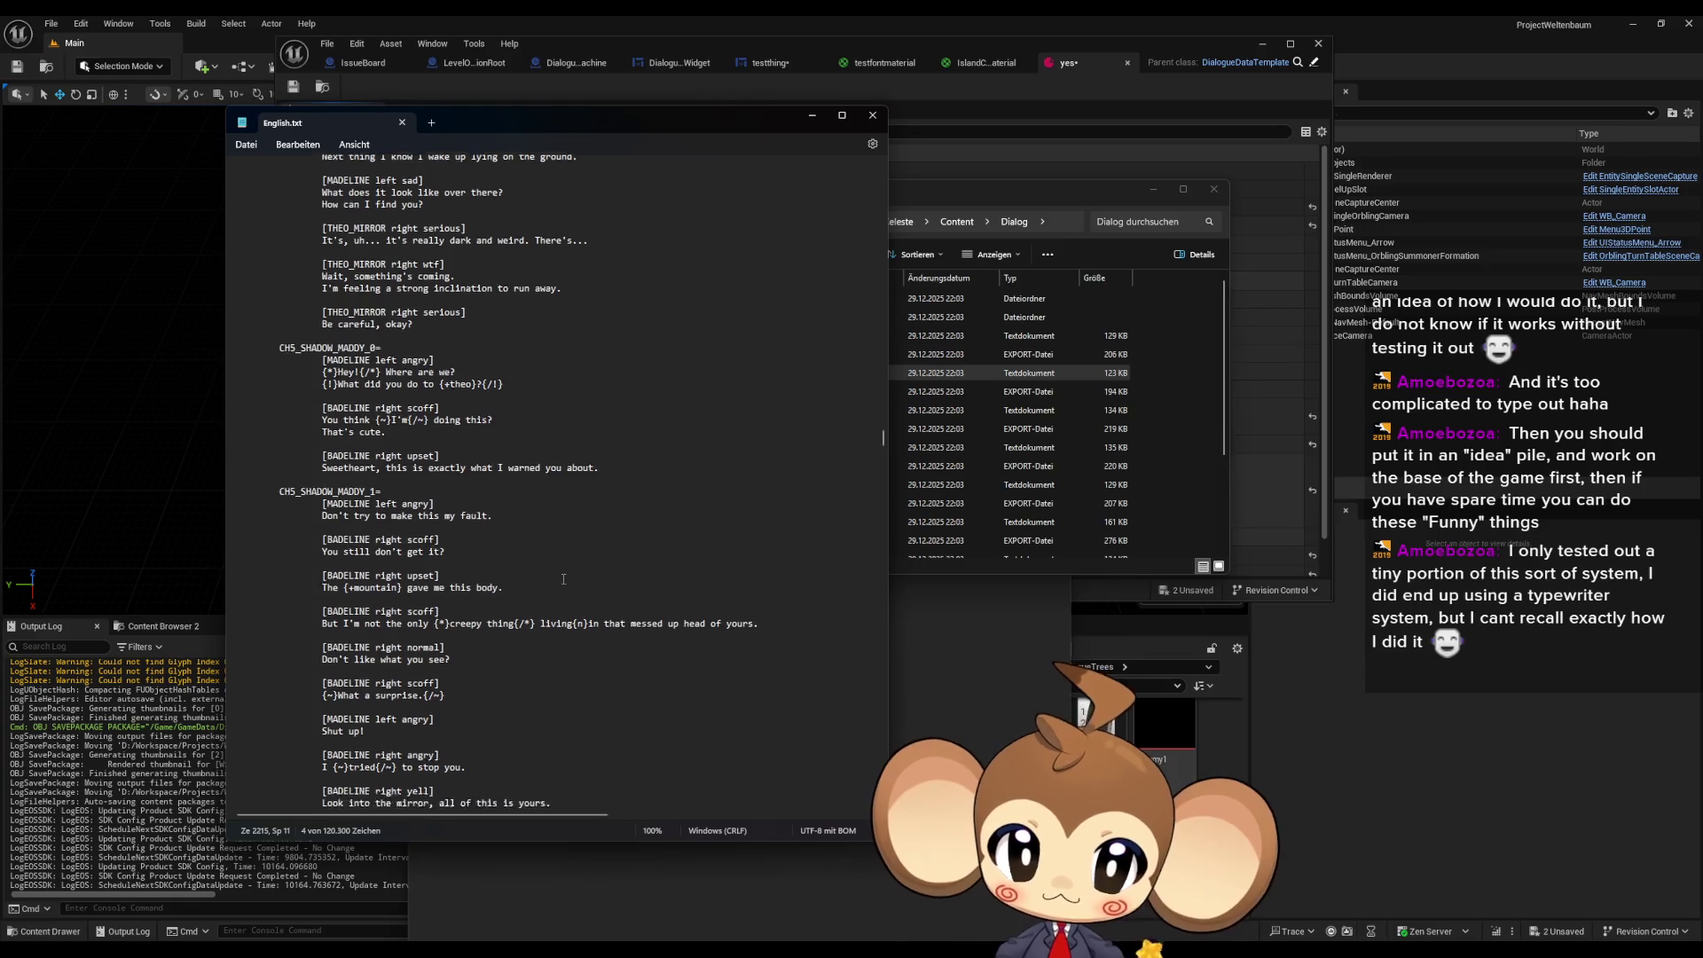
pyautogui.scroll(-1, 562, 582)
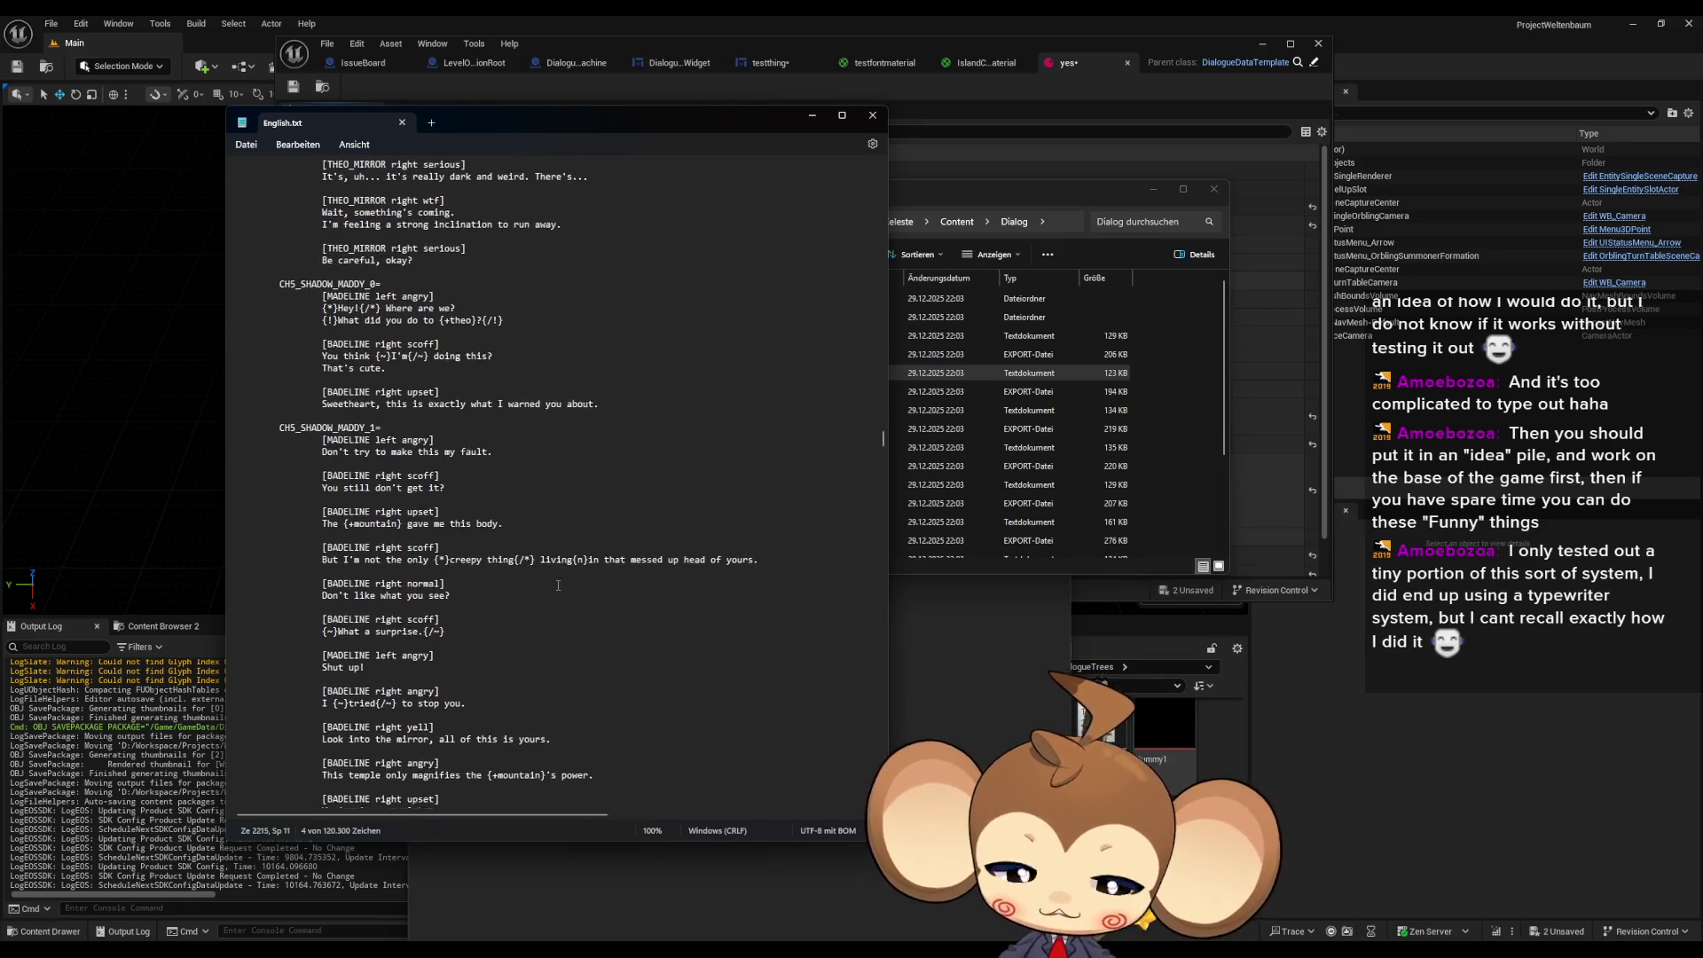
pyautogui.scroll(-2, 546, 602)
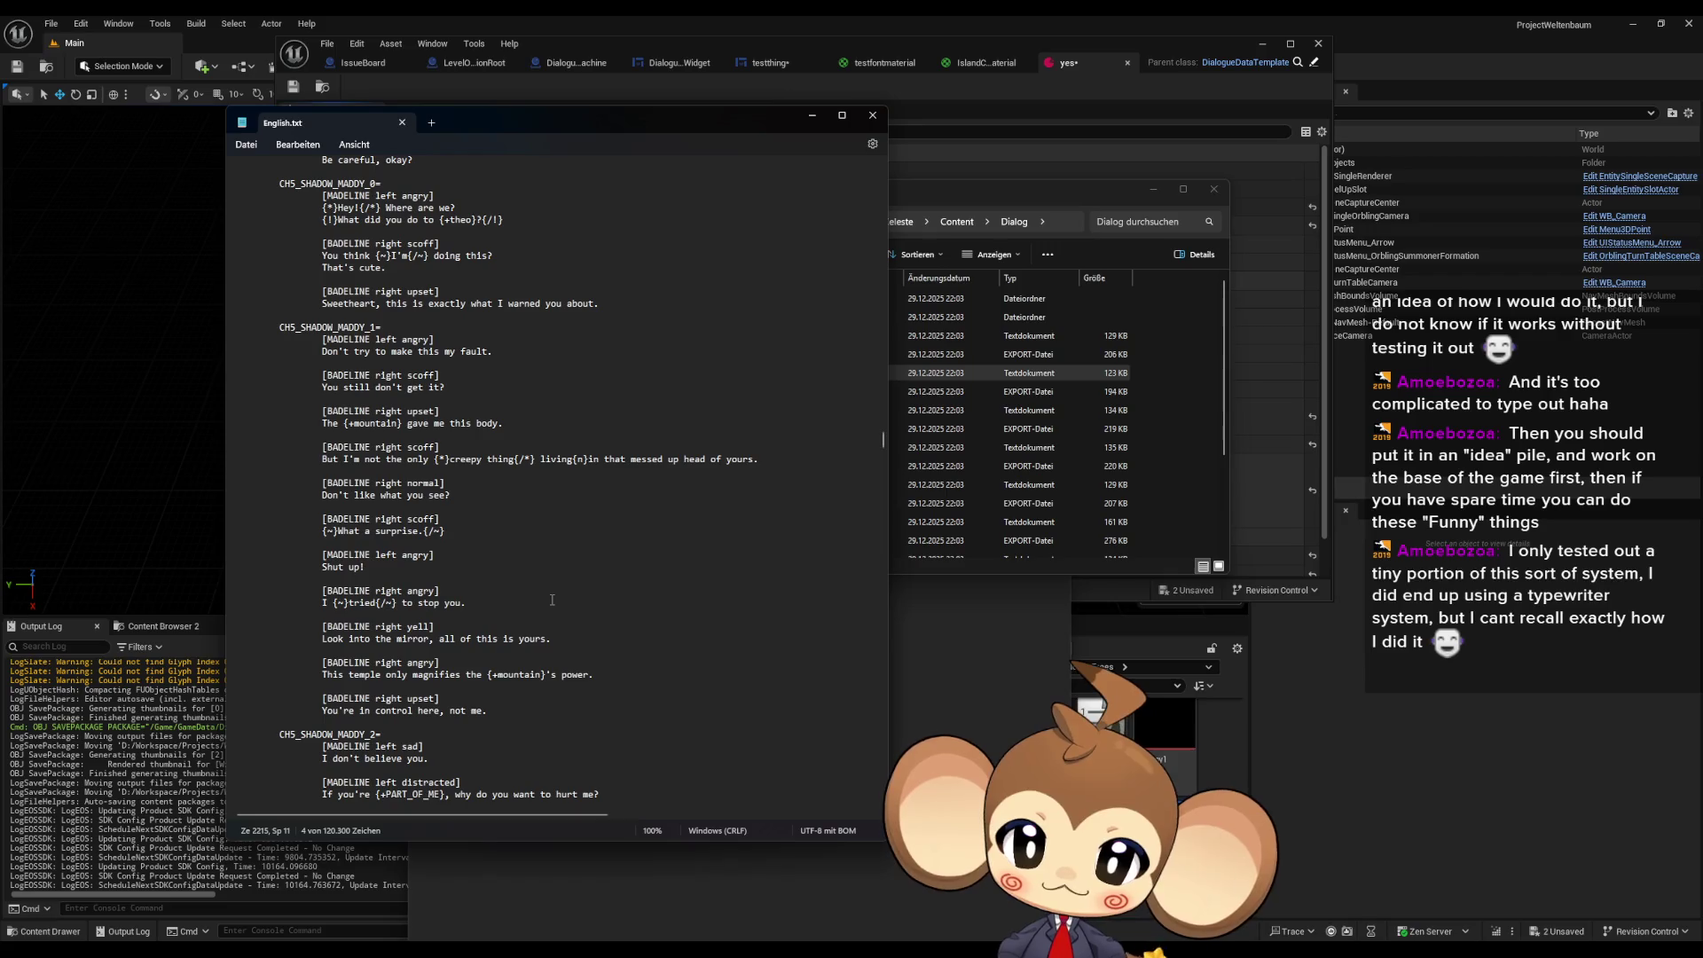
pyautogui.scroll(-6, 552, 600)
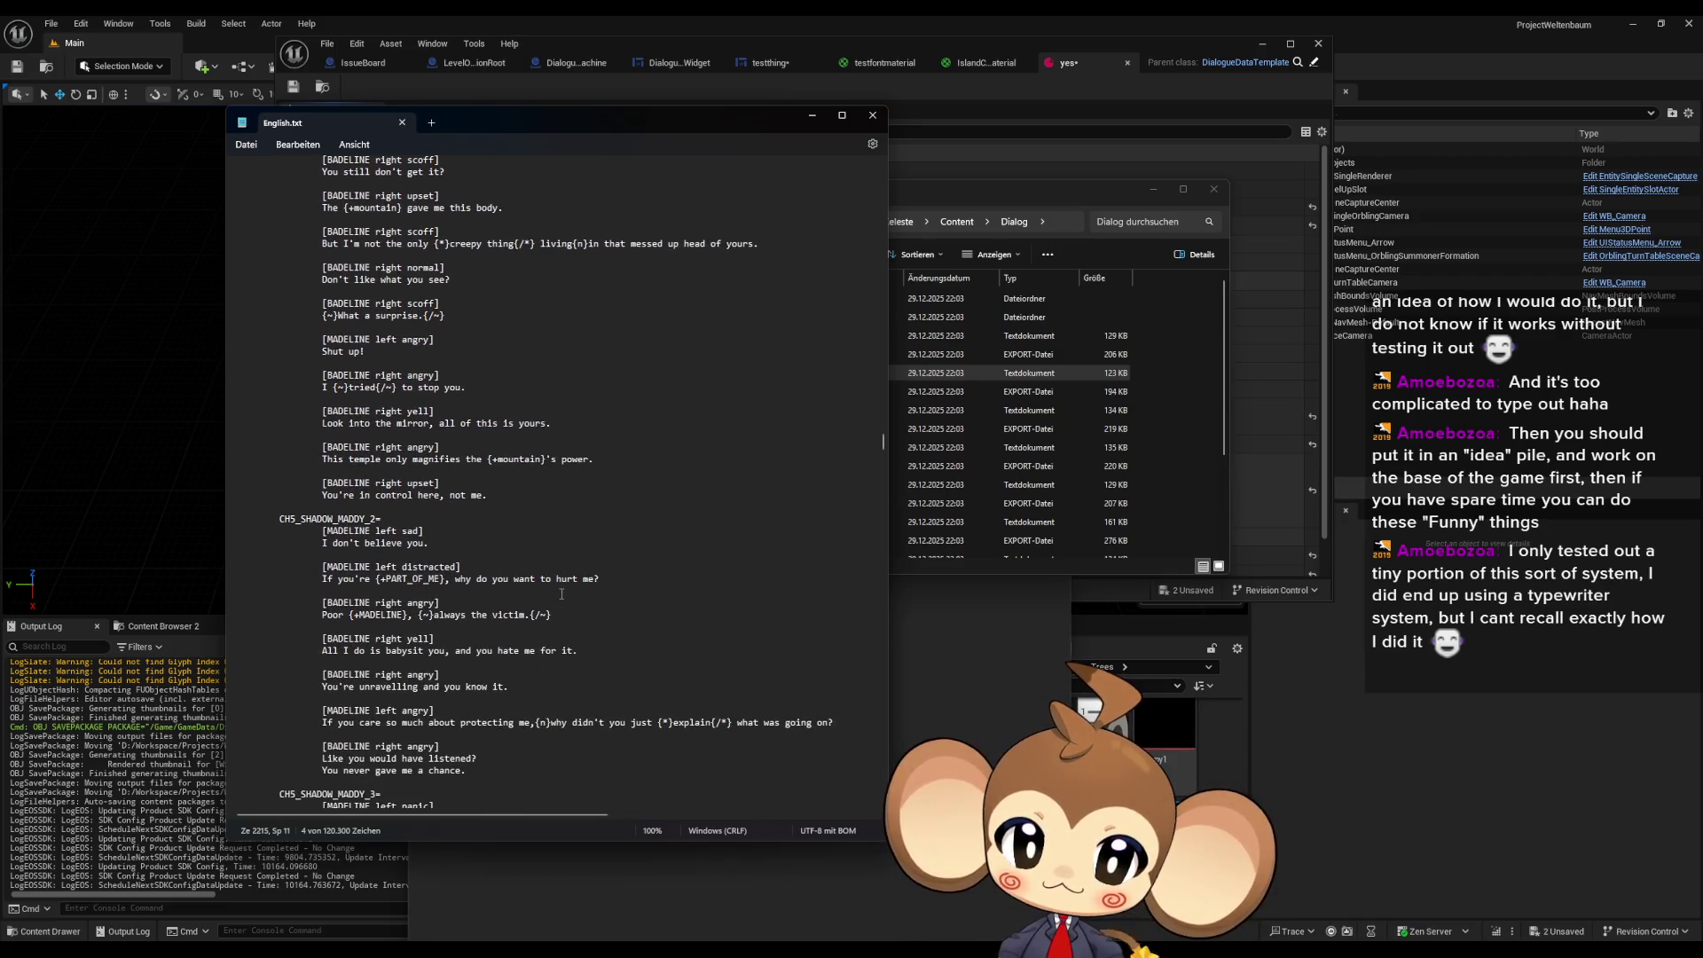
pyautogui.scroll(-2, 561, 594)
pyautogui.scroll(-1, 562, 593)
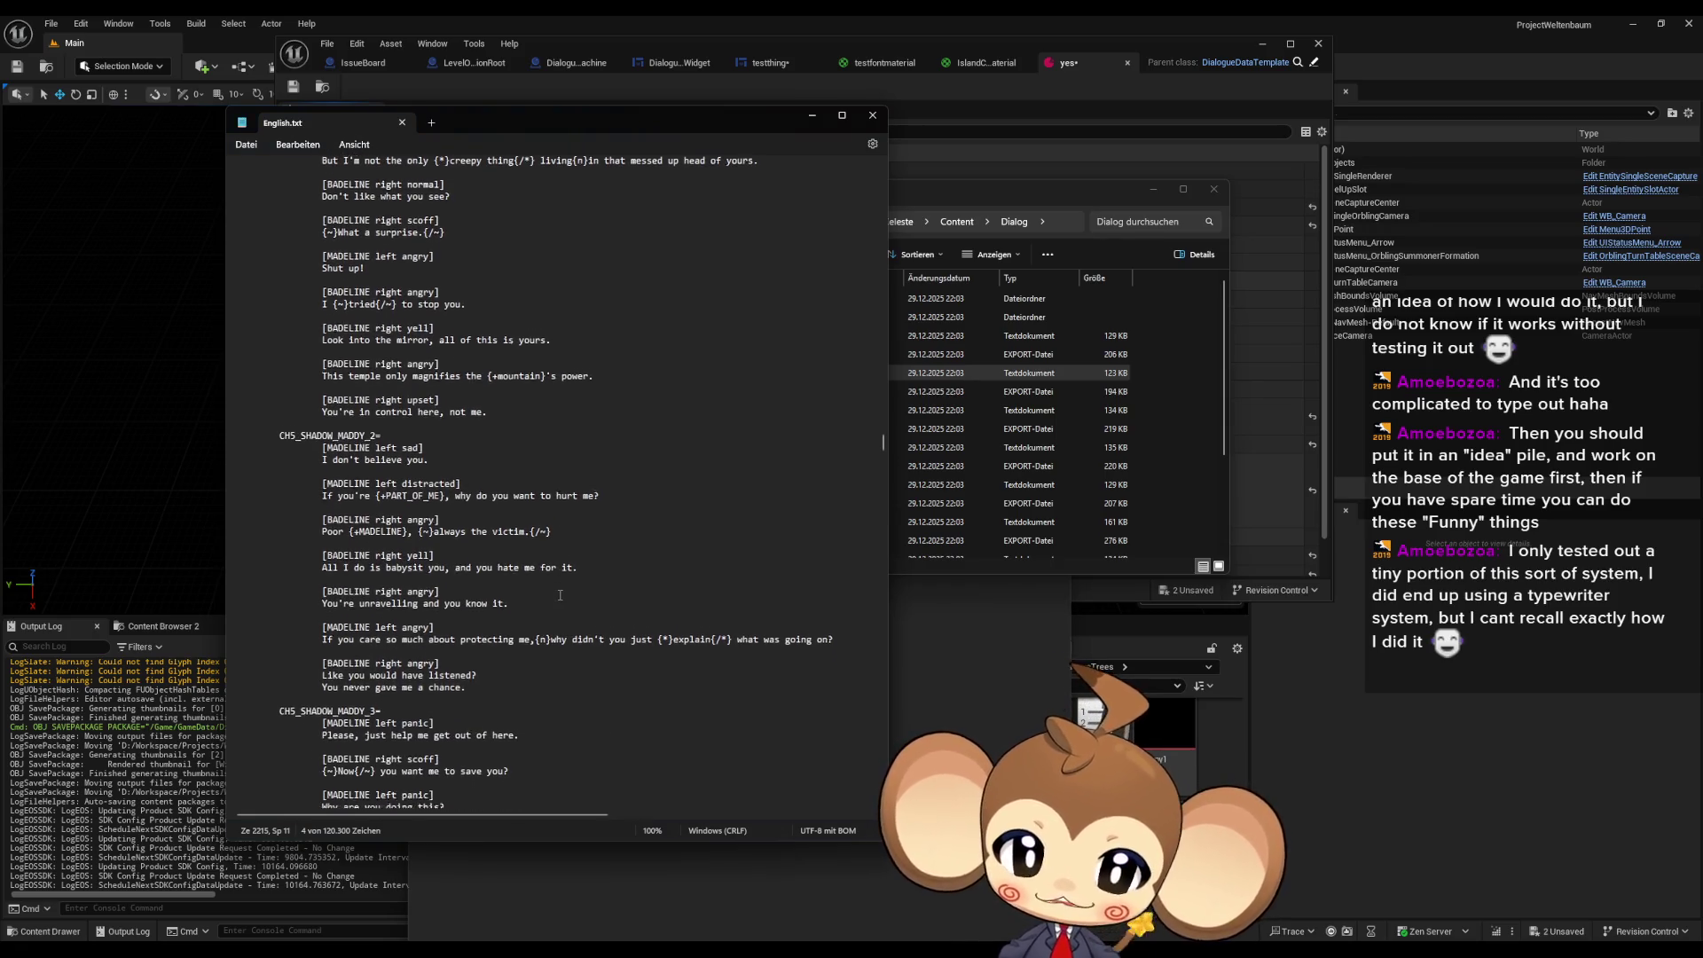
pyautogui.scroll(-1, 560, 595)
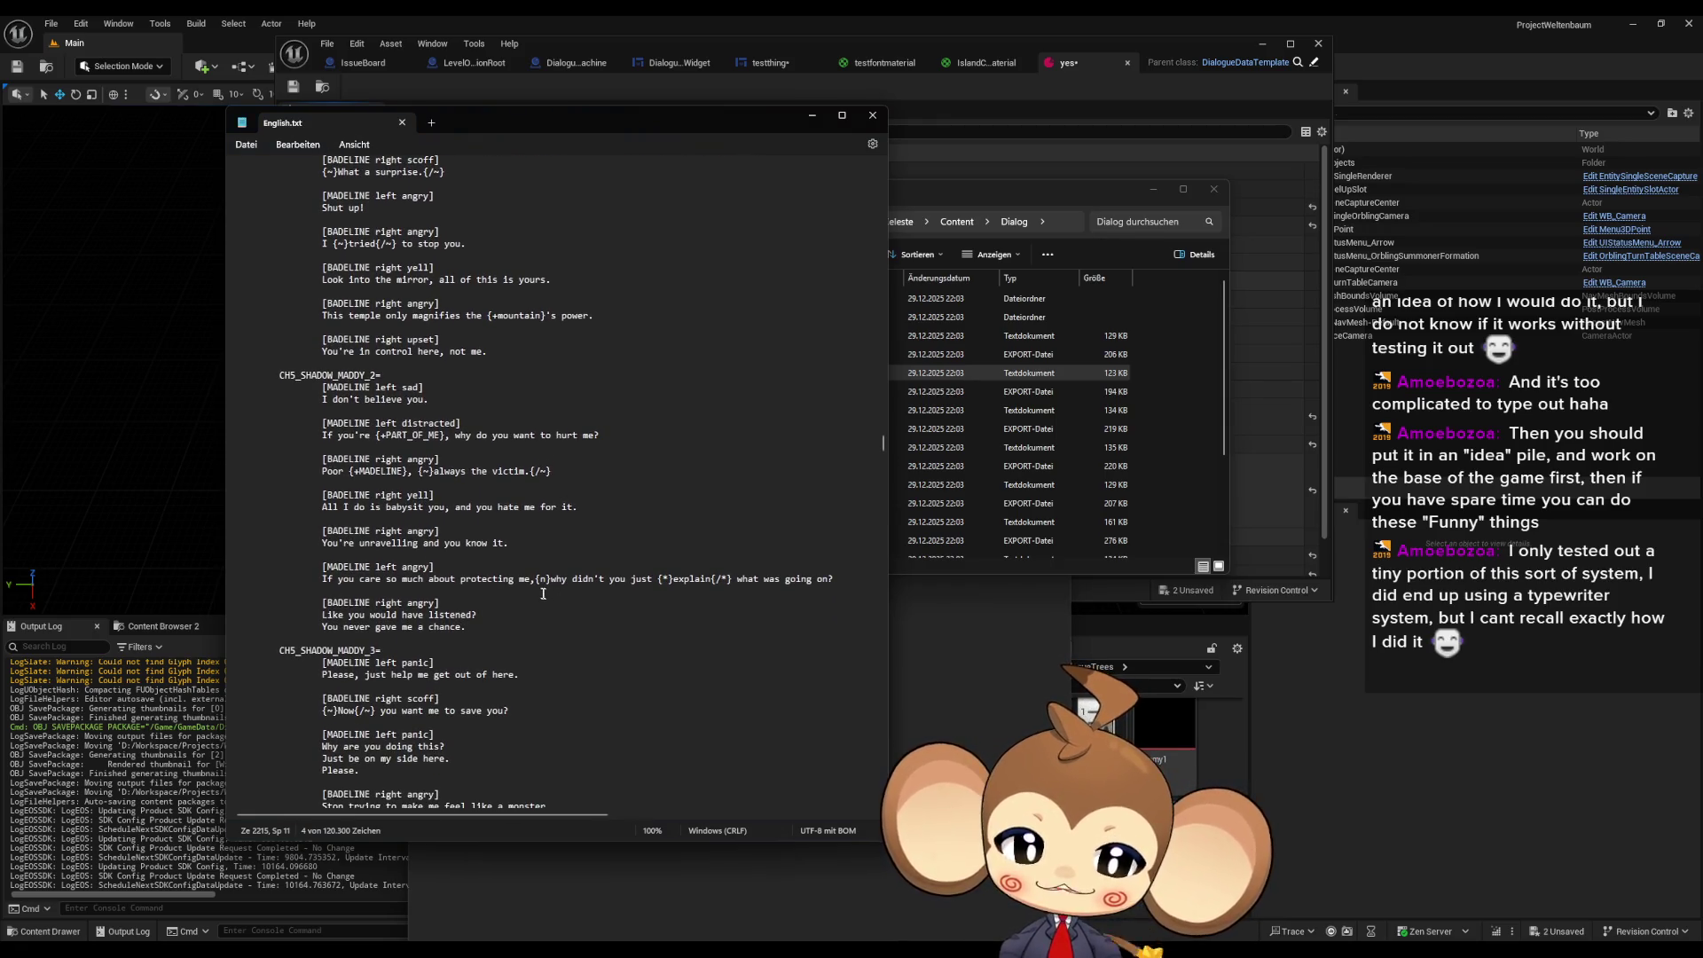
pyautogui.scroll(-1, 530, 594)
pyautogui.scroll(-1, 535, 595)
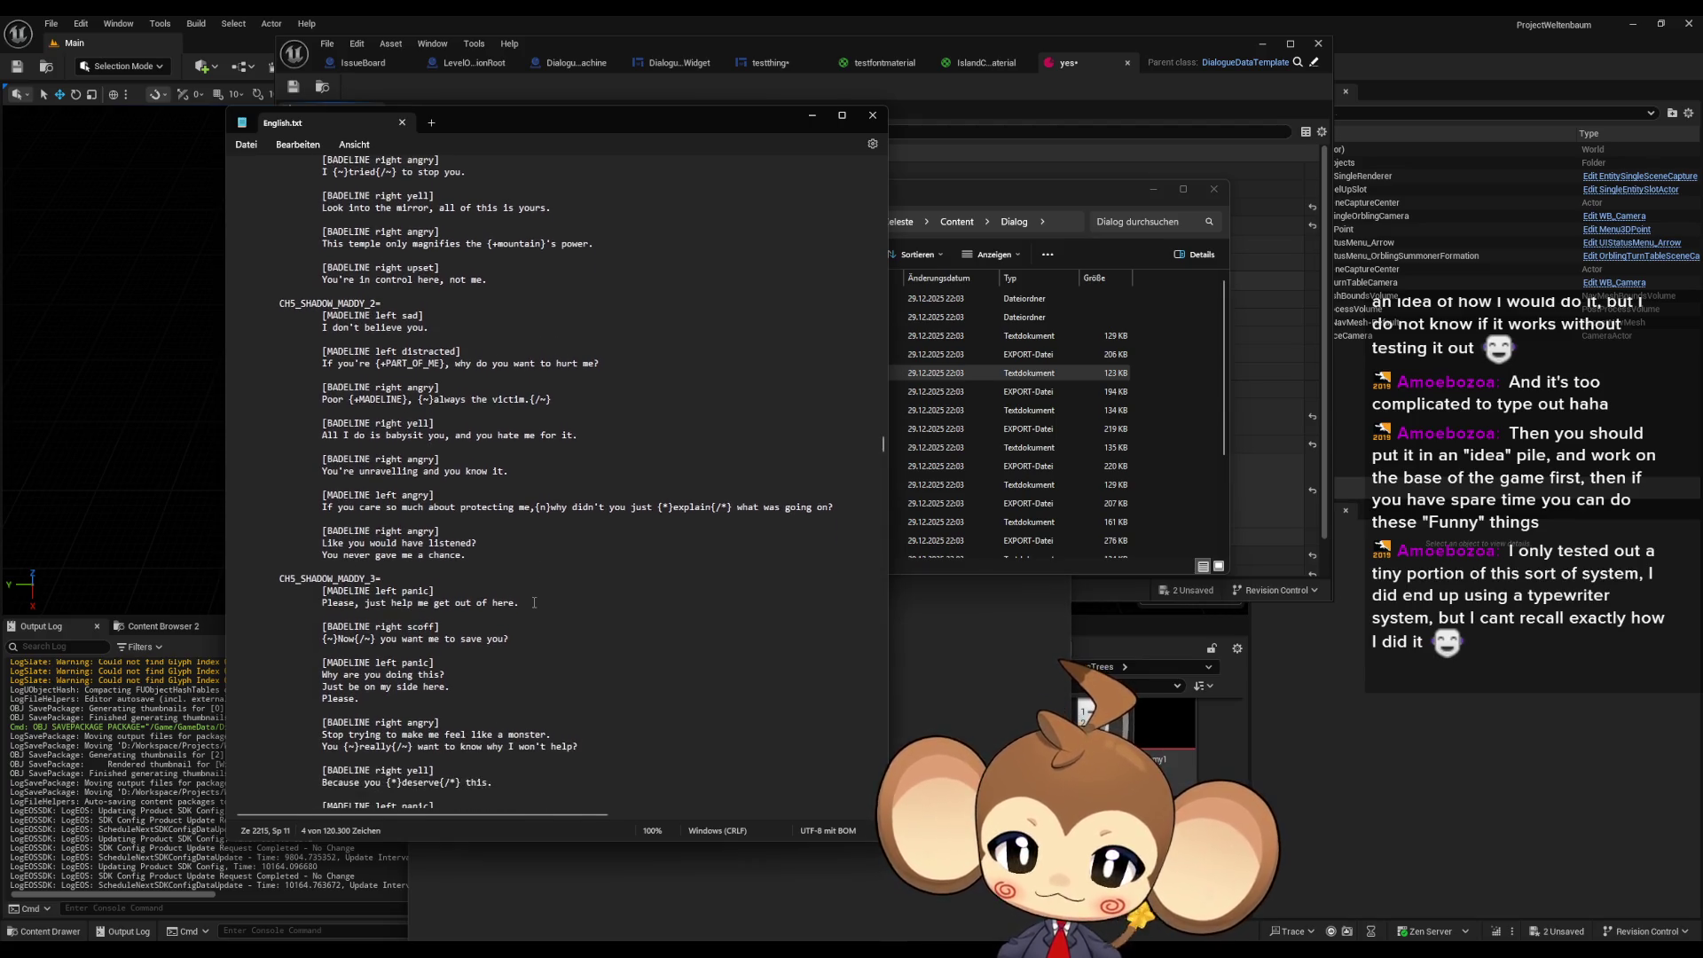
pyautogui.scroll(-1, 541, 594)
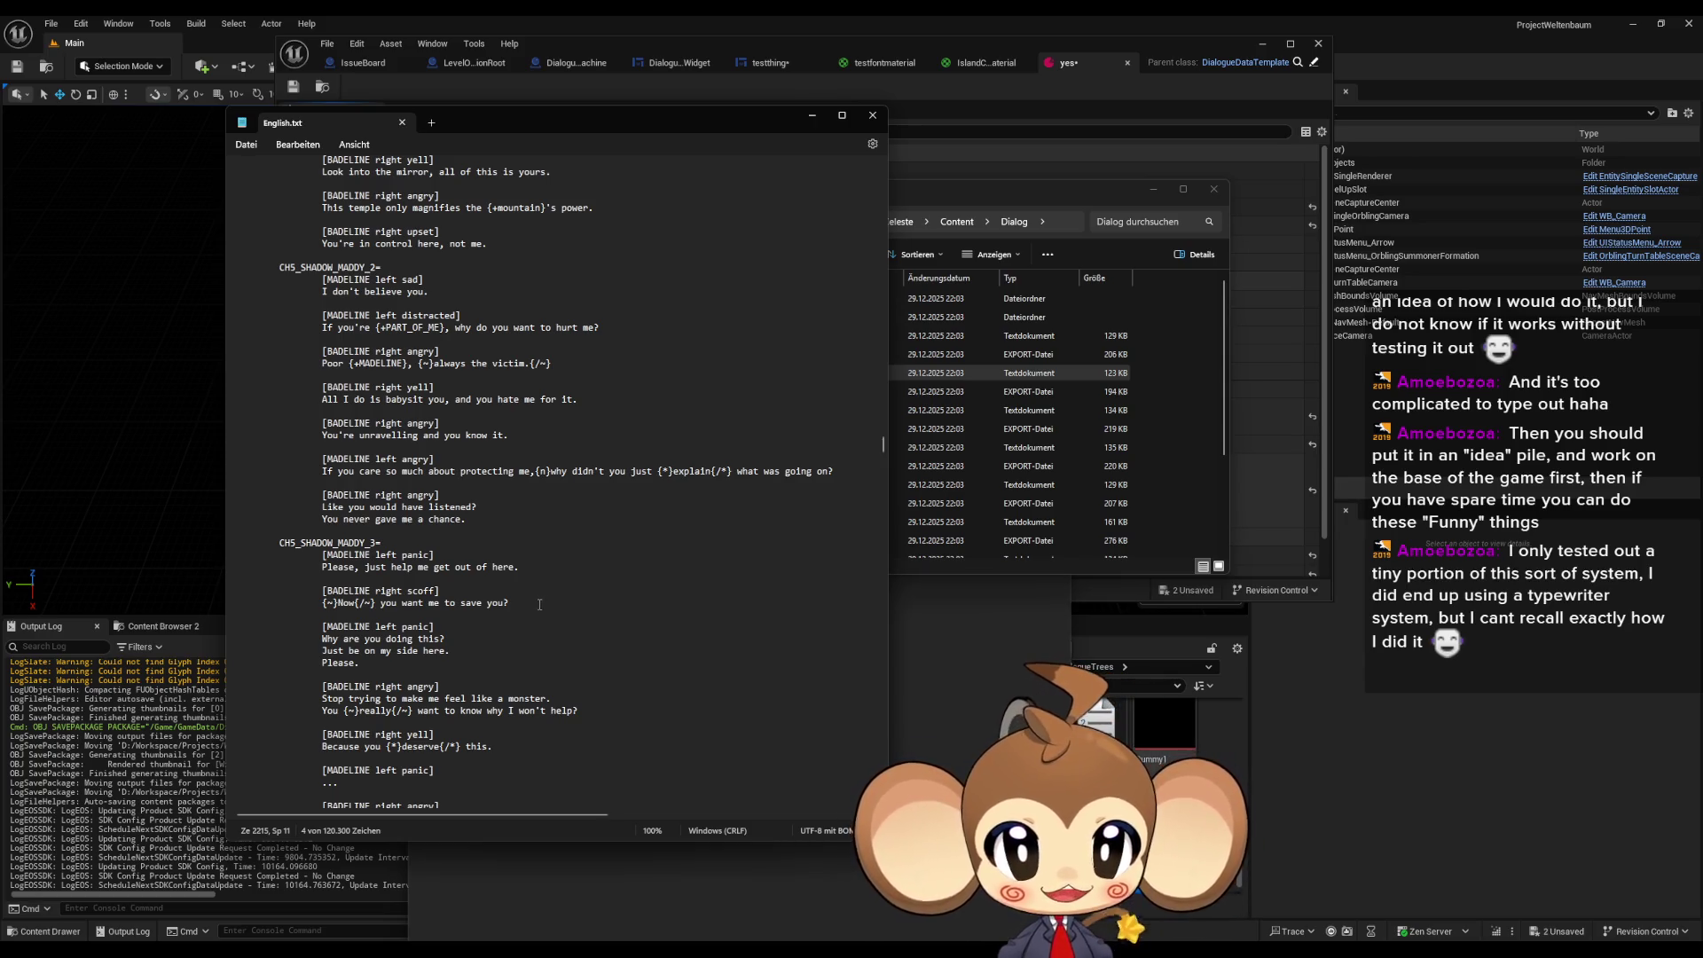
pyautogui.scroll(-3, 537, 607)
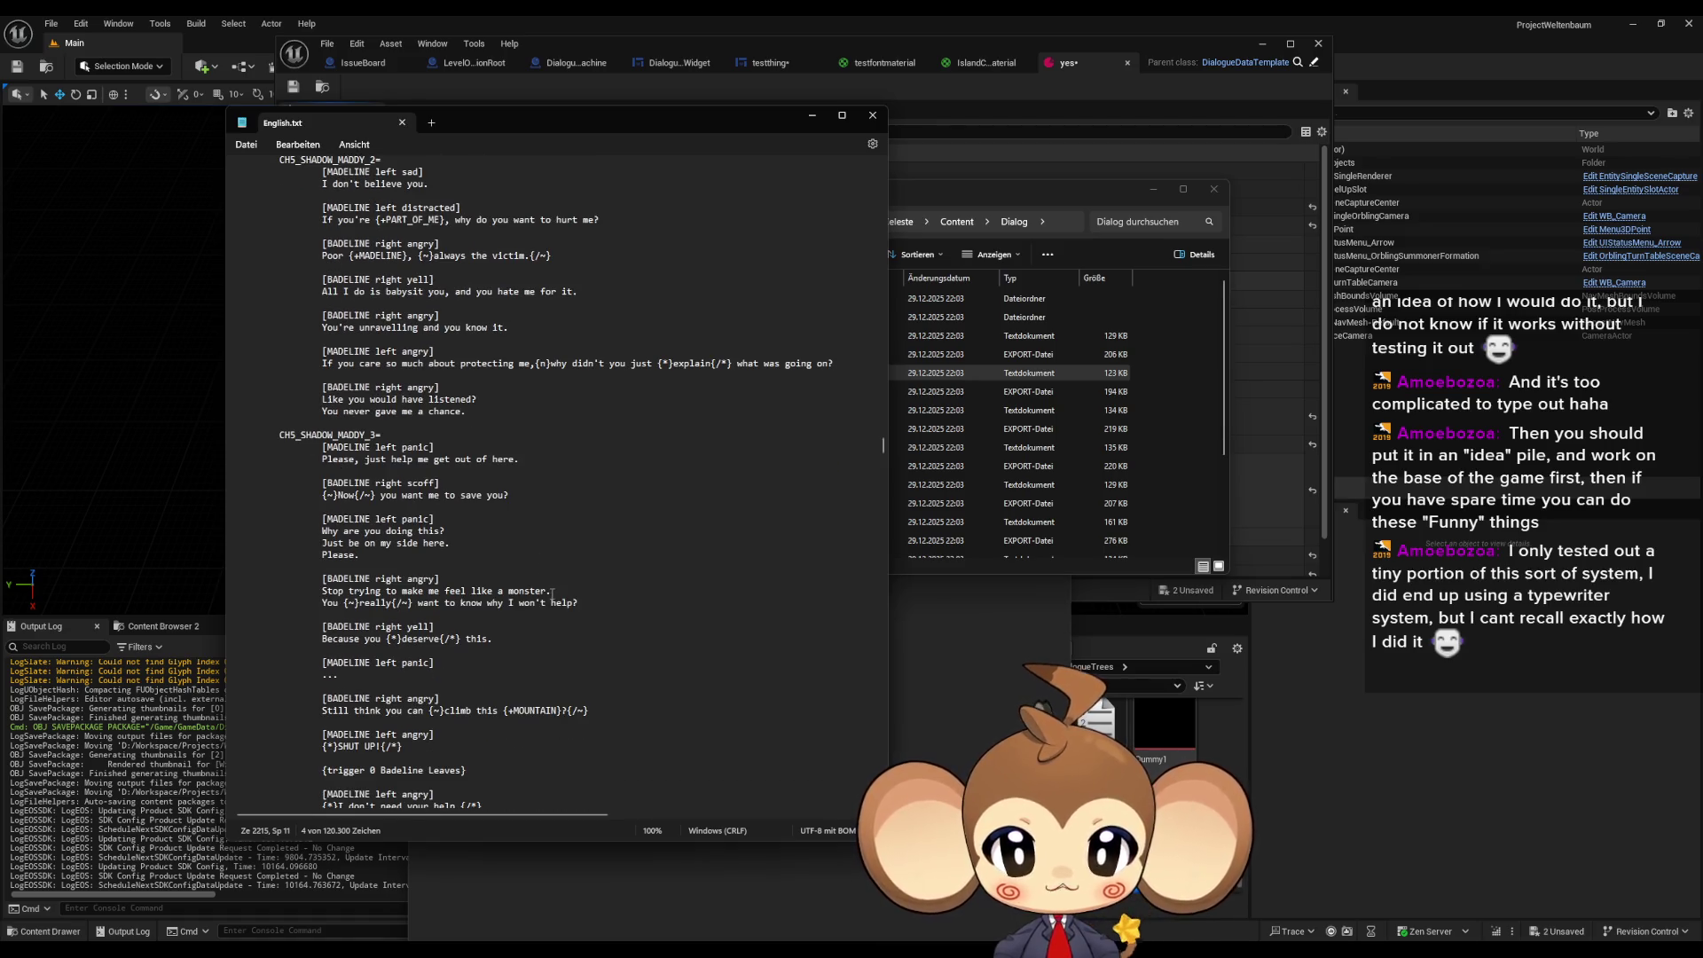
pyautogui.scroll(-2, 552, 595)
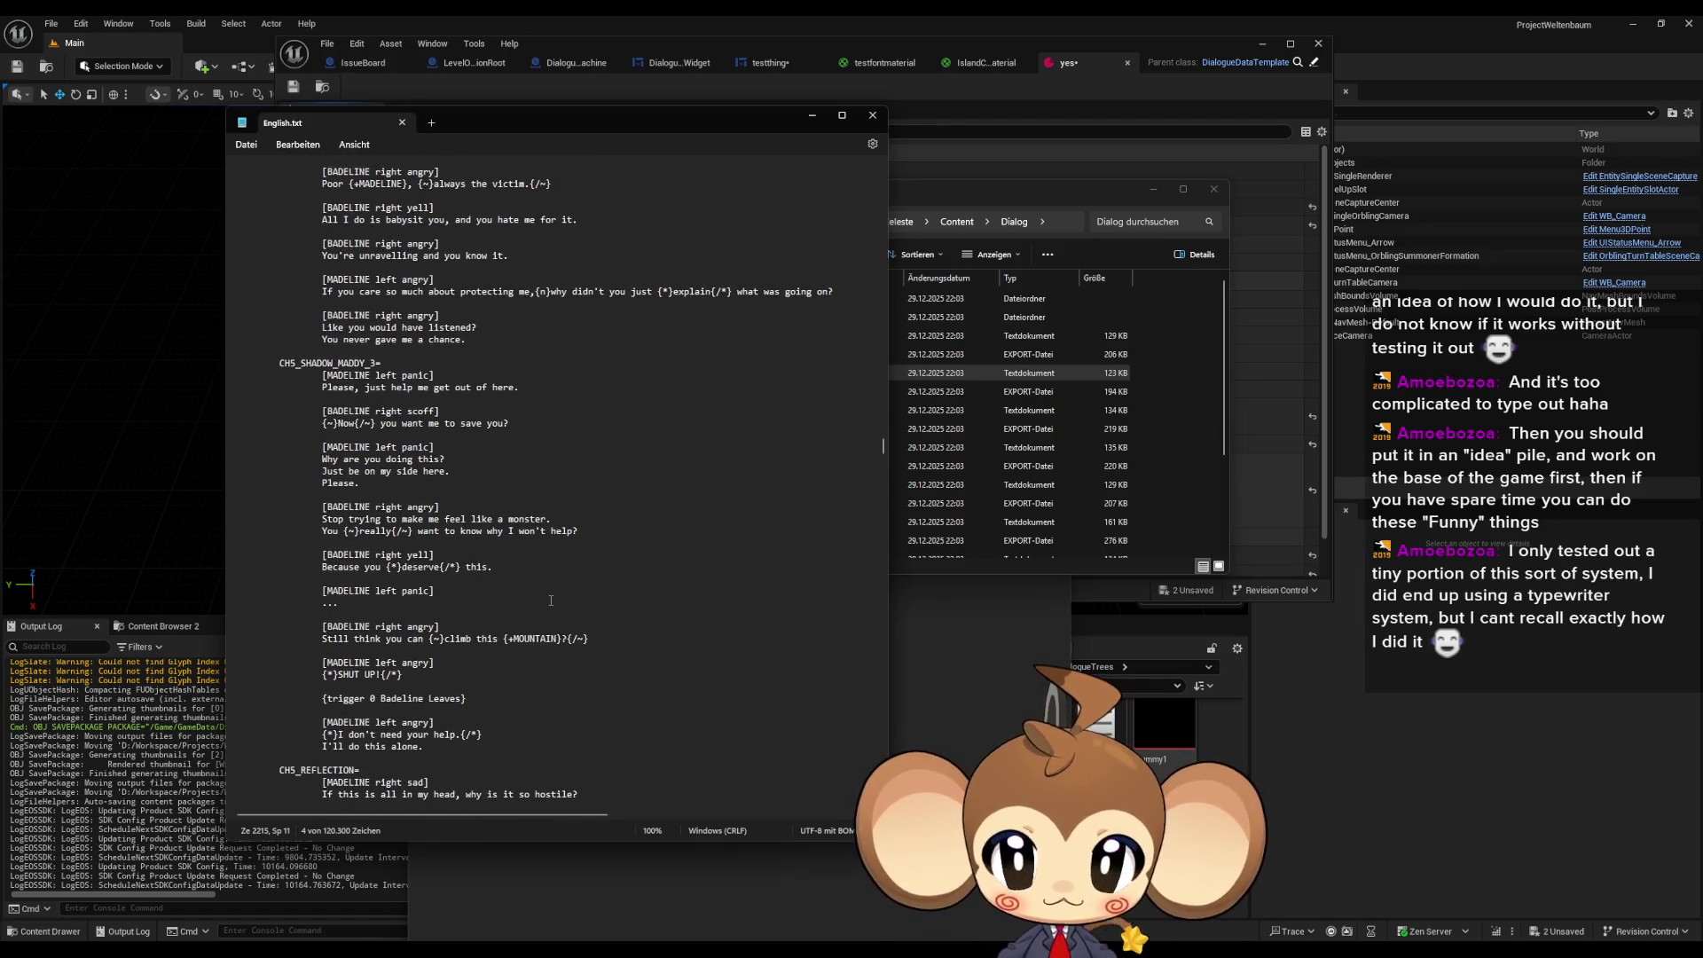
pyautogui.scroll(-4, 551, 601)
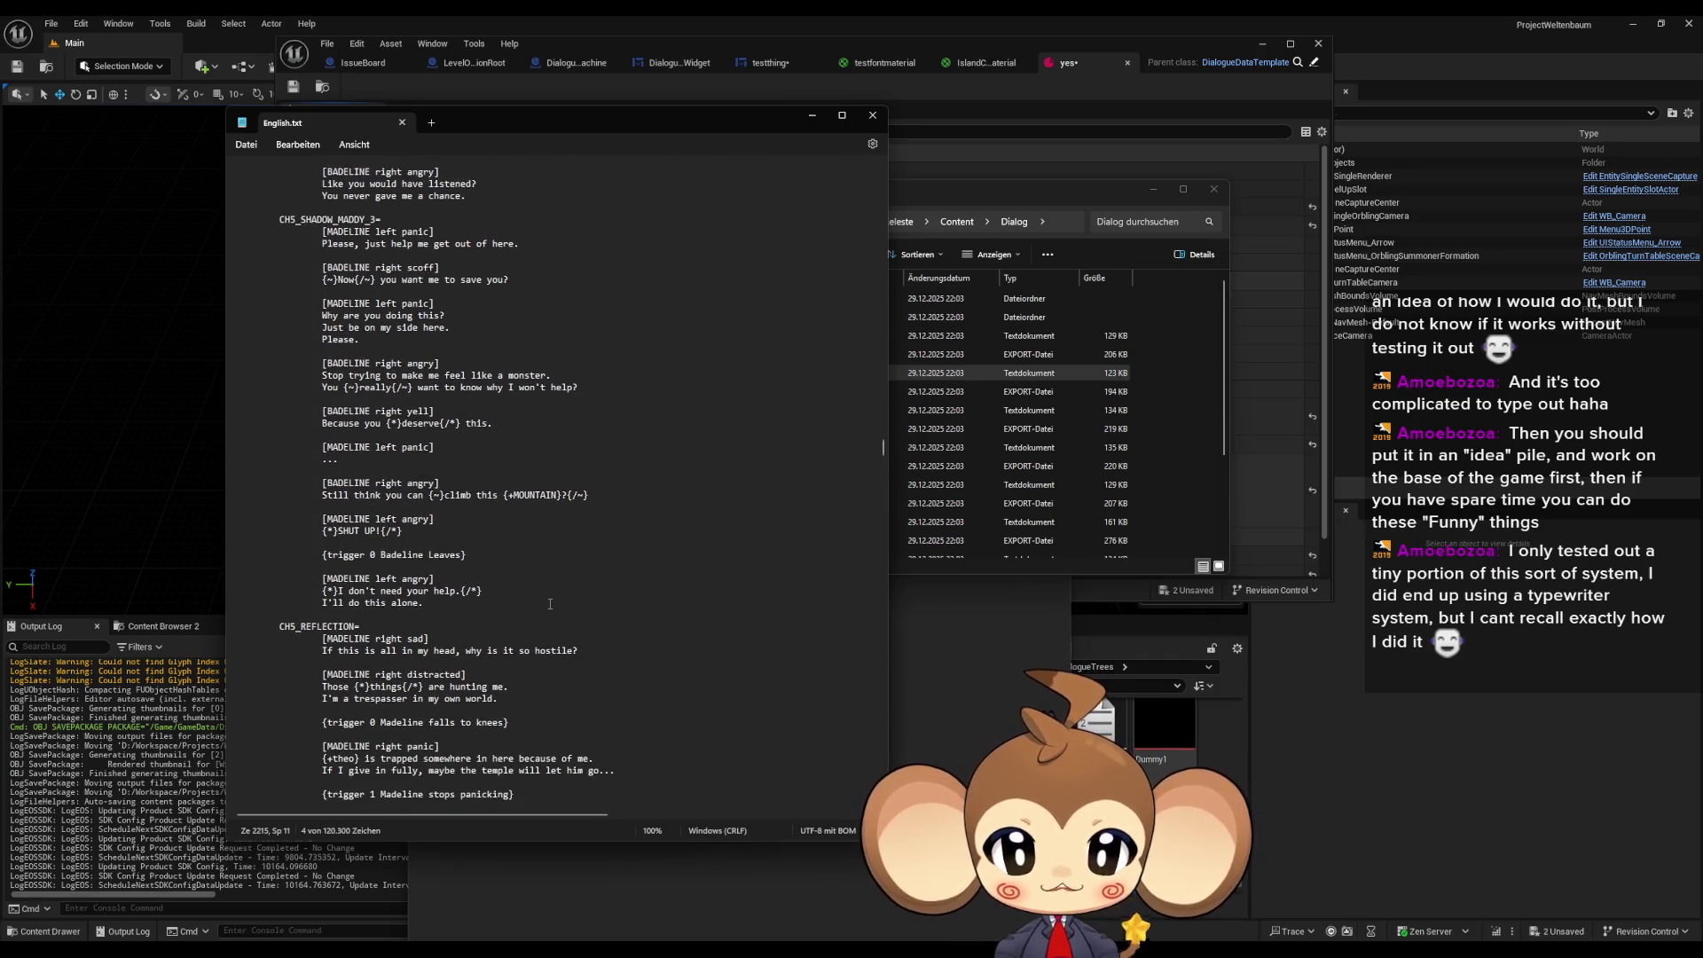
pyautogui.scroll(-3, 550, 604)
pyautogui.scroll(-3, 549, 606)
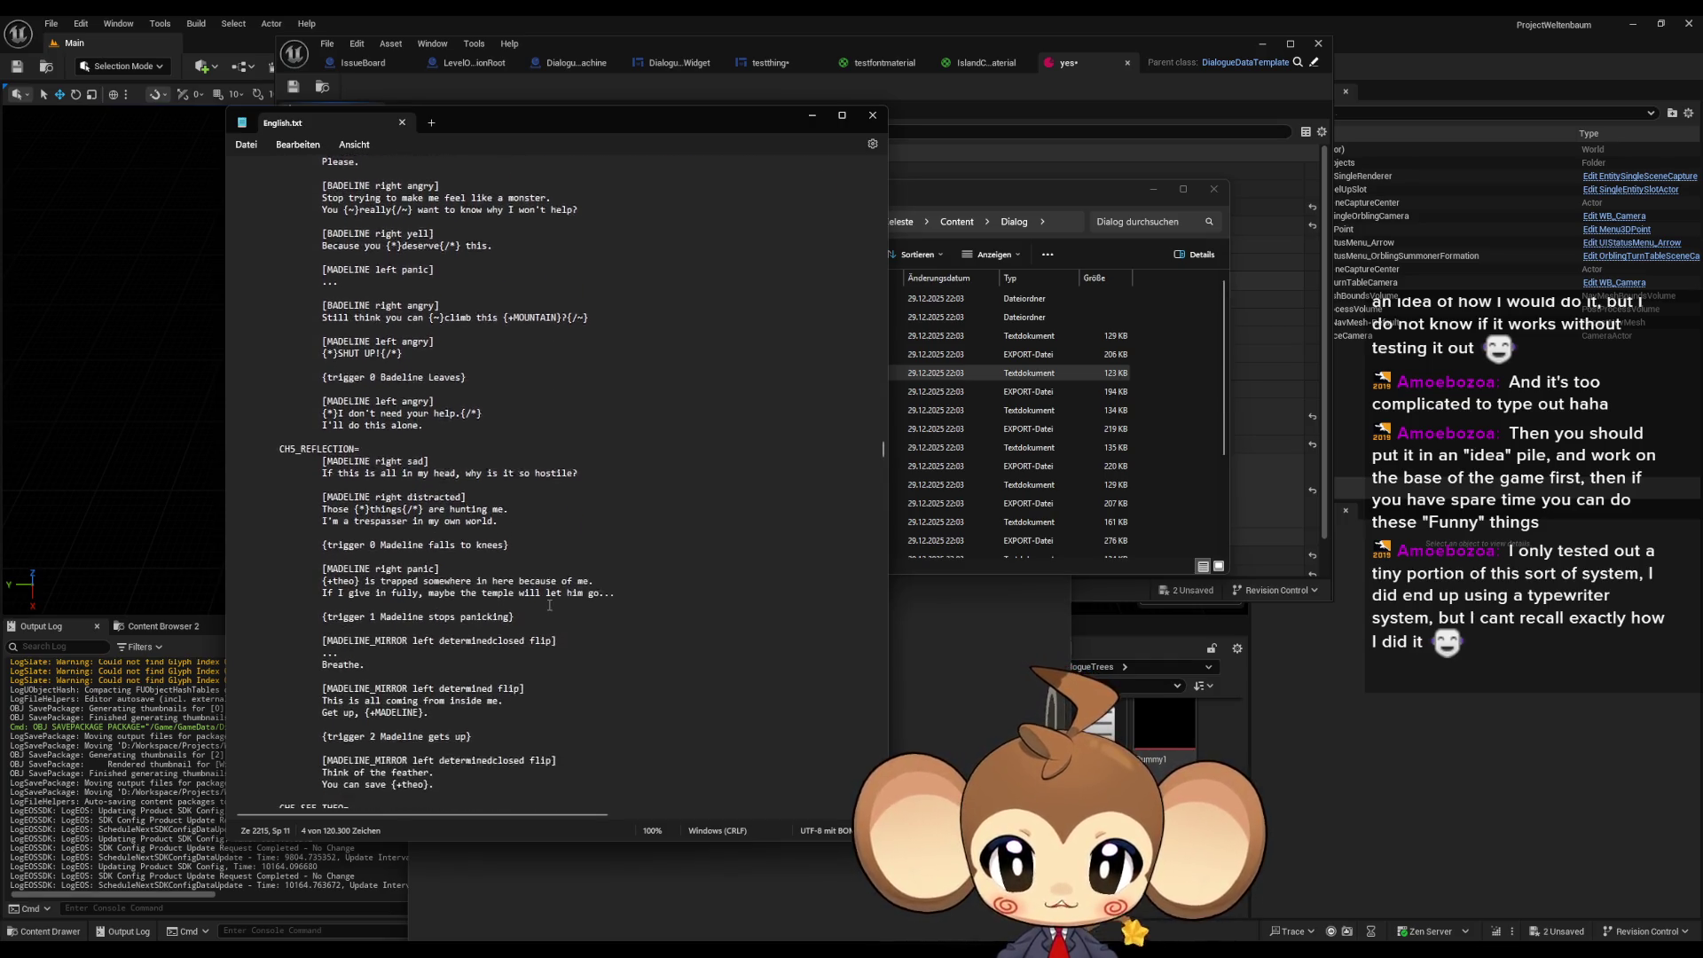
pyautogui.scroll(-10, 549, 602)
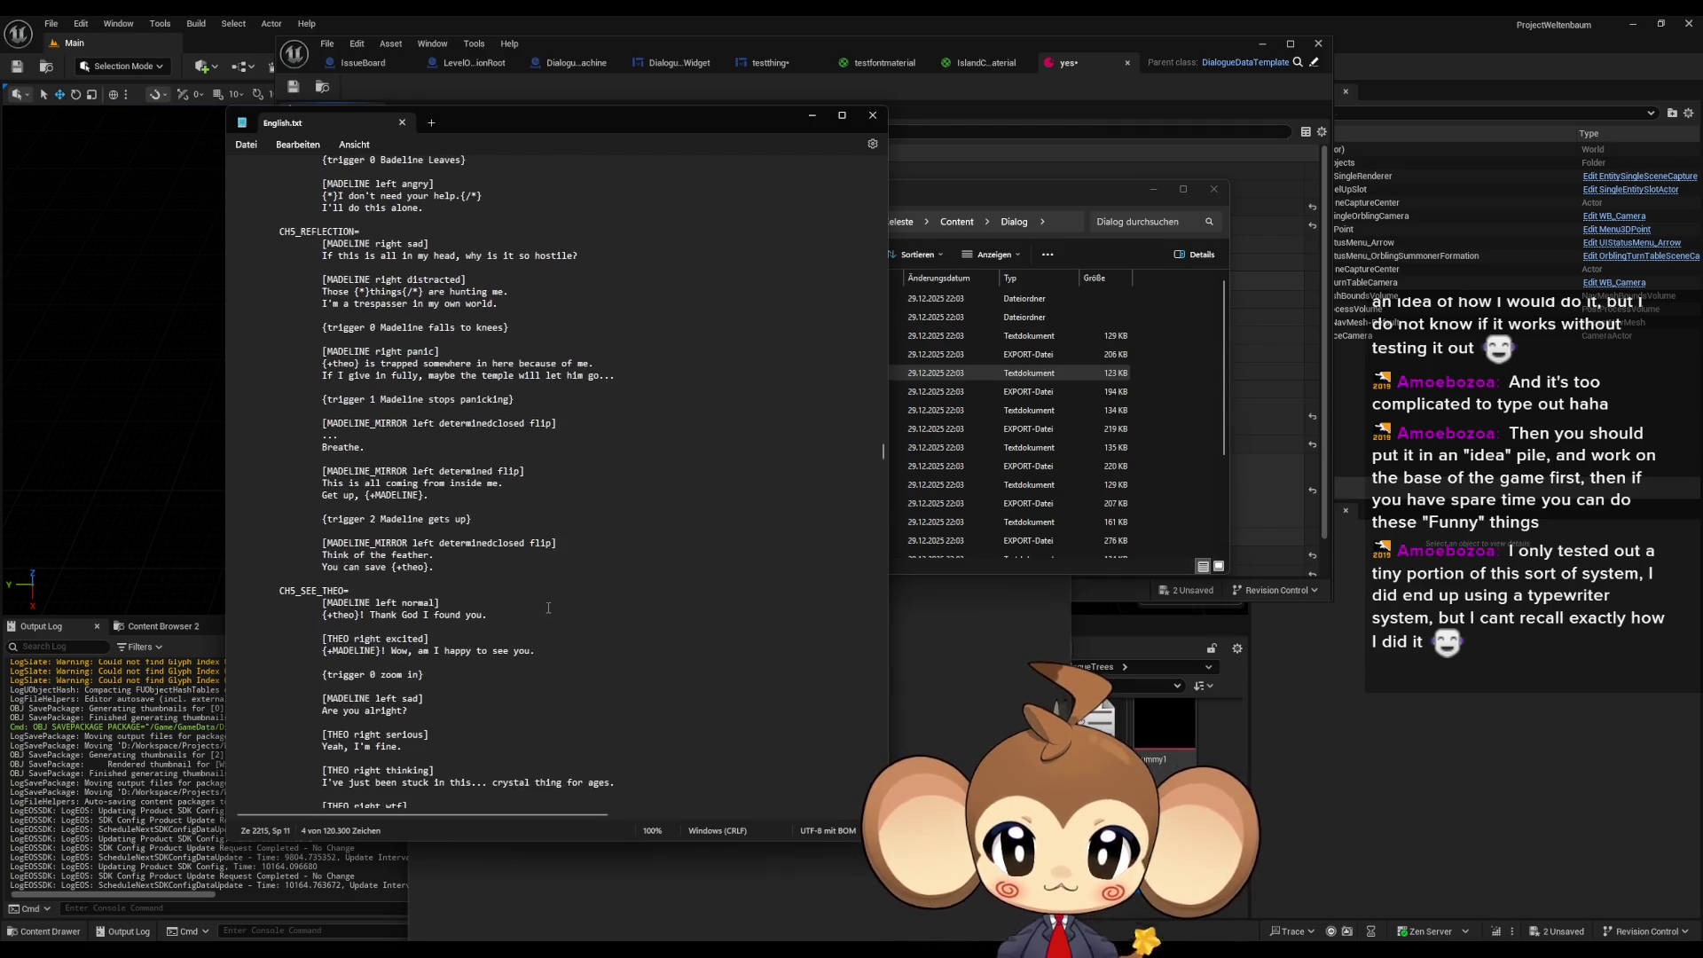
pyautogui.scroll(-11, 548, 603)
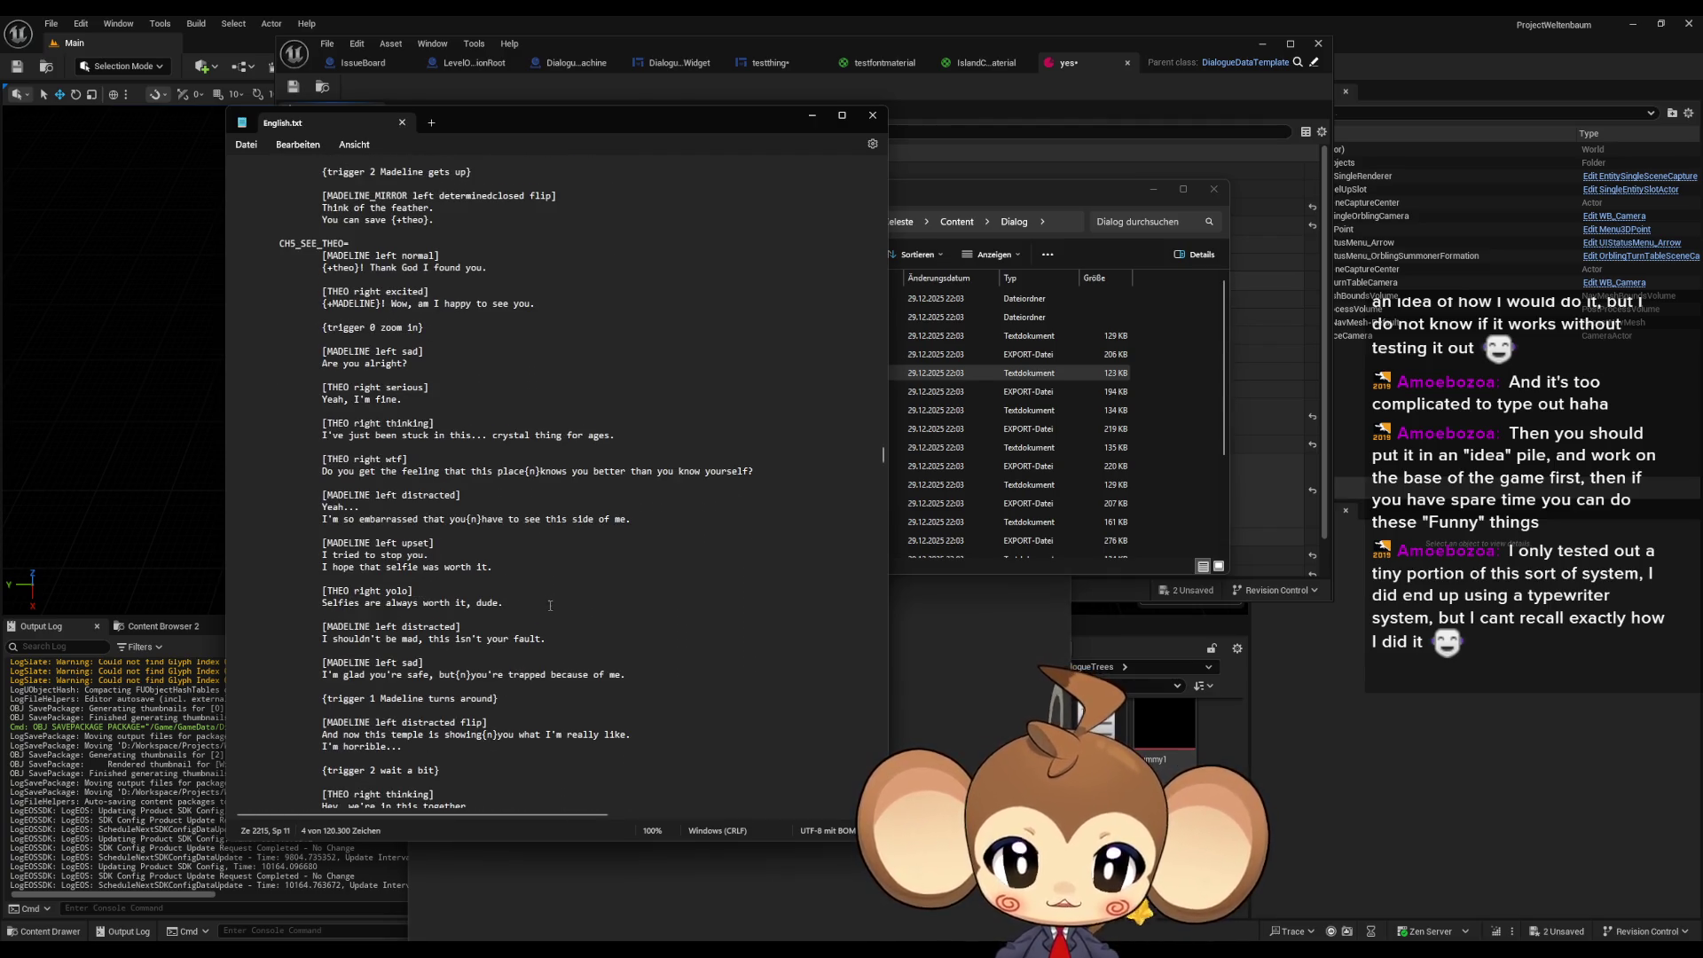
pyautogui.scroll(-4, 544, 608)
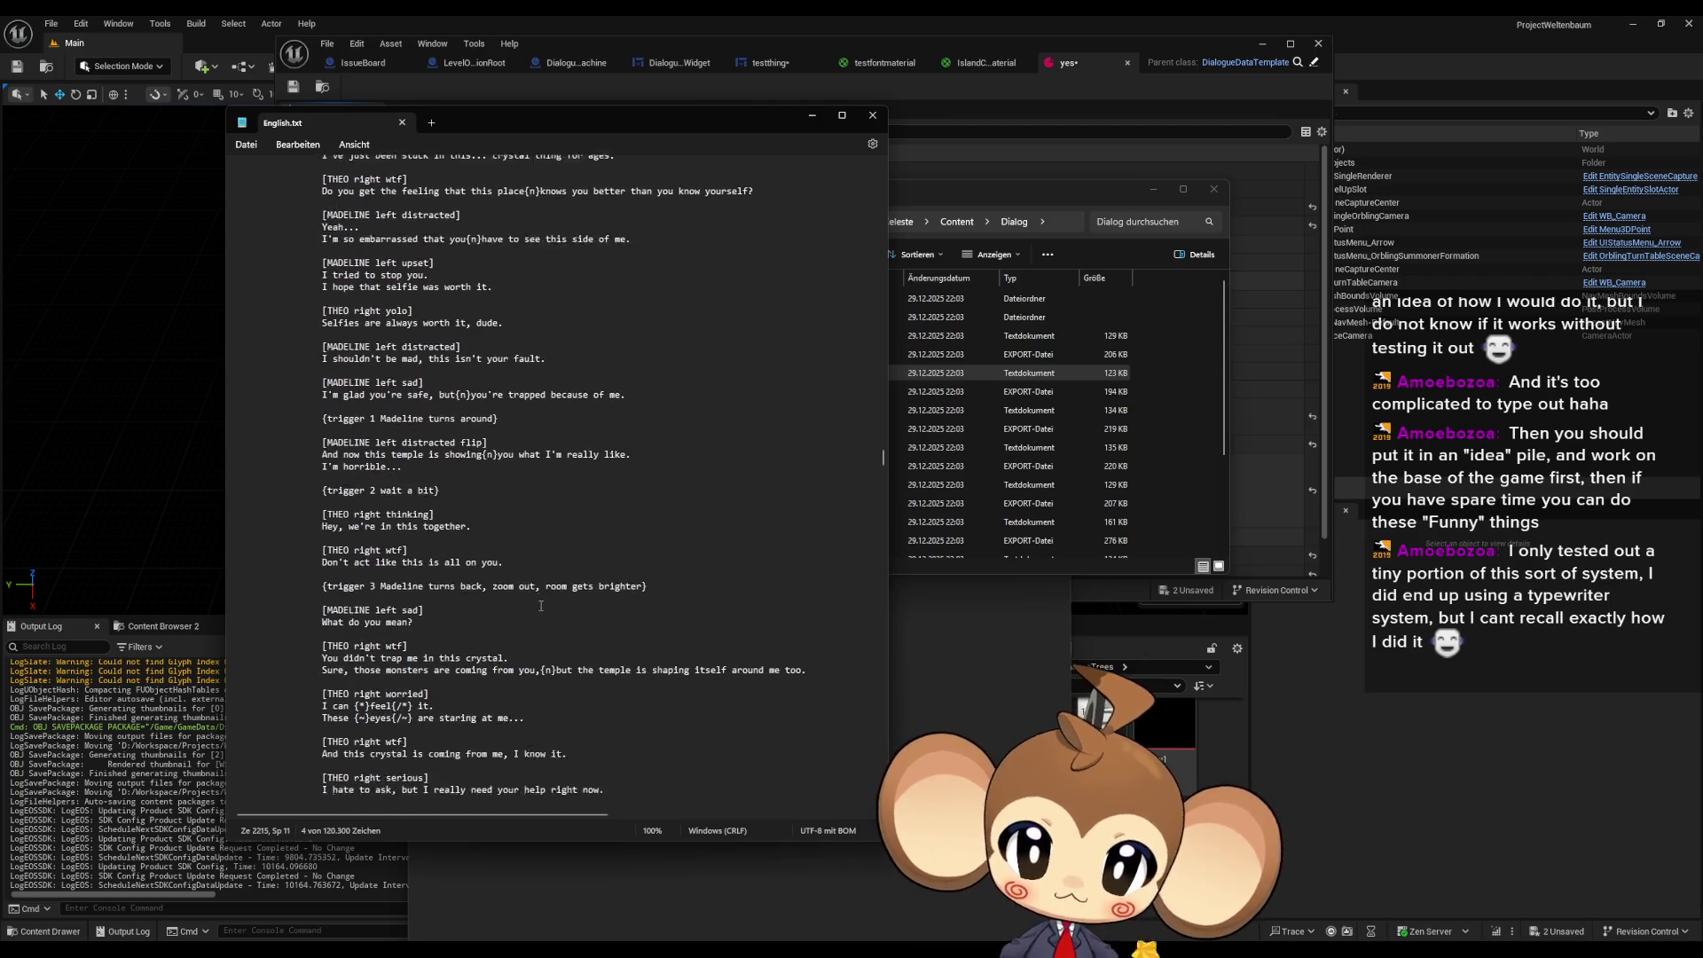
# - Mark the effect-tagged word 'feel' in Theo's worried line, then close English.txt
pyautogui.moveTo(370, 591)
pyautogui.mouseDown()
pyautogui.moveTo(404, 590)
pyautogui.moveTo(391, 603)
pyautogui.mouseUp()
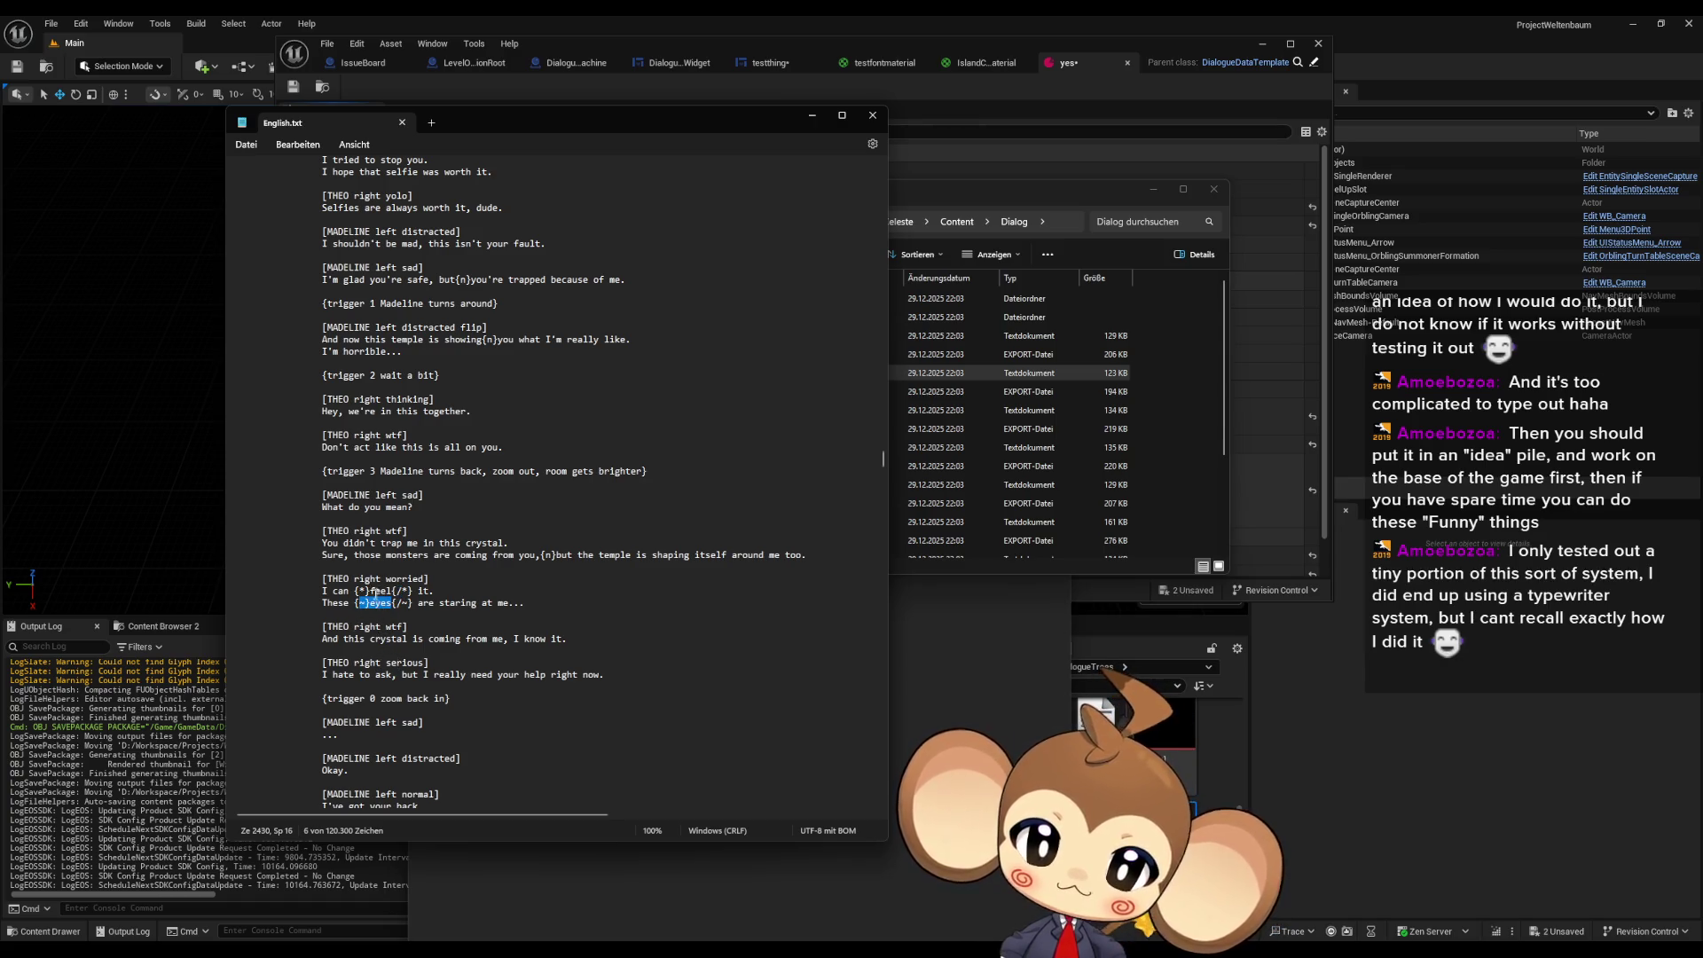
pyautogui.moveTo(370, 591); pyautogui.dragTo(462, 604)
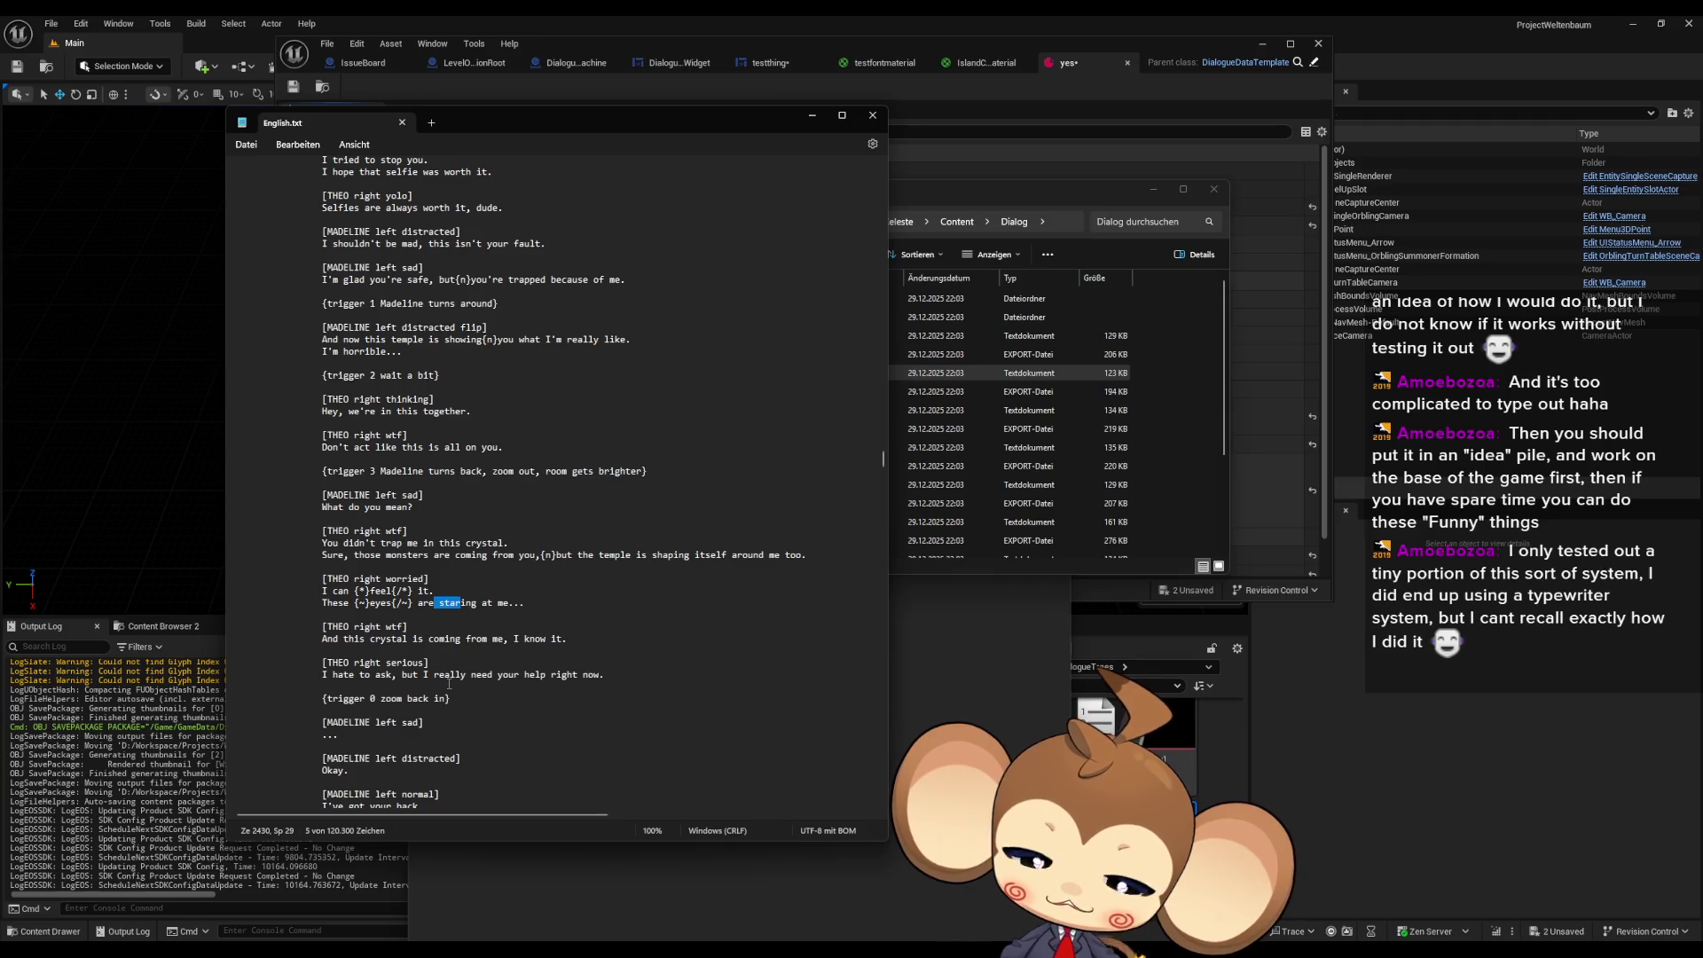
pyautogui.scroll(-4, 481, 651)
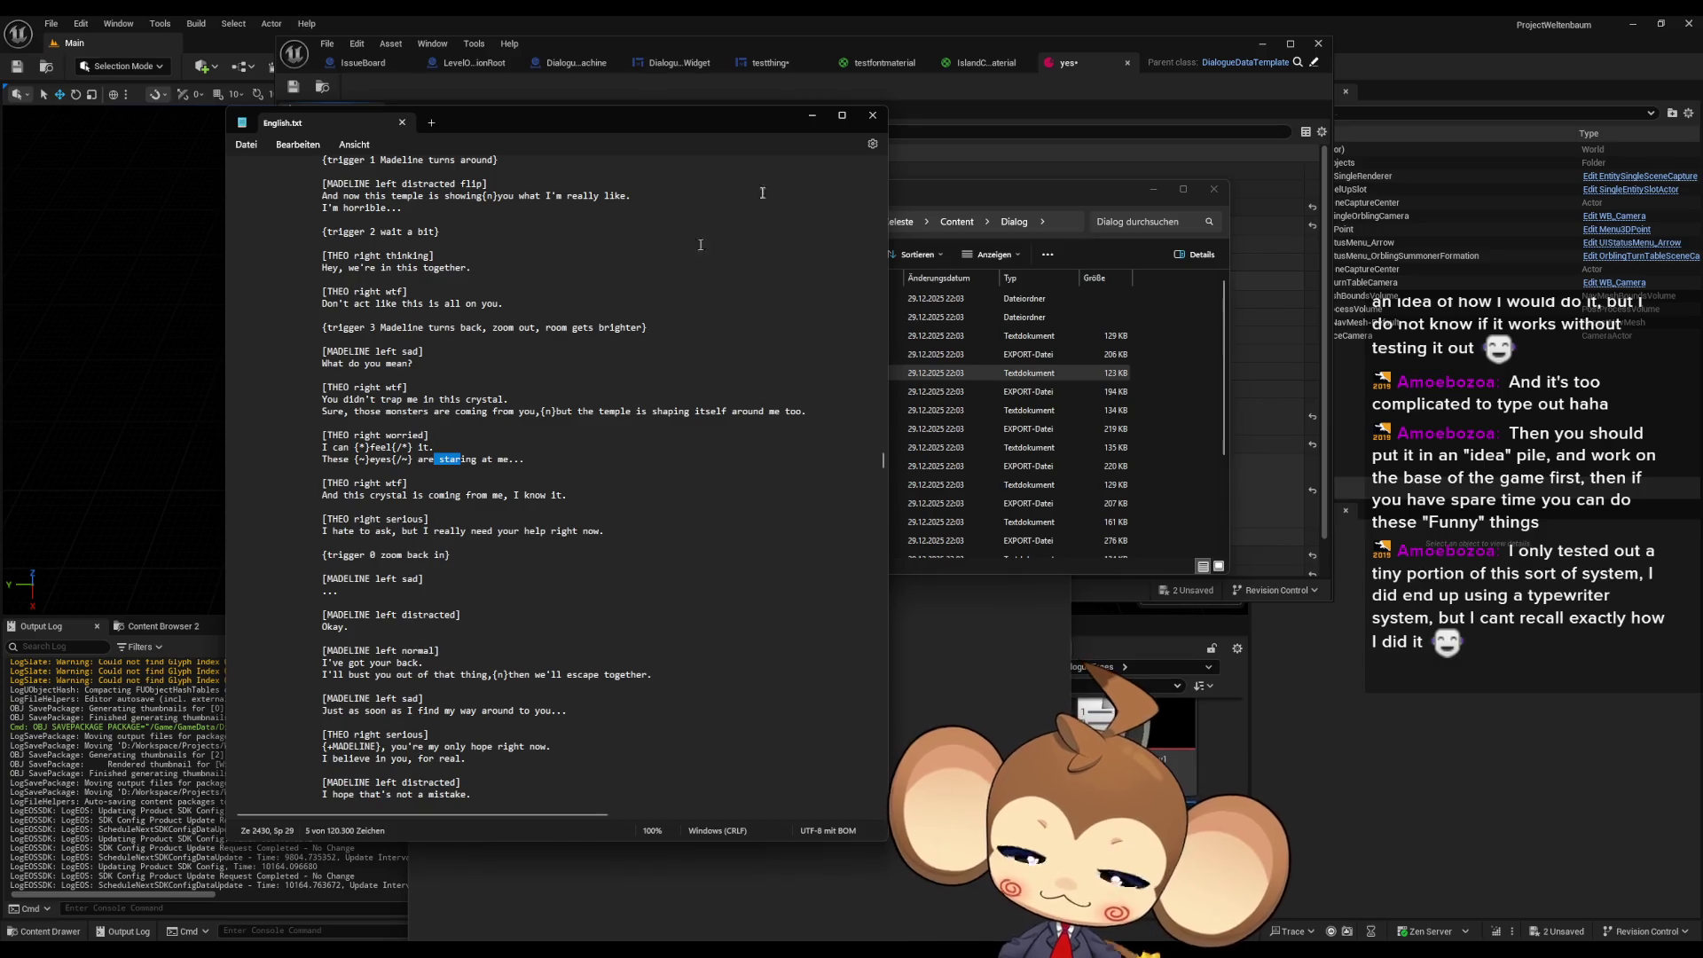
pyautogui.click(873, 115)
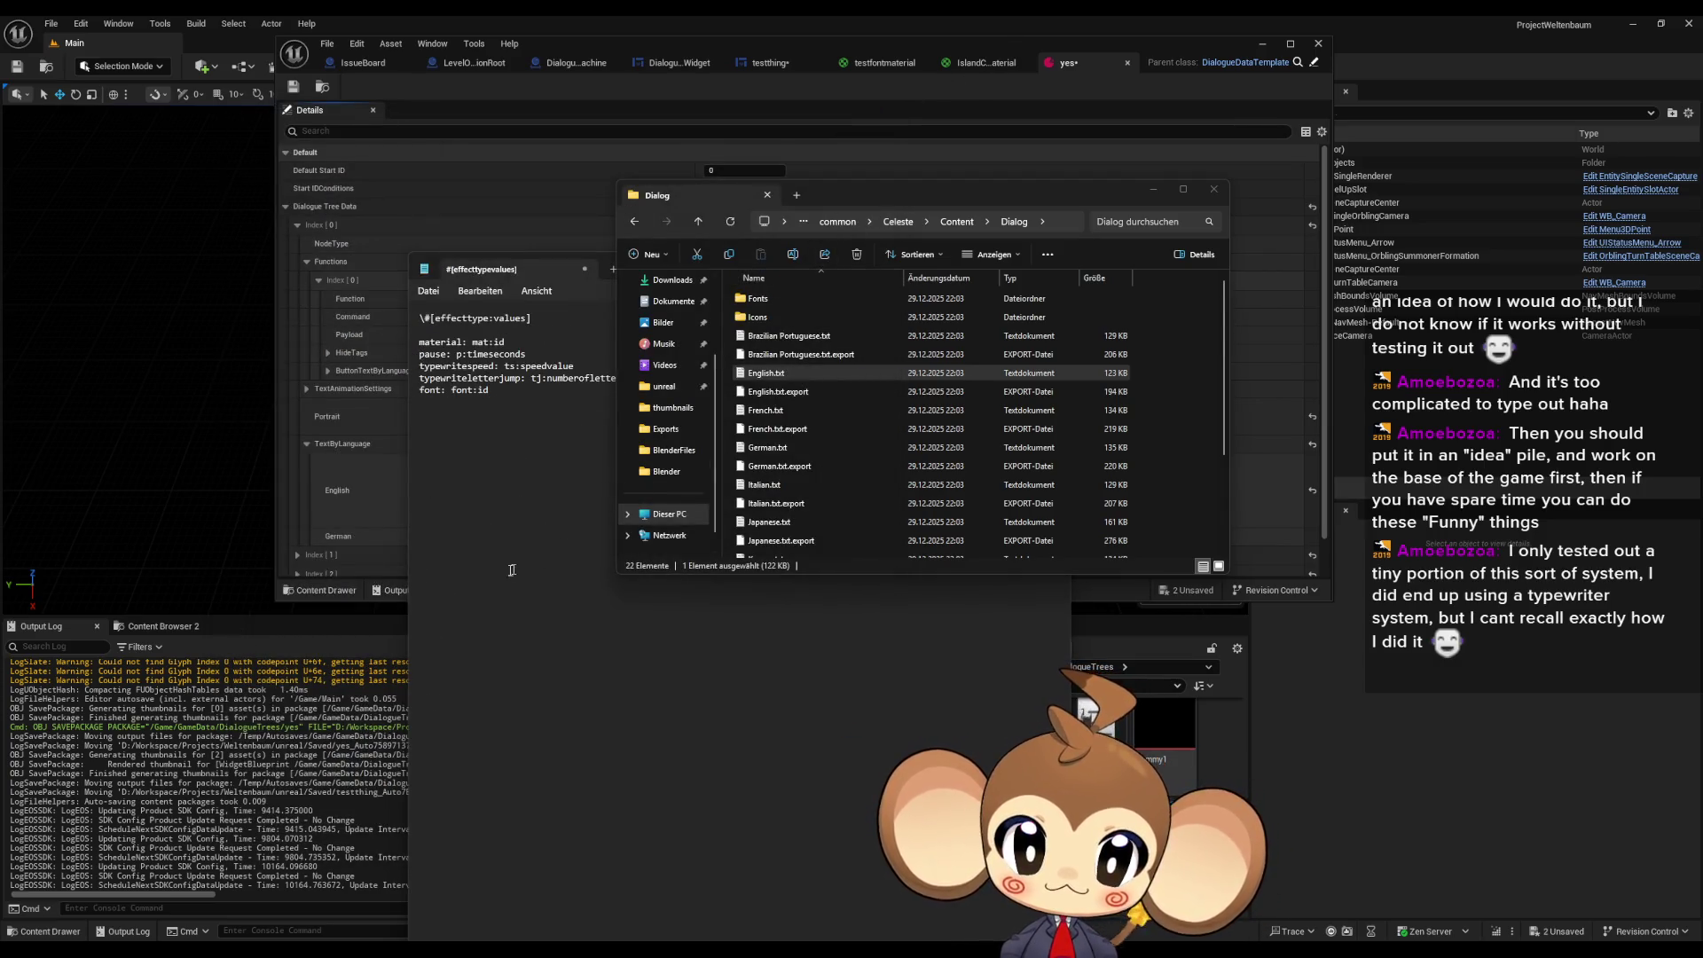
# - Bring the tag notes forward and put '[]' on a fresh line under 'font: font:id'
pyautogui.click(606, 695)
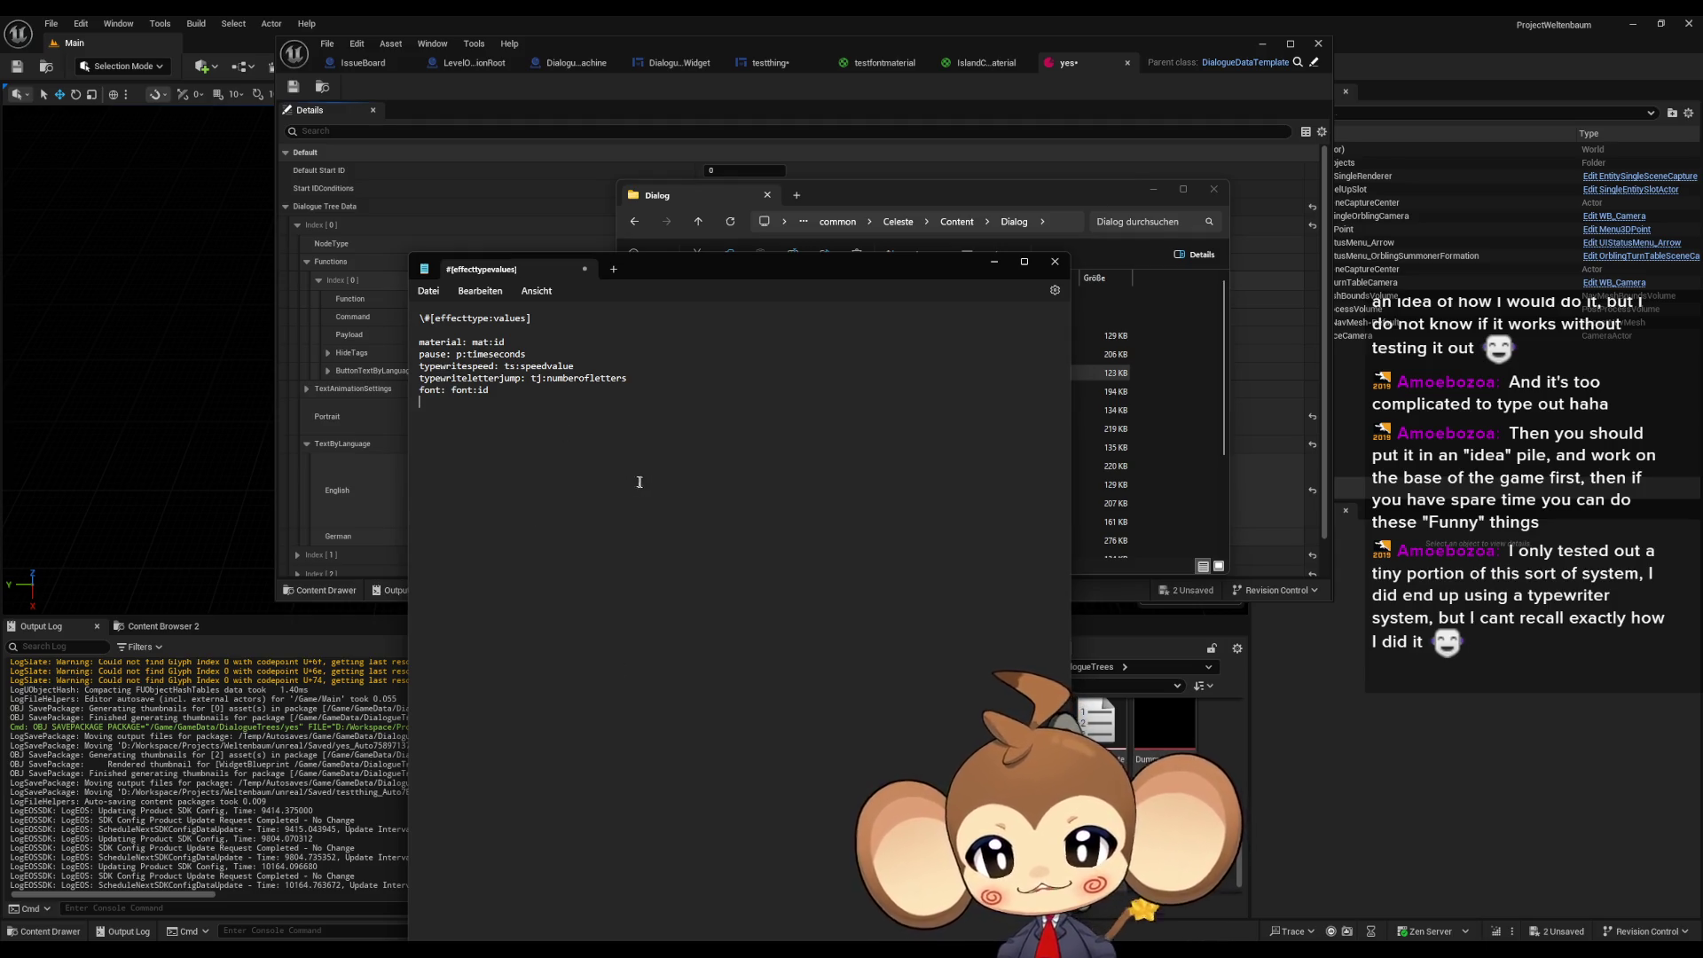
pyautogui.press('Return')
pyautogui.press('Return')
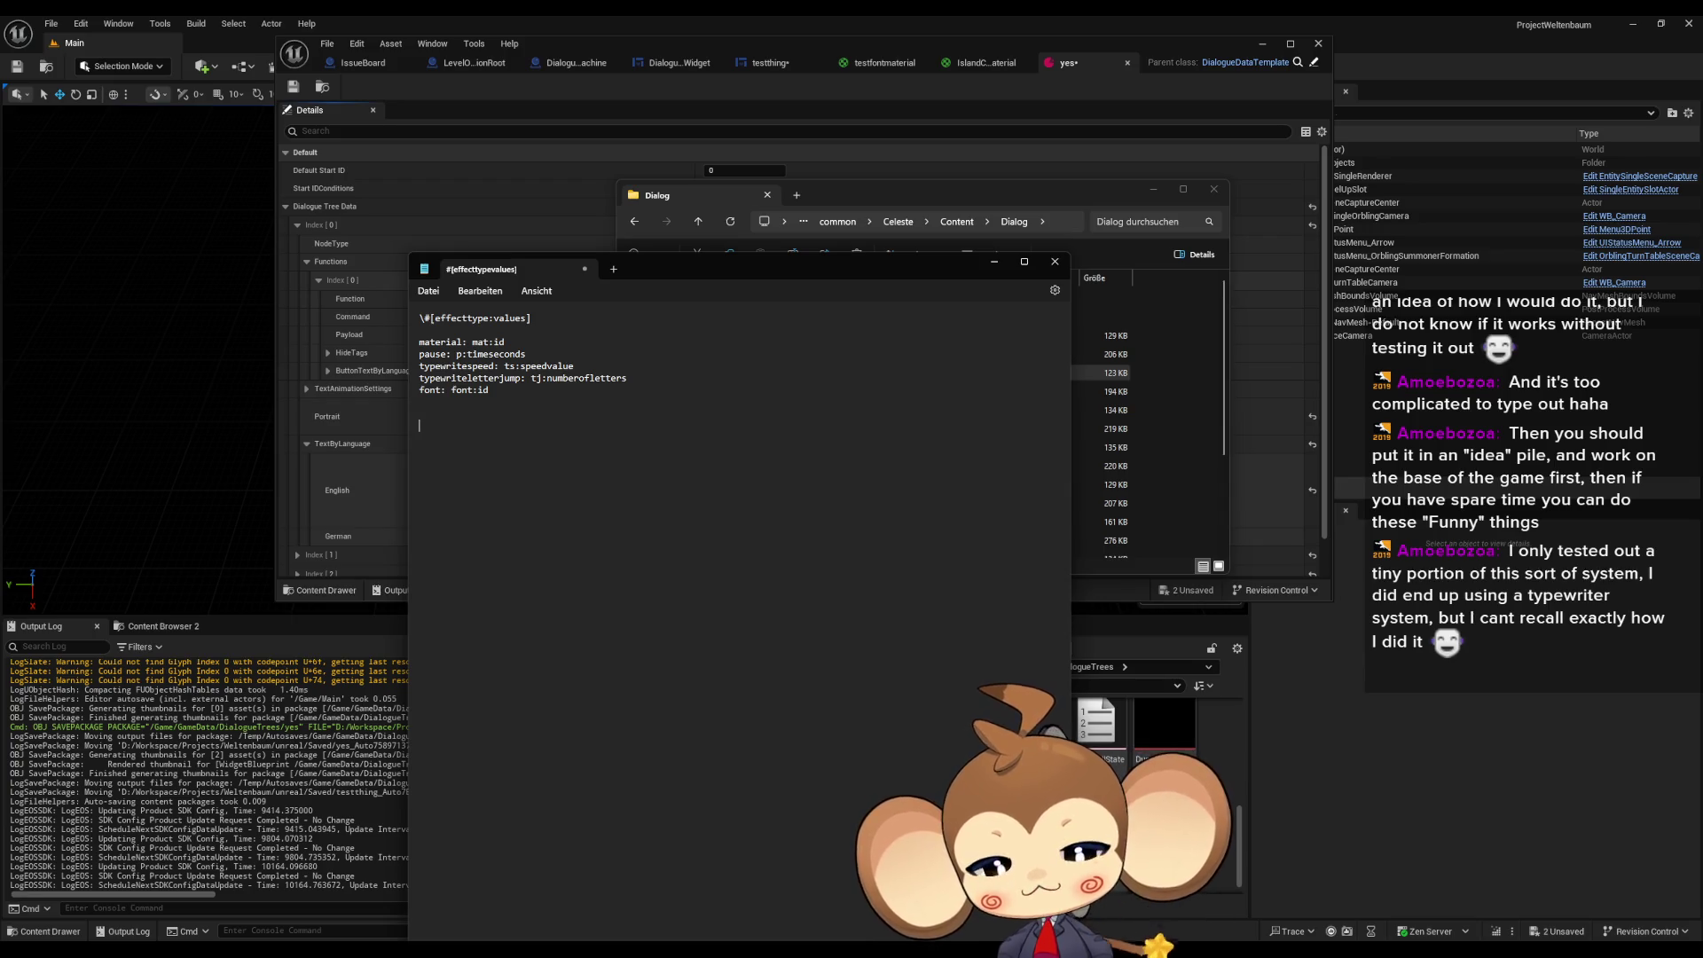
pyautogui.write('[]')
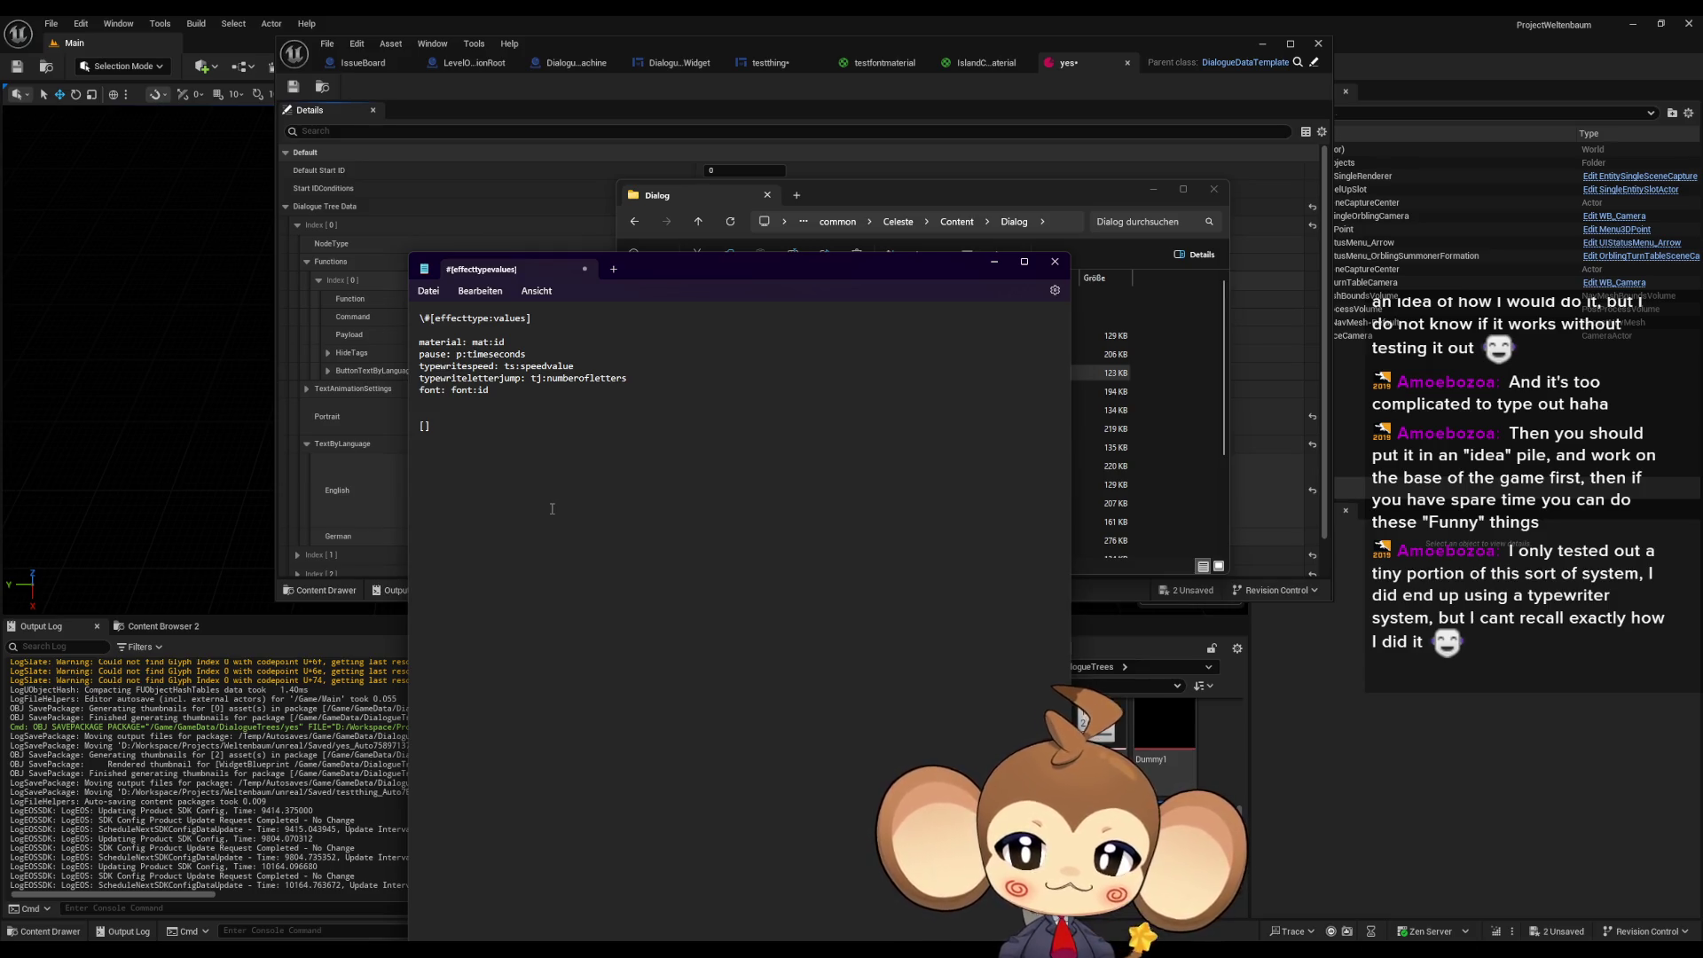
# - Review the pause, typewriteletterjump and typewritespeed lines, then move File Explorer up to Celeste
pyautogui.moveTo(526, 354)
pyautogui.mouseDown()
pyautogui.moveTo(435, 348)
pyautogui.moveTo(448, 354)
pyautogui.mouseUp()
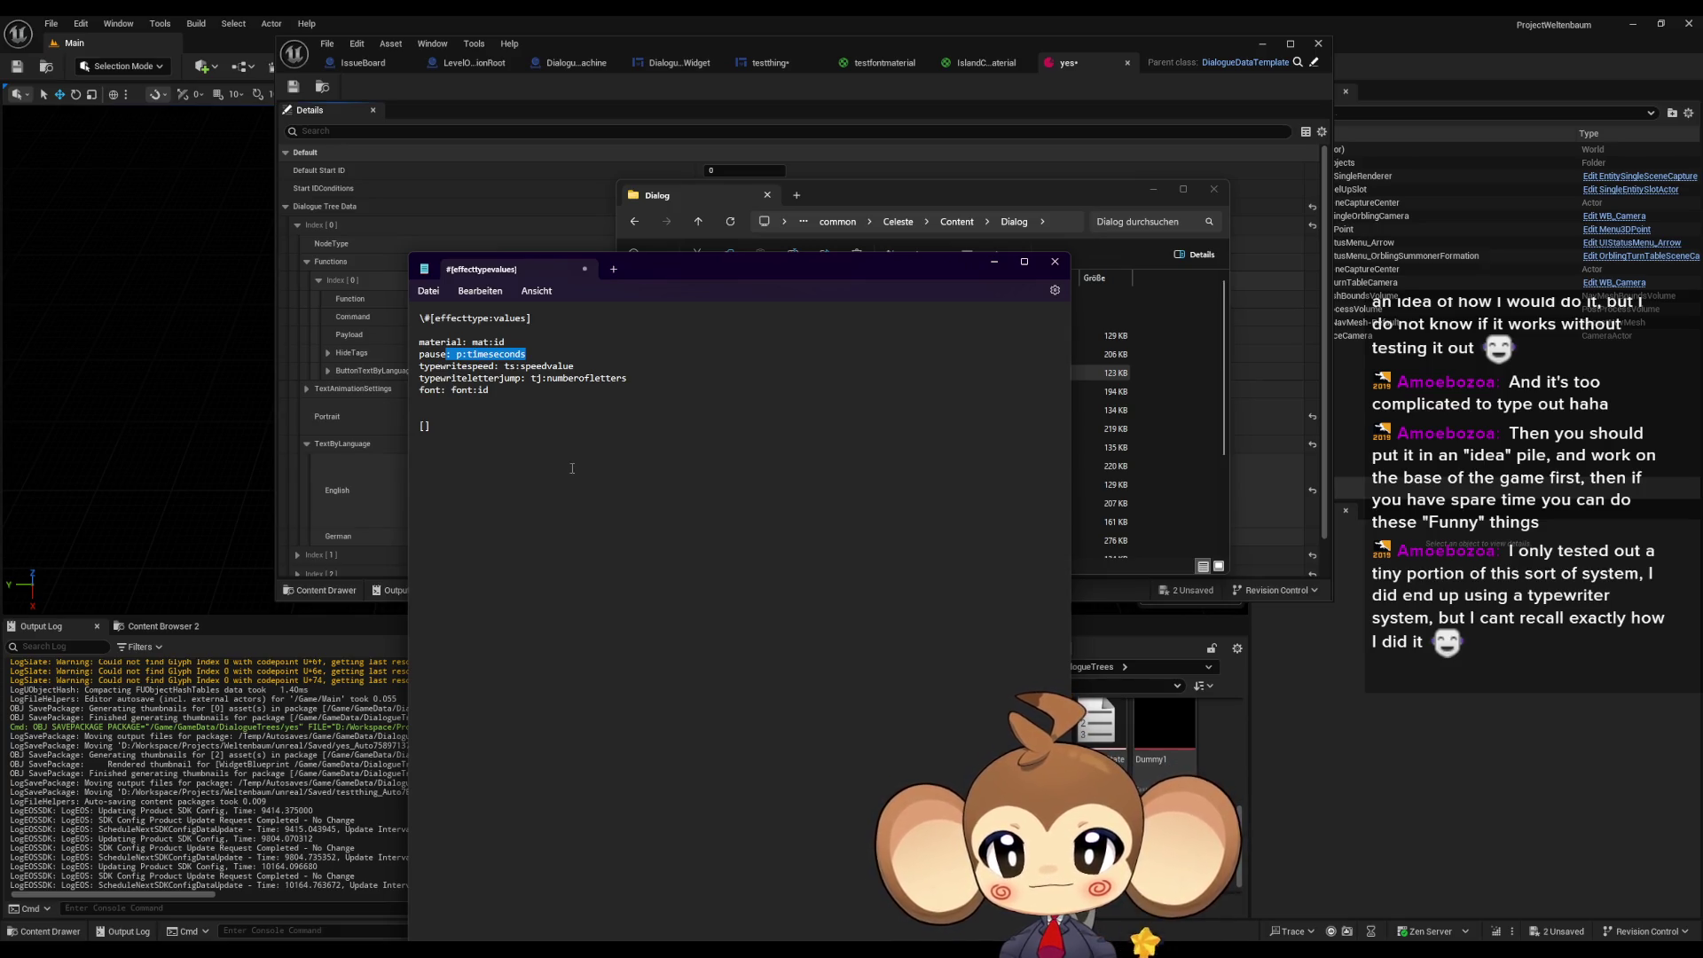
pyautogui.moveTo(629, 379); pyautogui.dragTo(420, 378)
pyautogui.moveTo(577, 365); pyautogui.dragTo(416, 360)
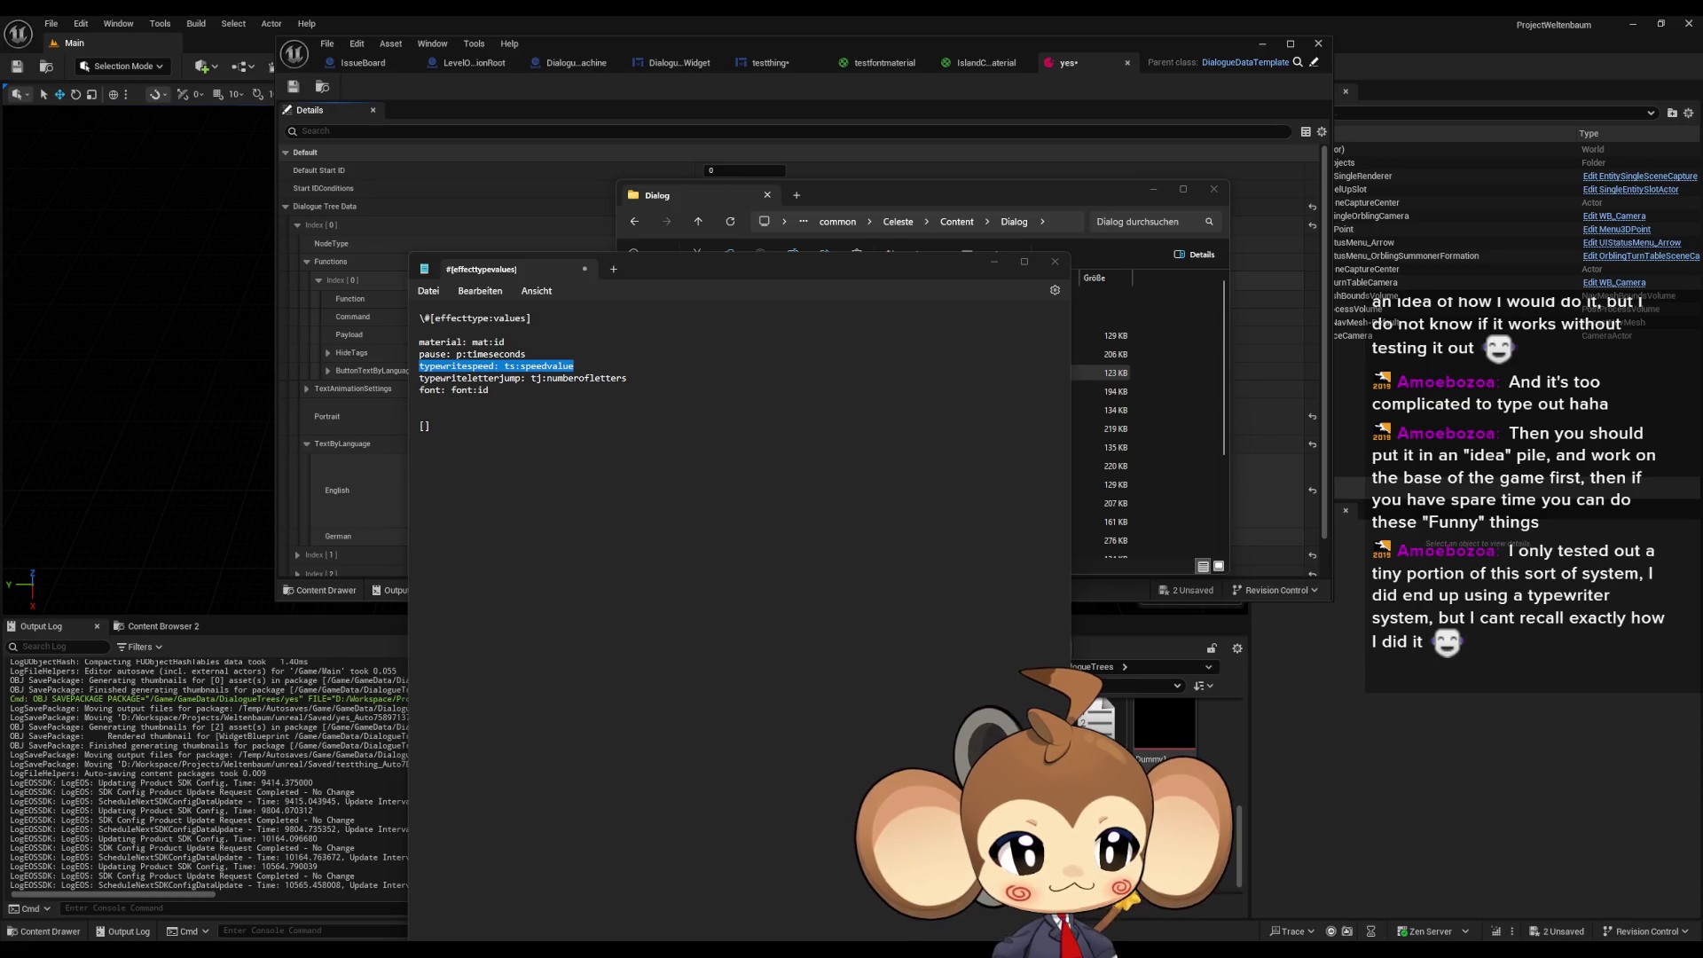
pyautogui.hotkey('alt', 'Up')
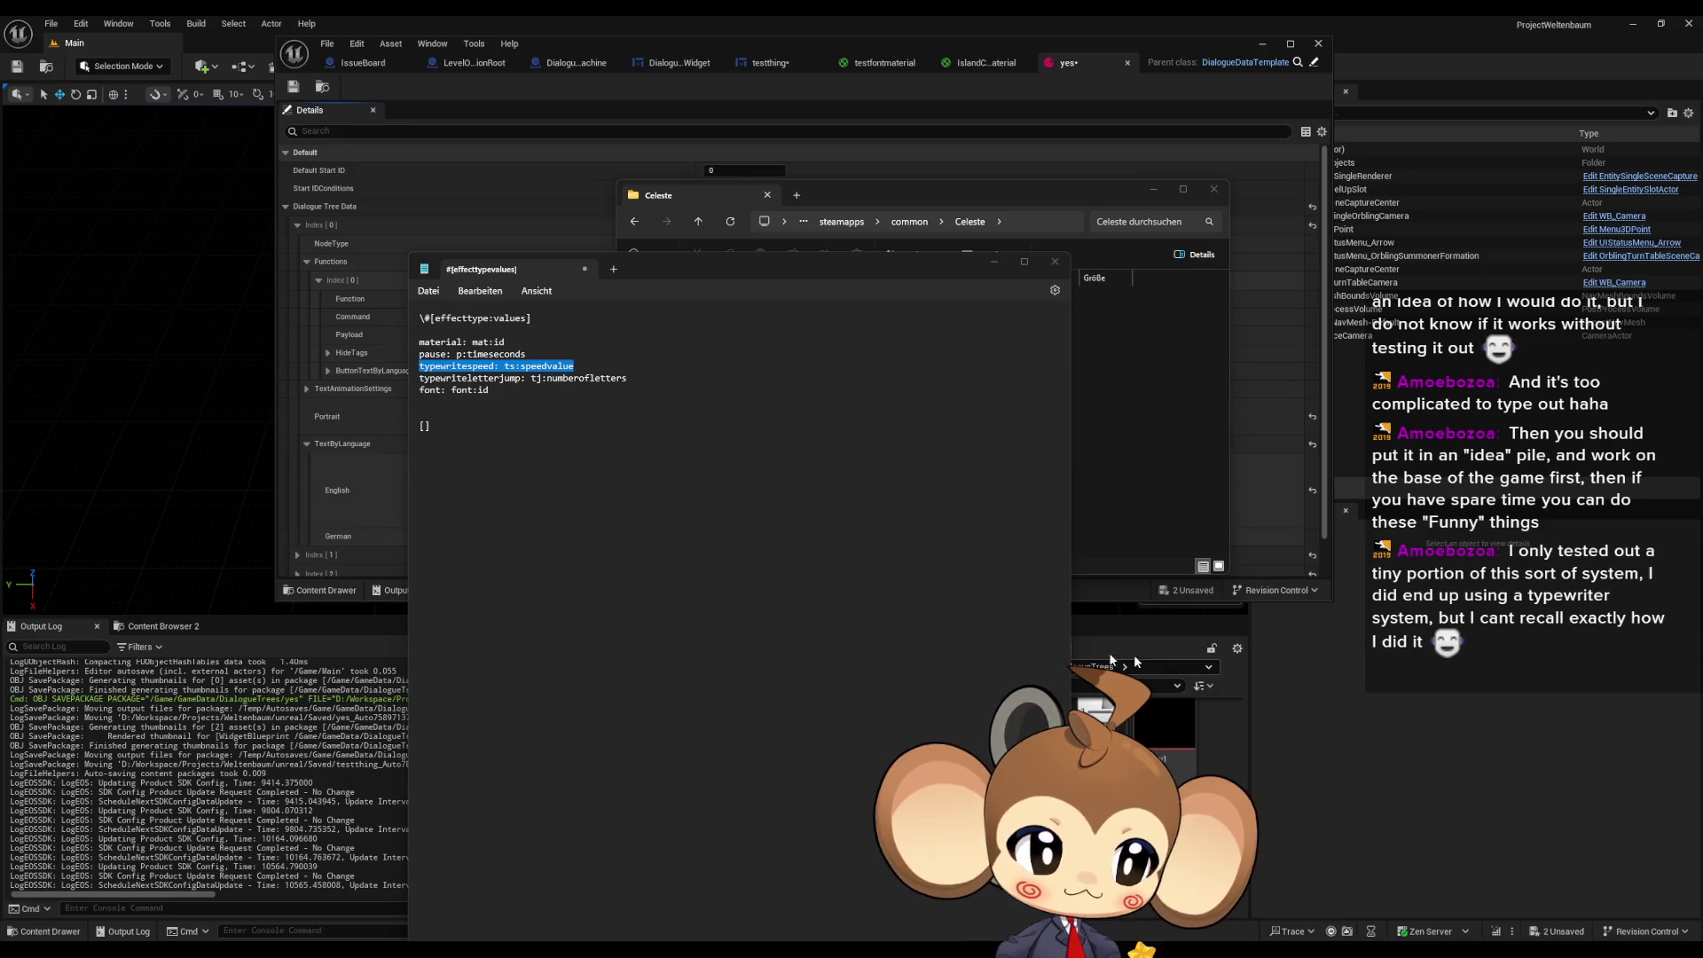
# - Delete the empty '[]' from the end of the tag-syntax draft
pyautogui.click(585, 614)
pyautogui.press('BackSpace')
pyautogui.press('BackSpace')
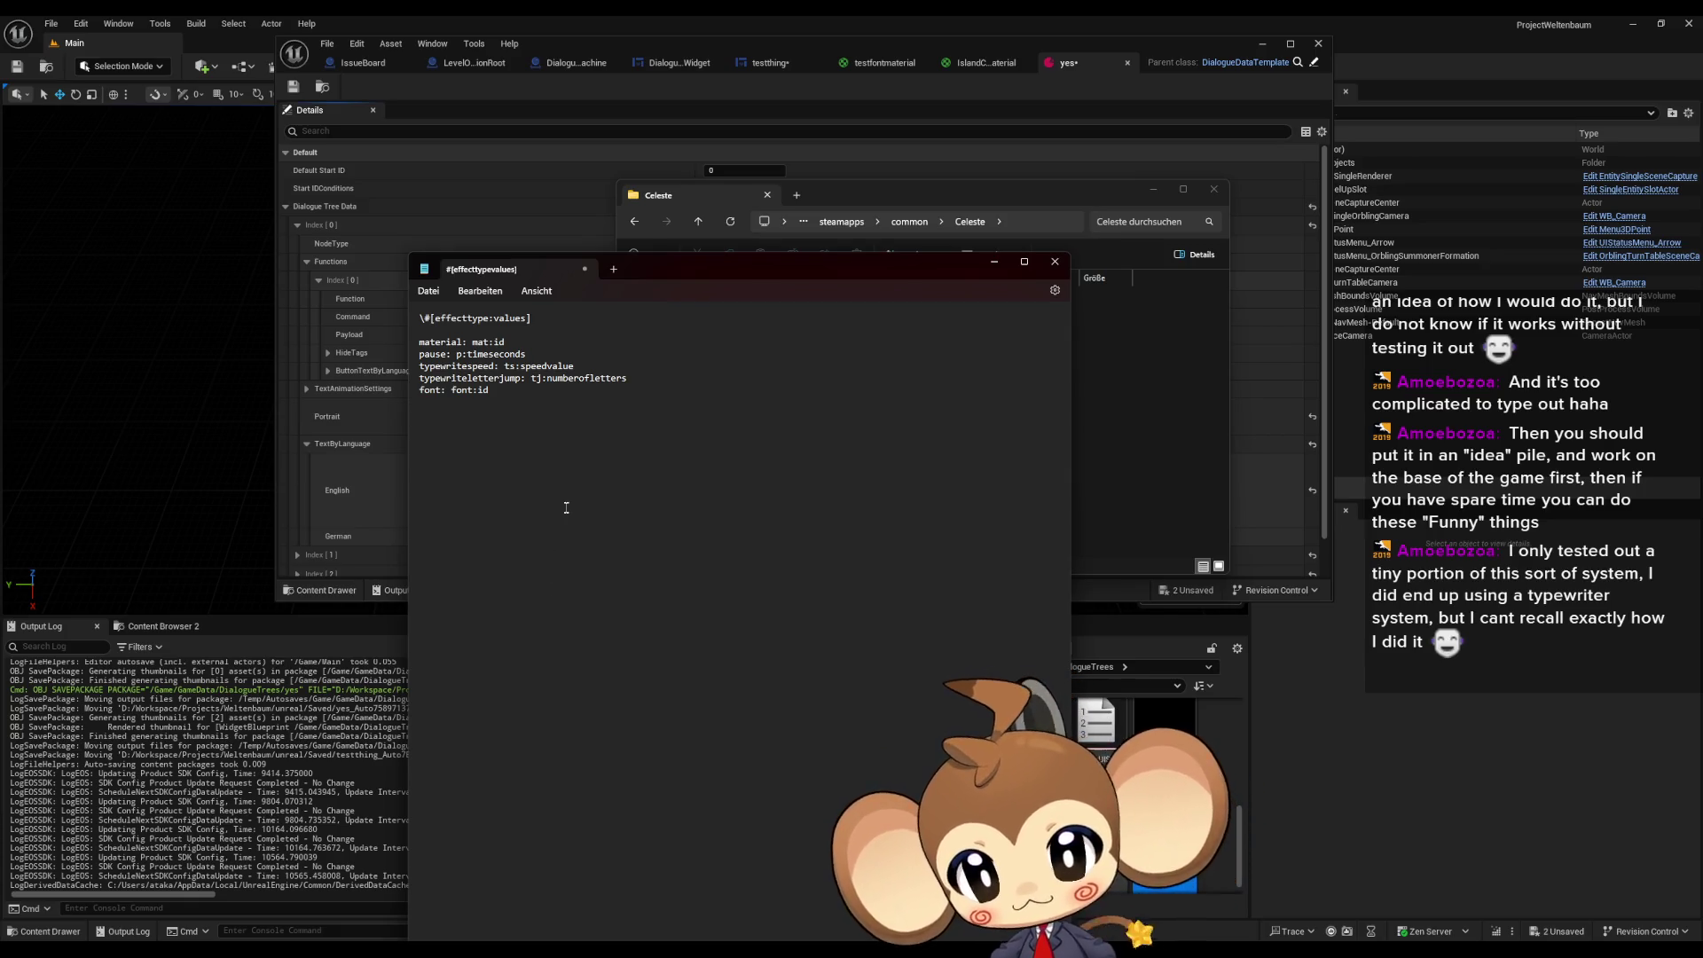
# - Start the size entry with 'size: size:' on the new line below the font format
pyautogui.write('si')
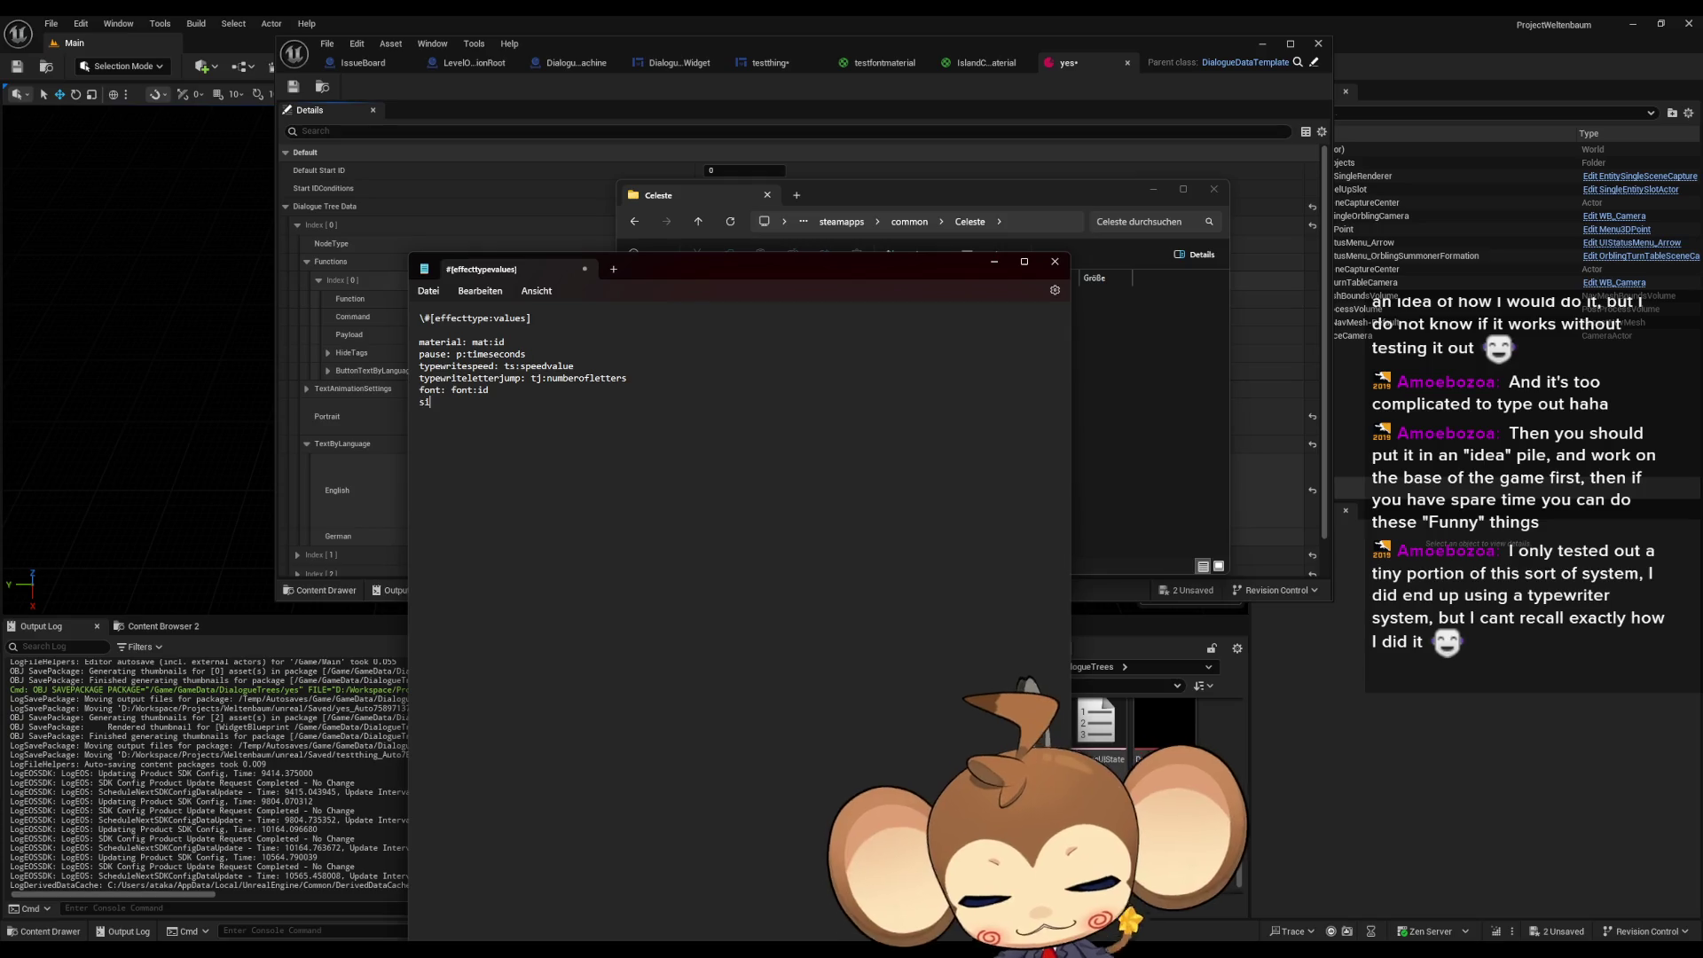
pyautogui.write('ze: size:')
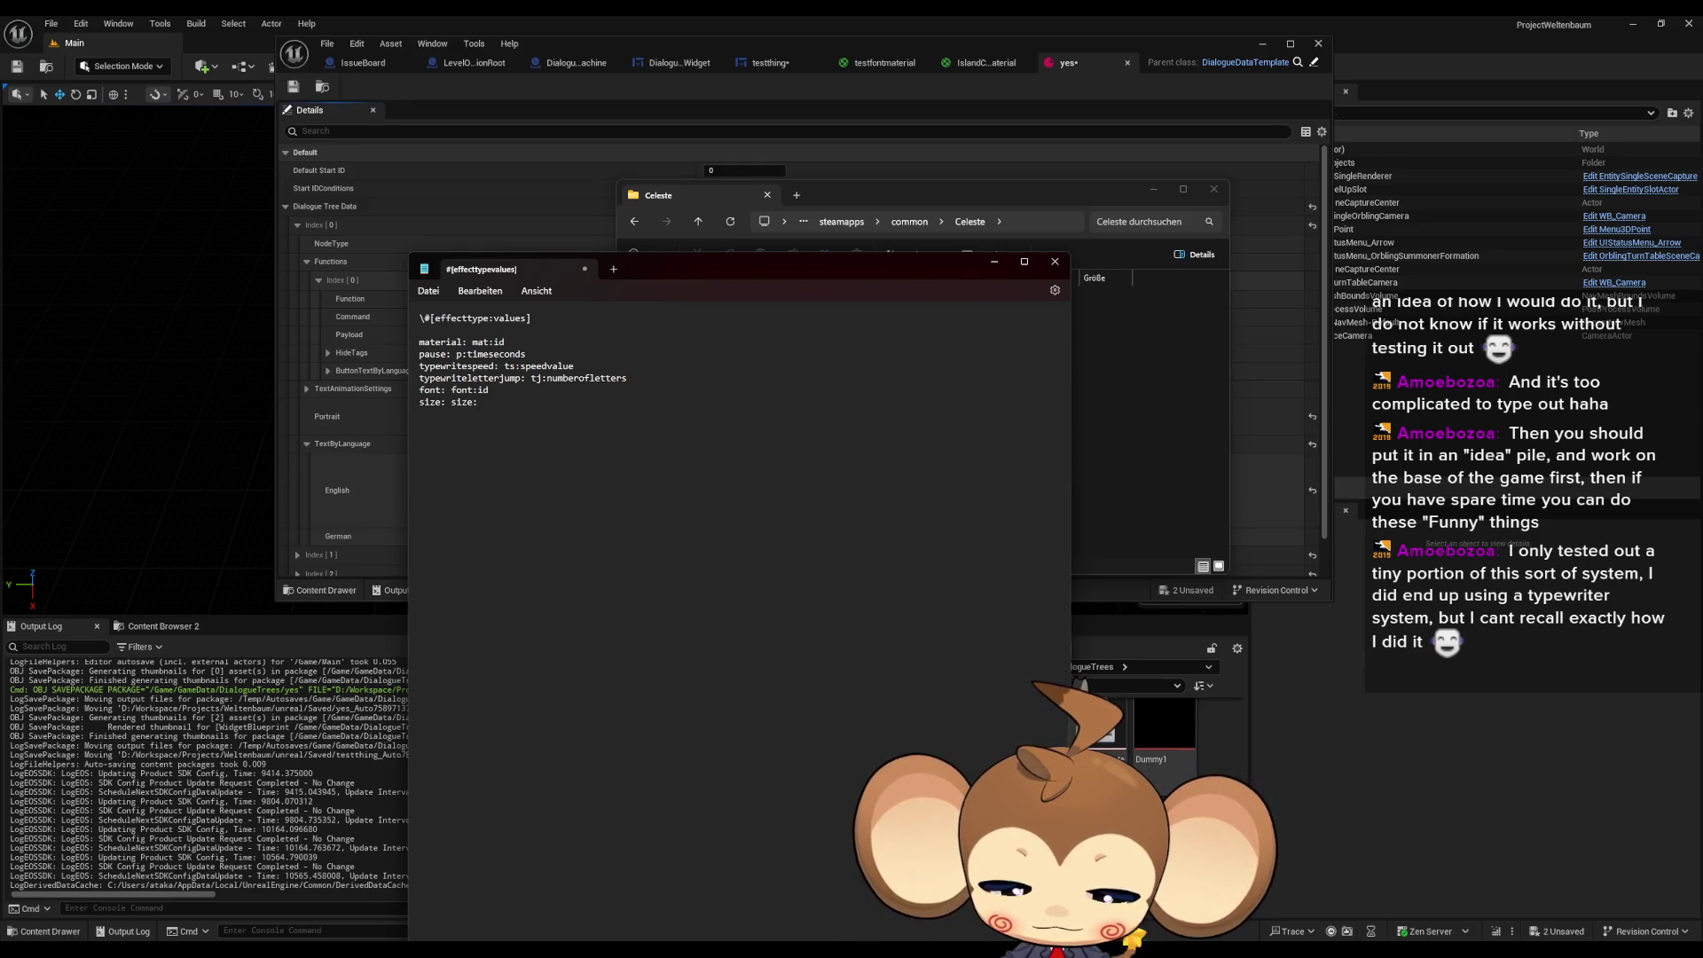
# - Finish the entry as 'size: size:value' and begin the '\#[mat:0]' example tag below a gap
pyautogui.write('value')
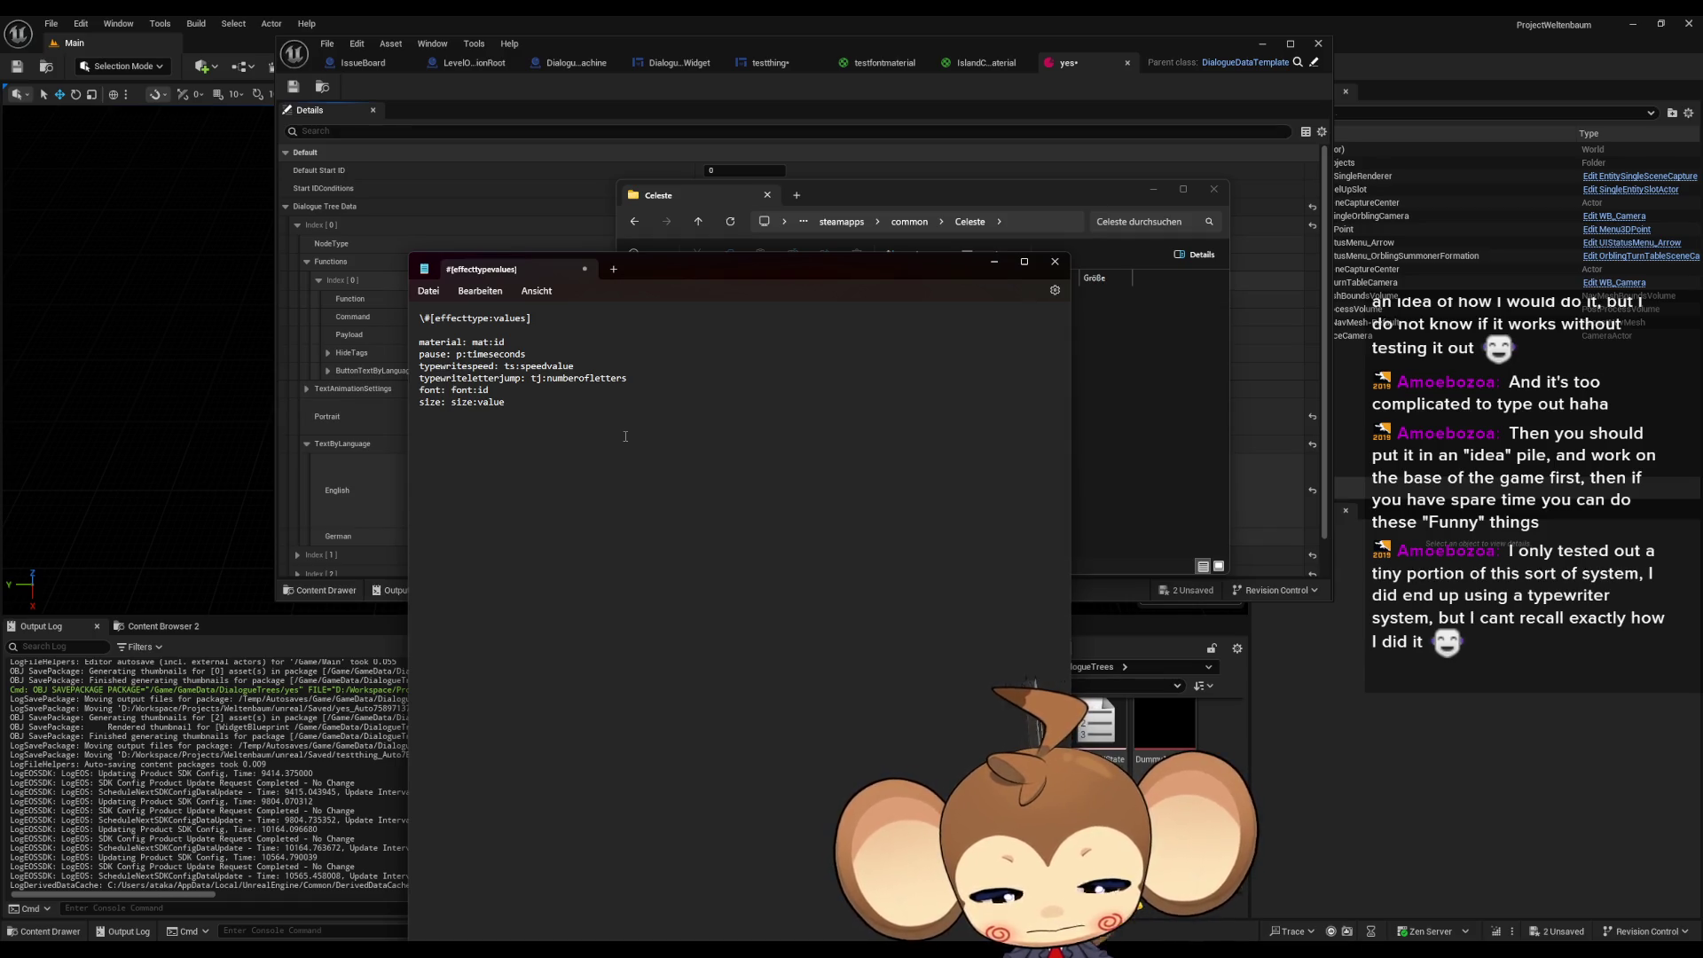
pyautogui.write('\\#')
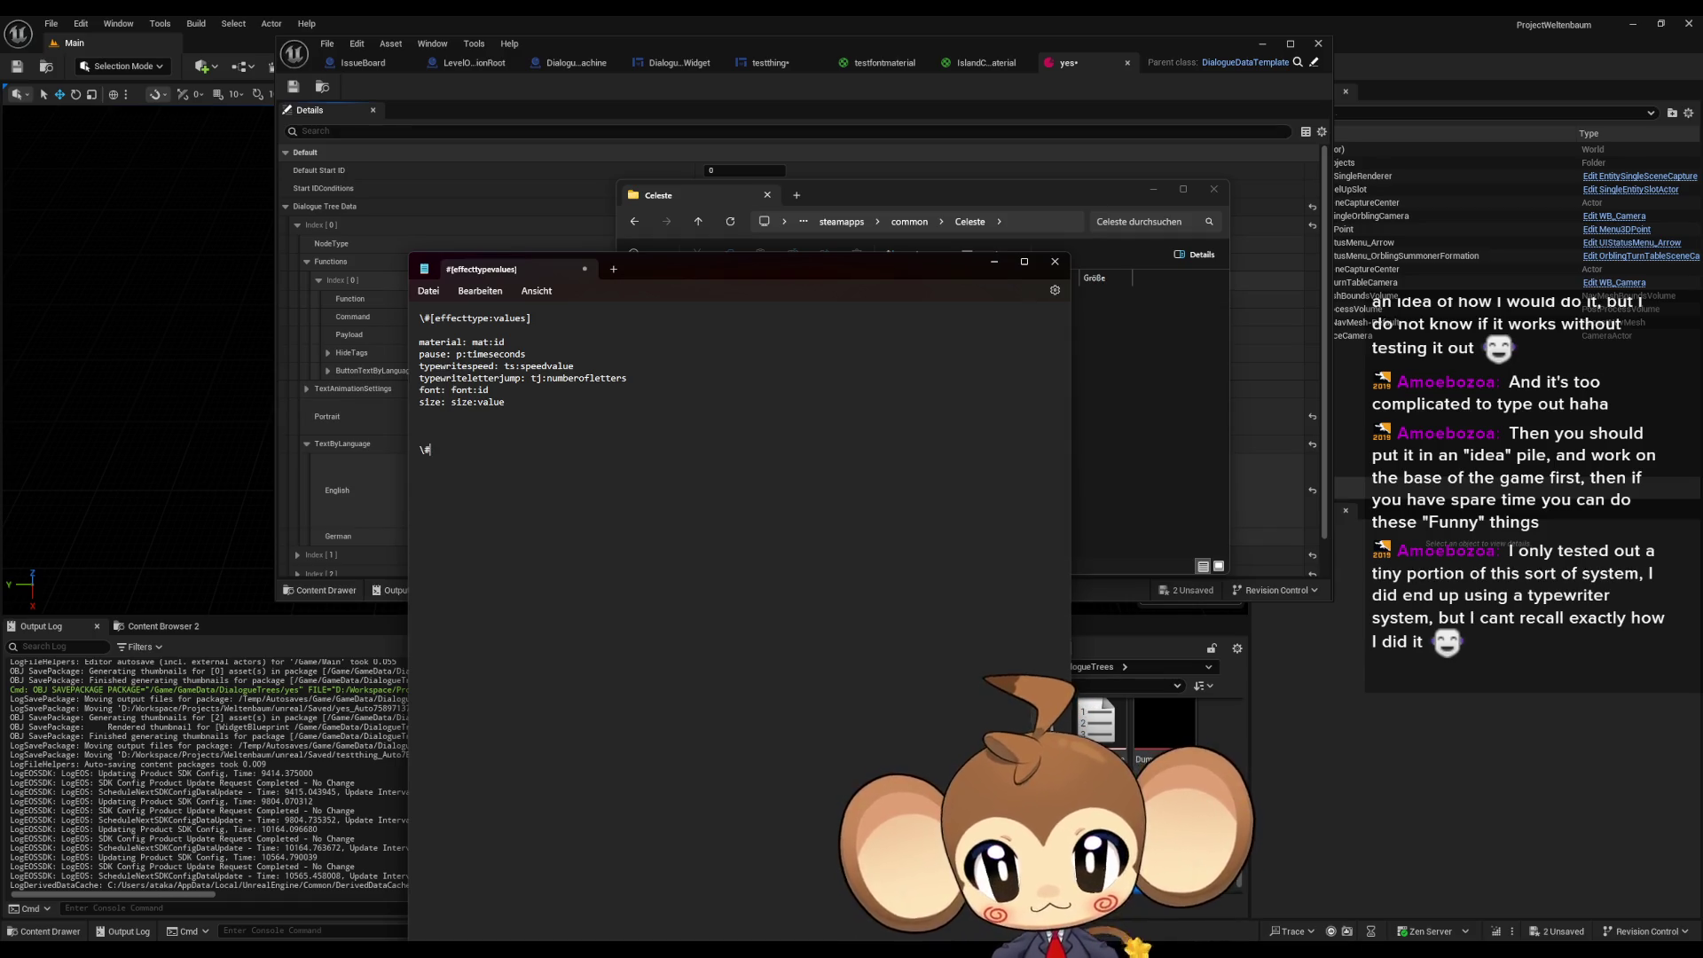
pyautogui.write('[]')
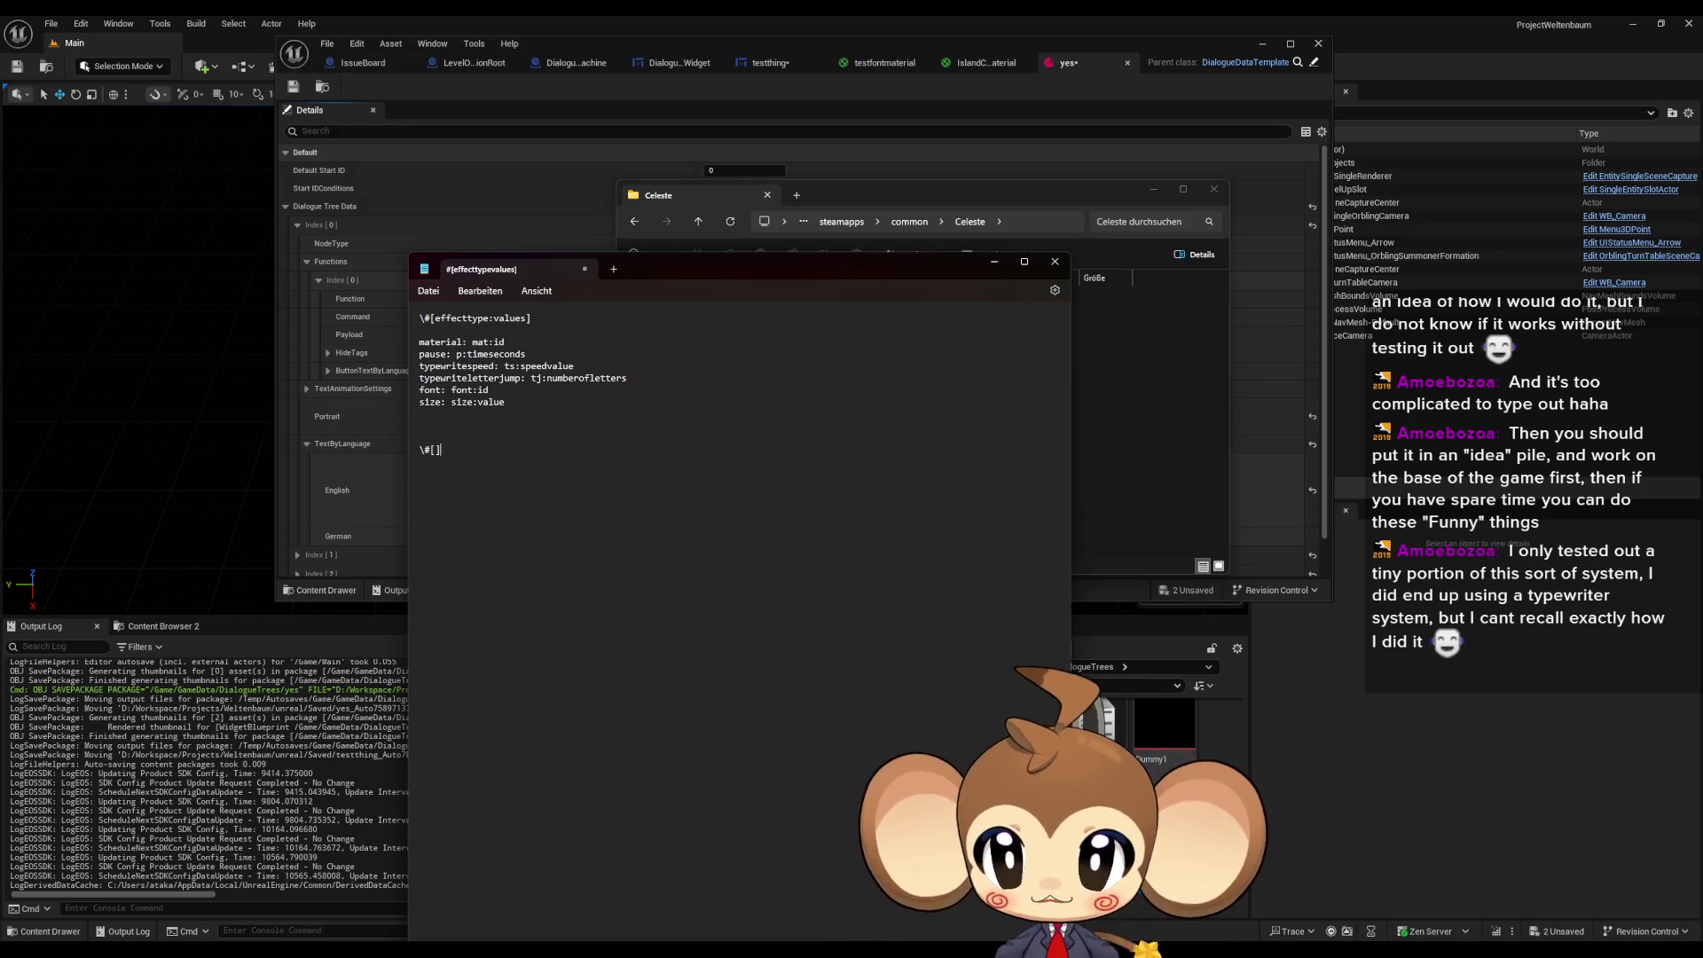
pyautogui.write('mat:')
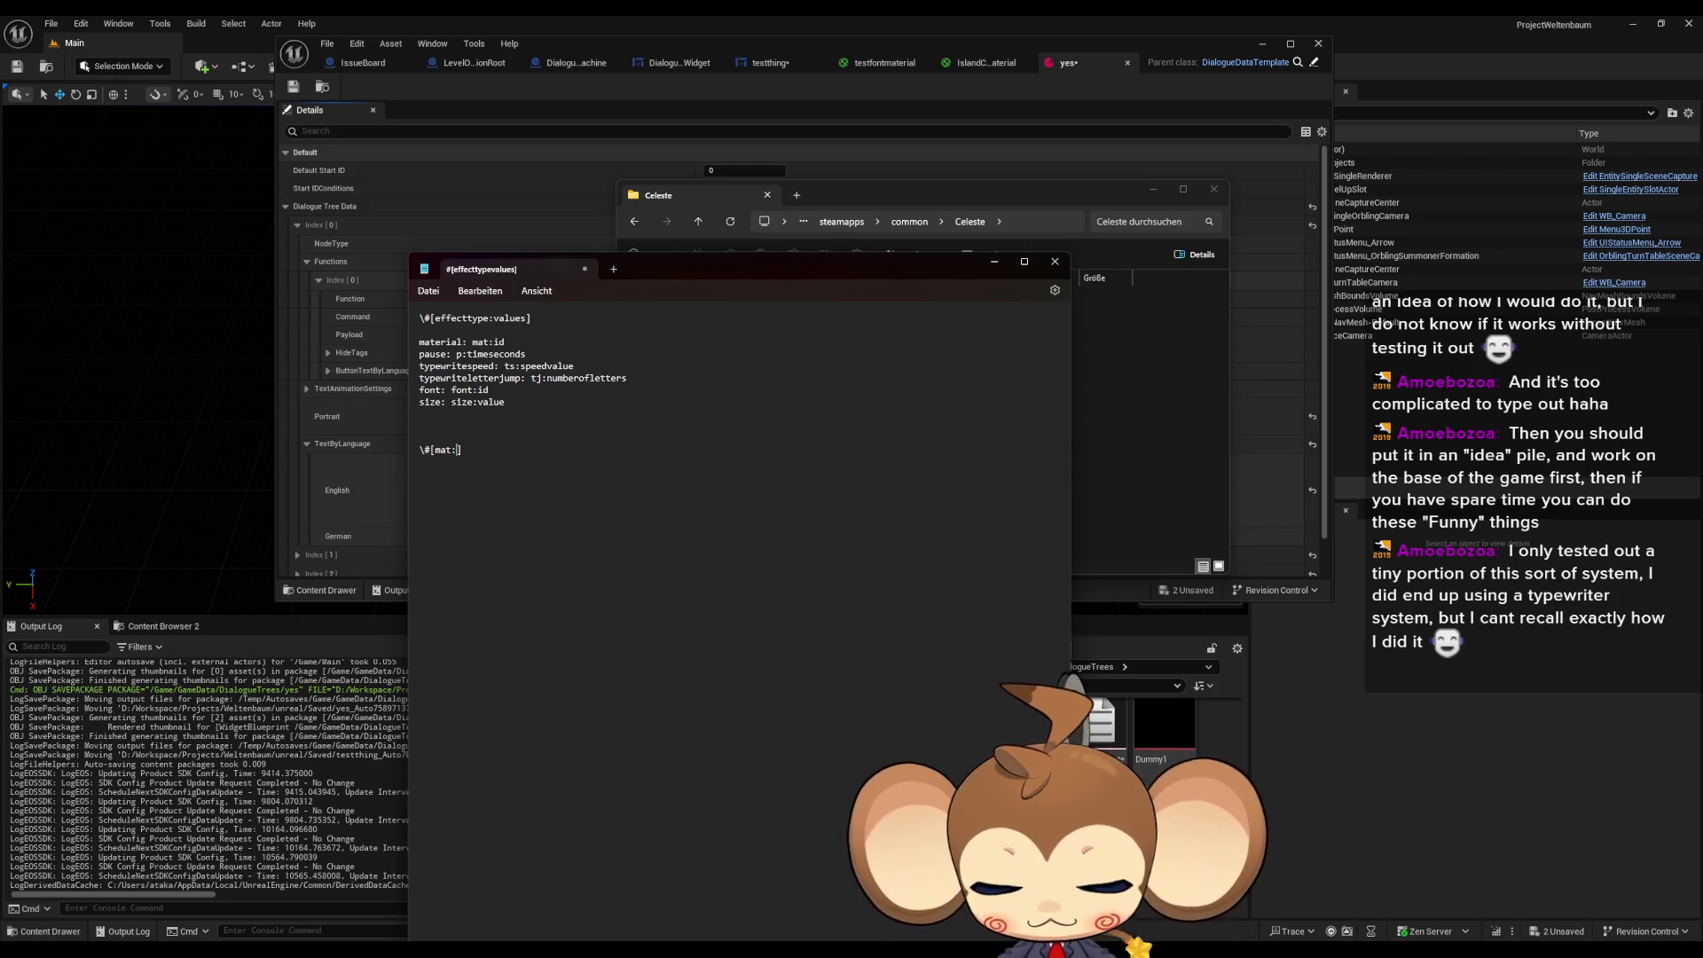
pyautogui.write('0')
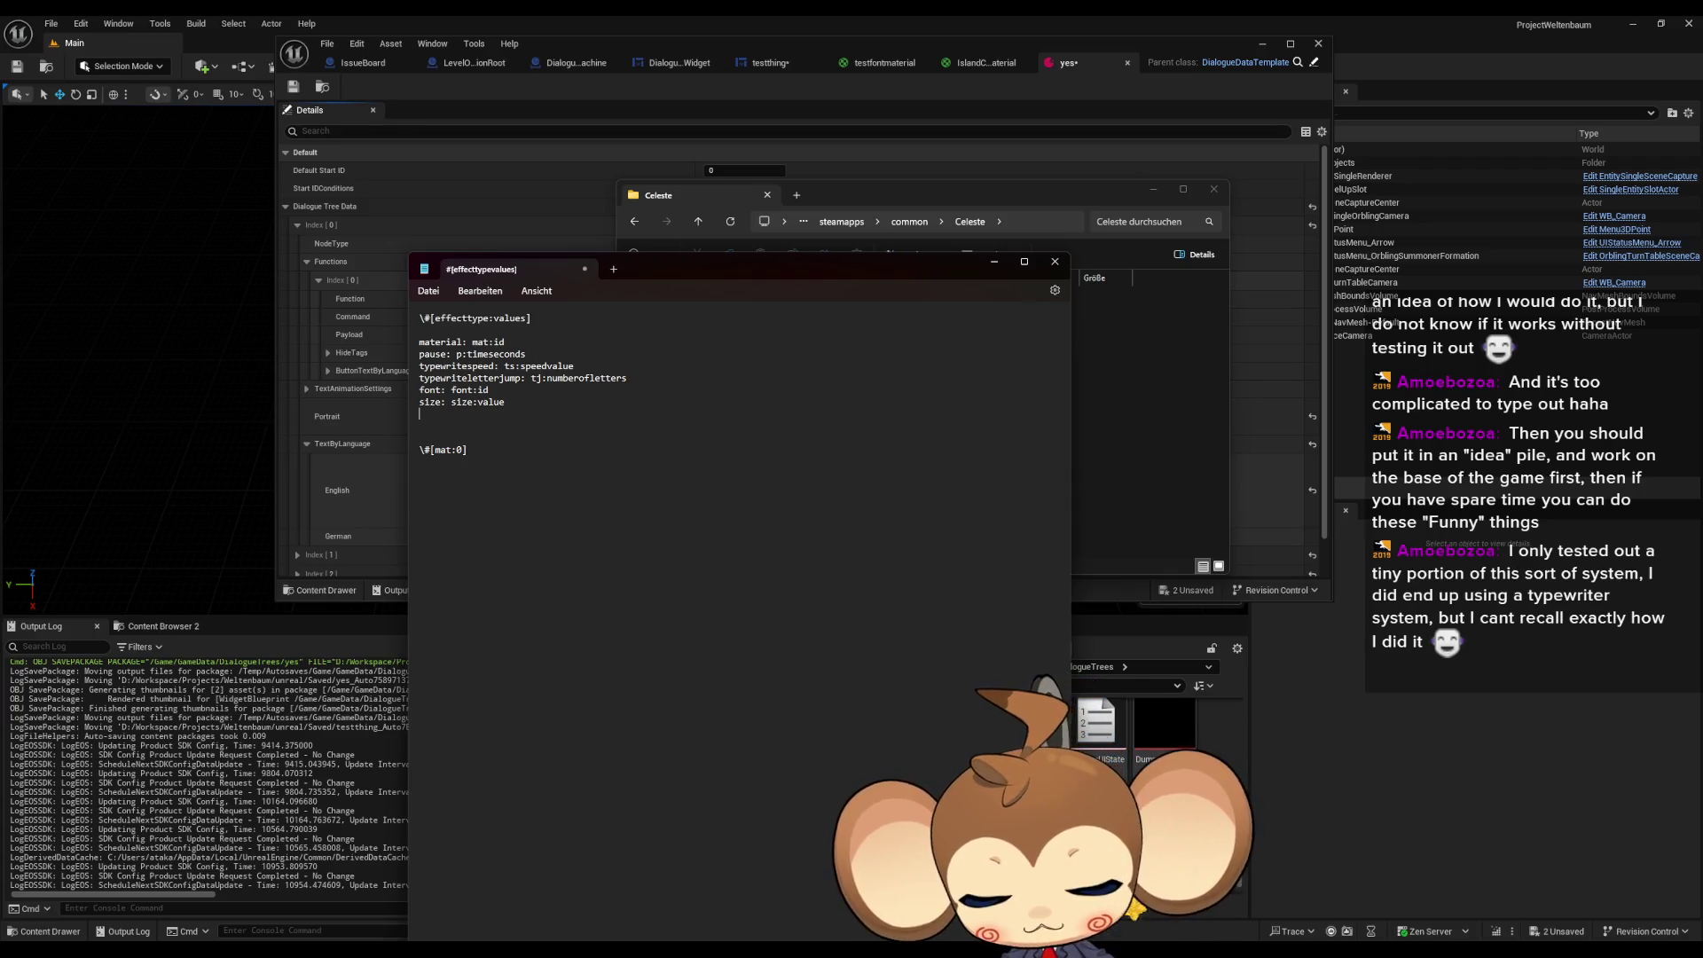
# - Add the note 'reset to default: d' and begin the '\#[mat:d]' example line
pyautogui.write('reset')
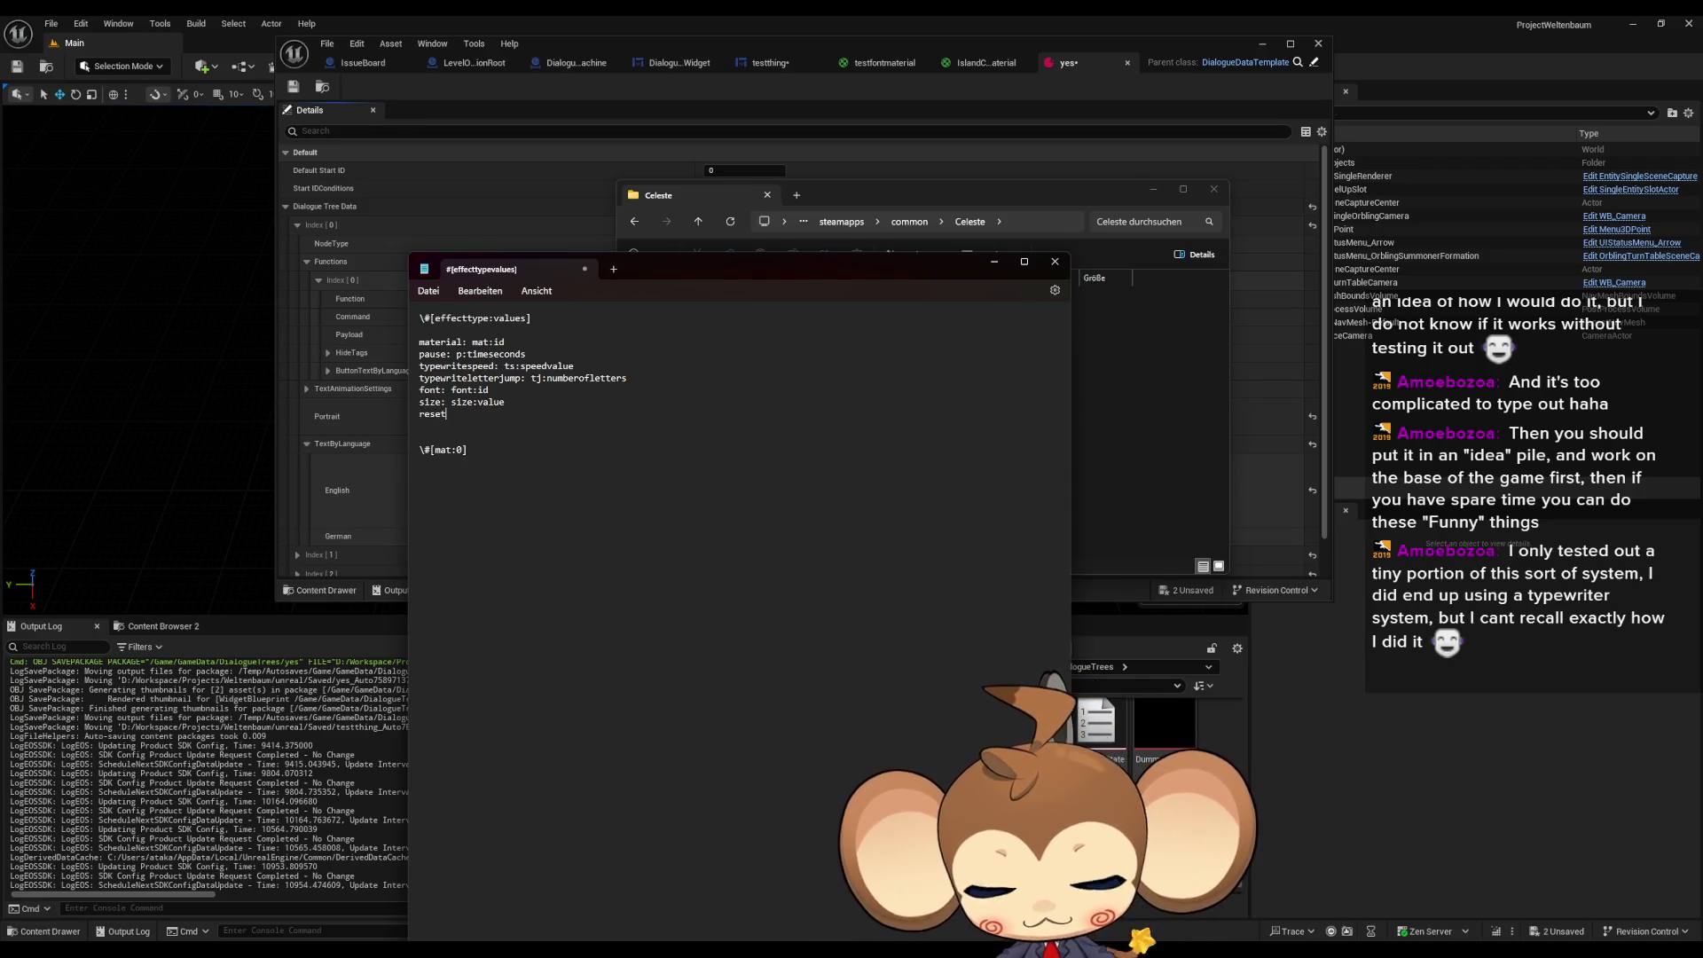
pyautogui.press('BackSpace')
pyautogui.press('BackSpace')
pyautogui.press('BackSpace')
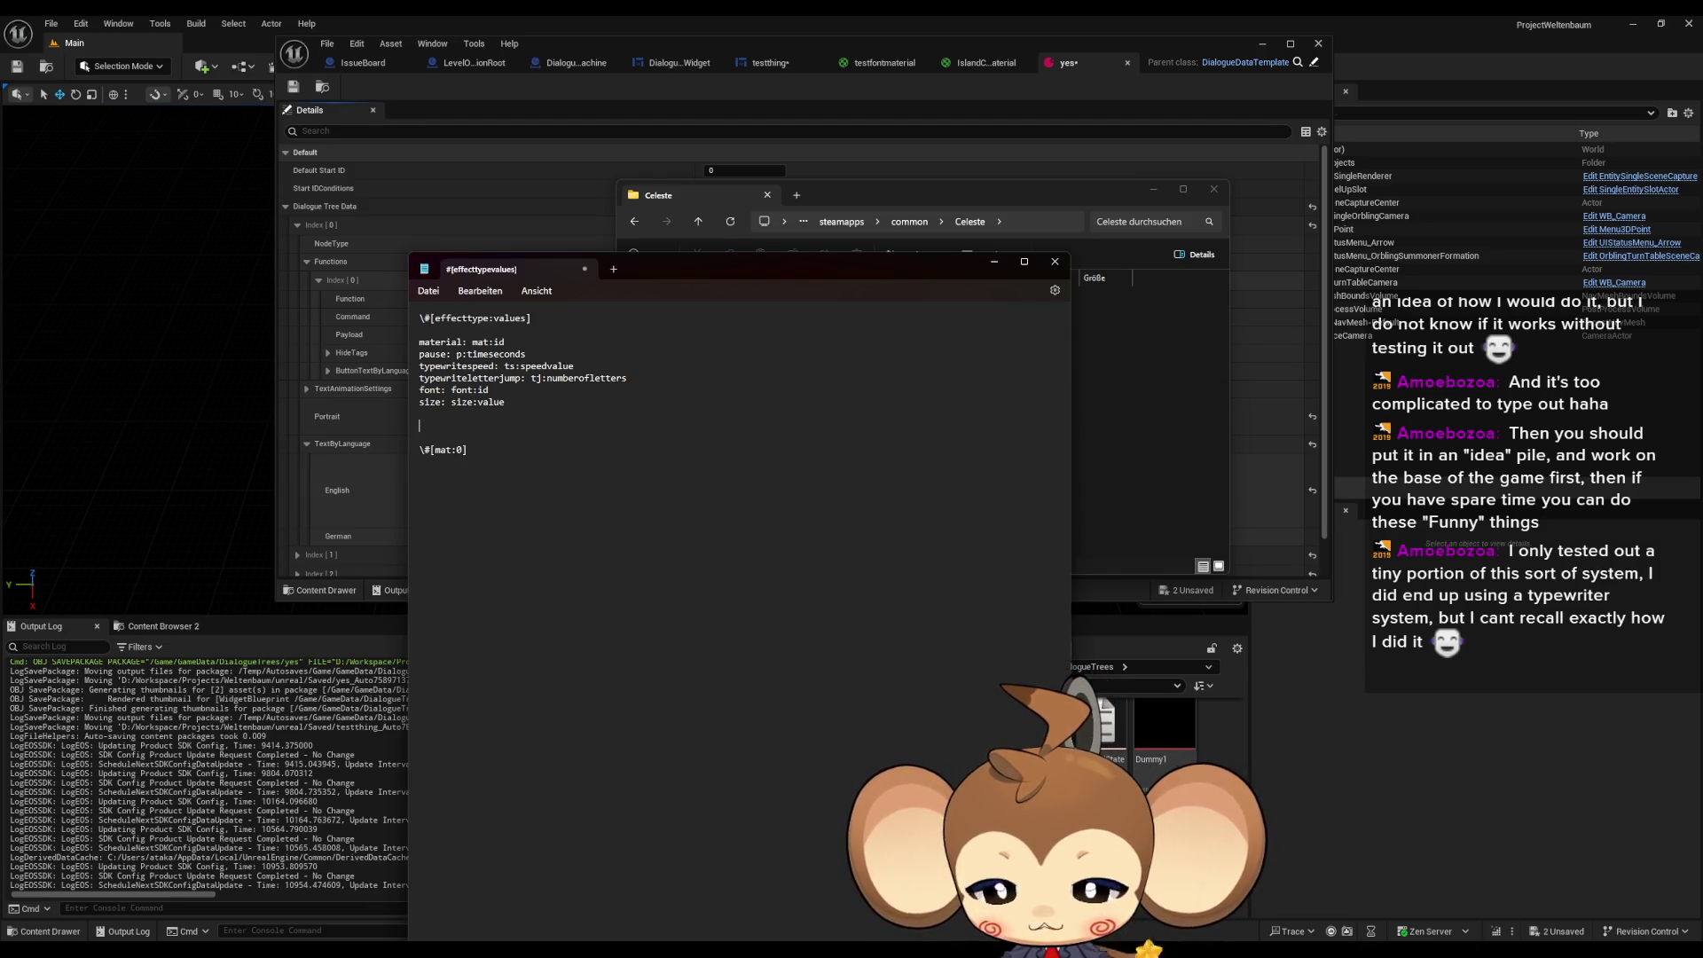
pyautogui.write('re')
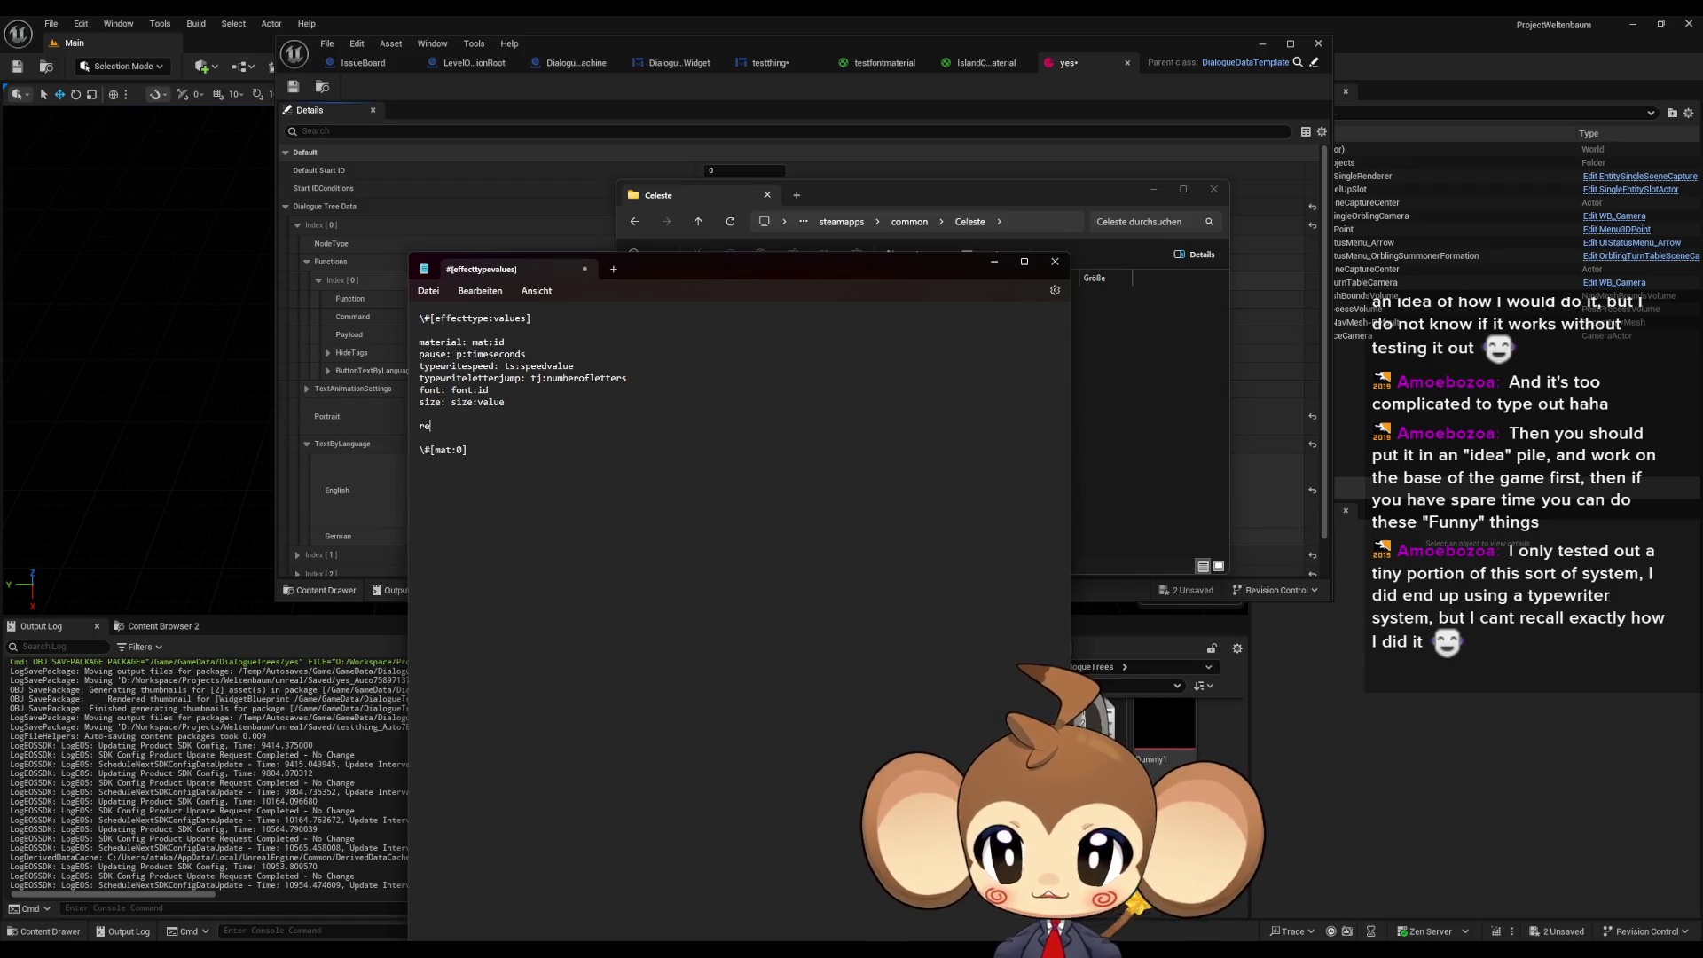
pyautogui.write('set to d')
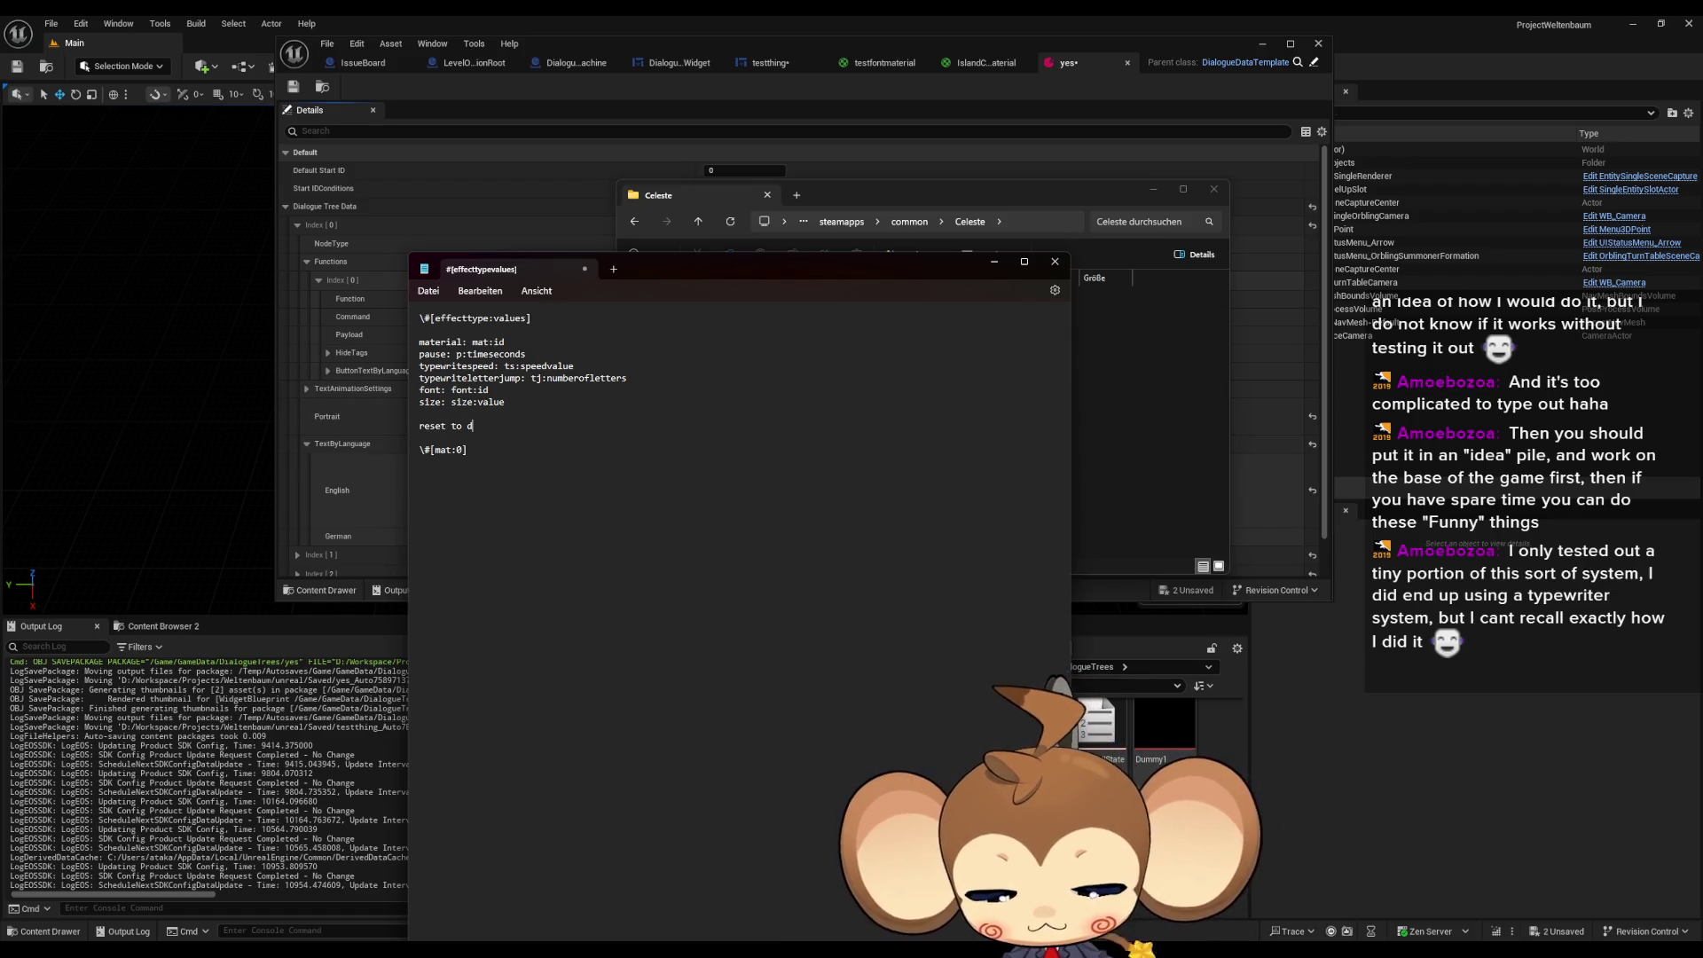
pyautogui.write('efault: d')
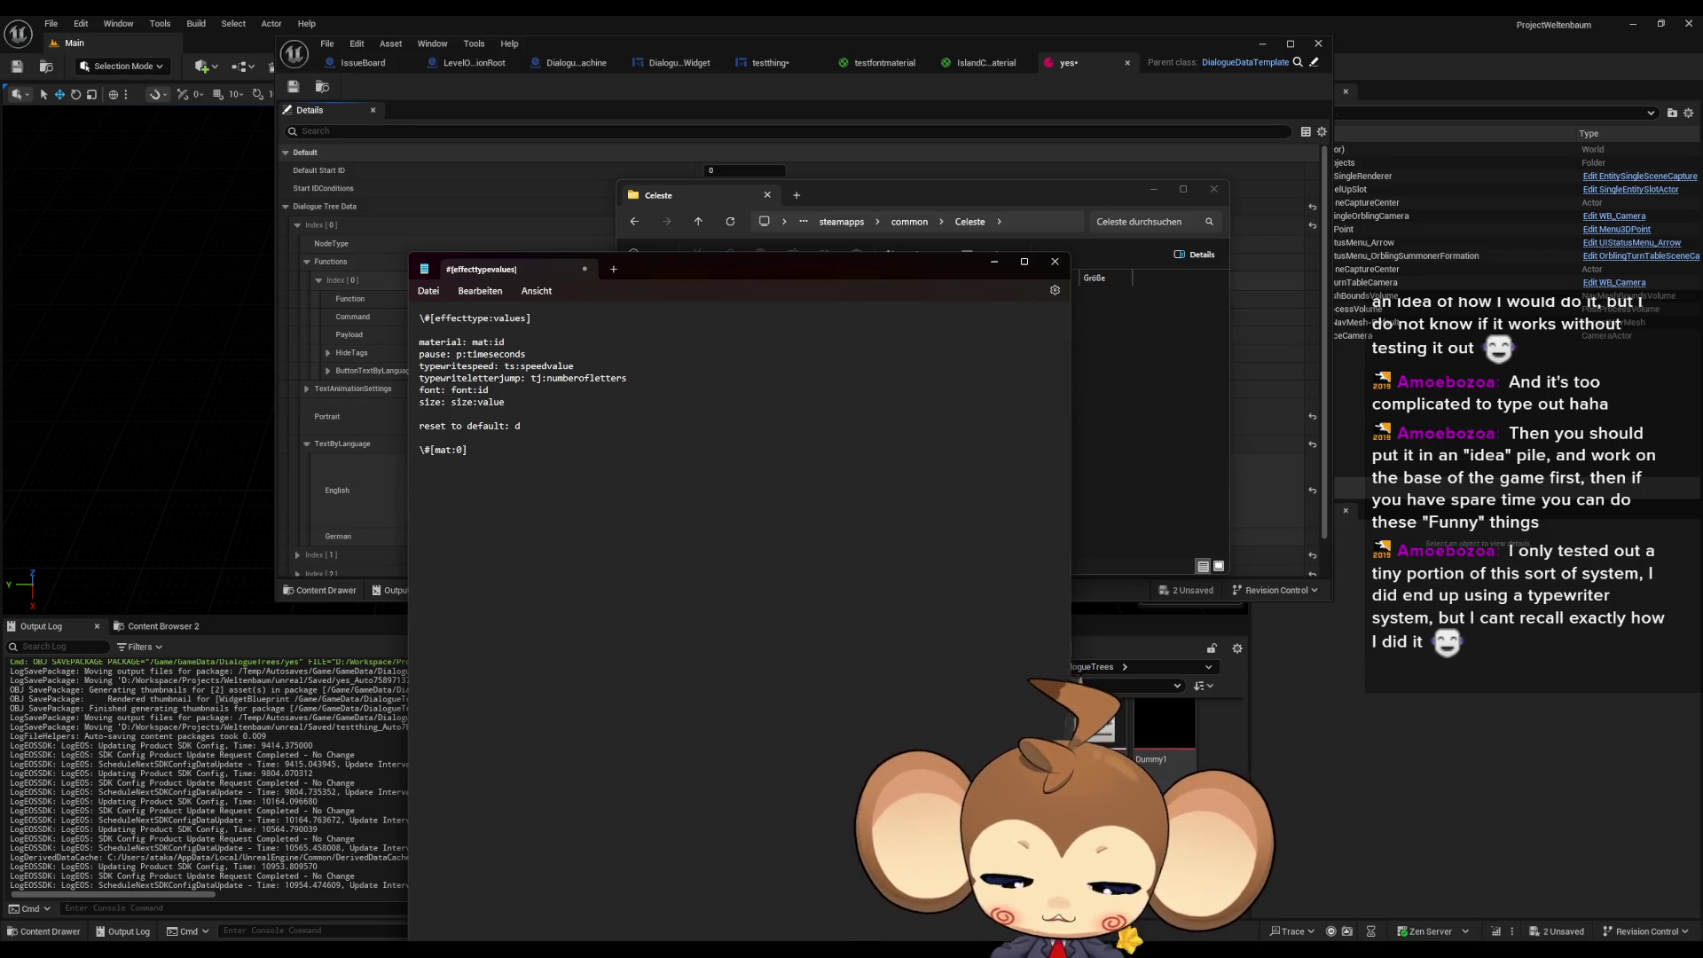
pyautogui.write('\\#')
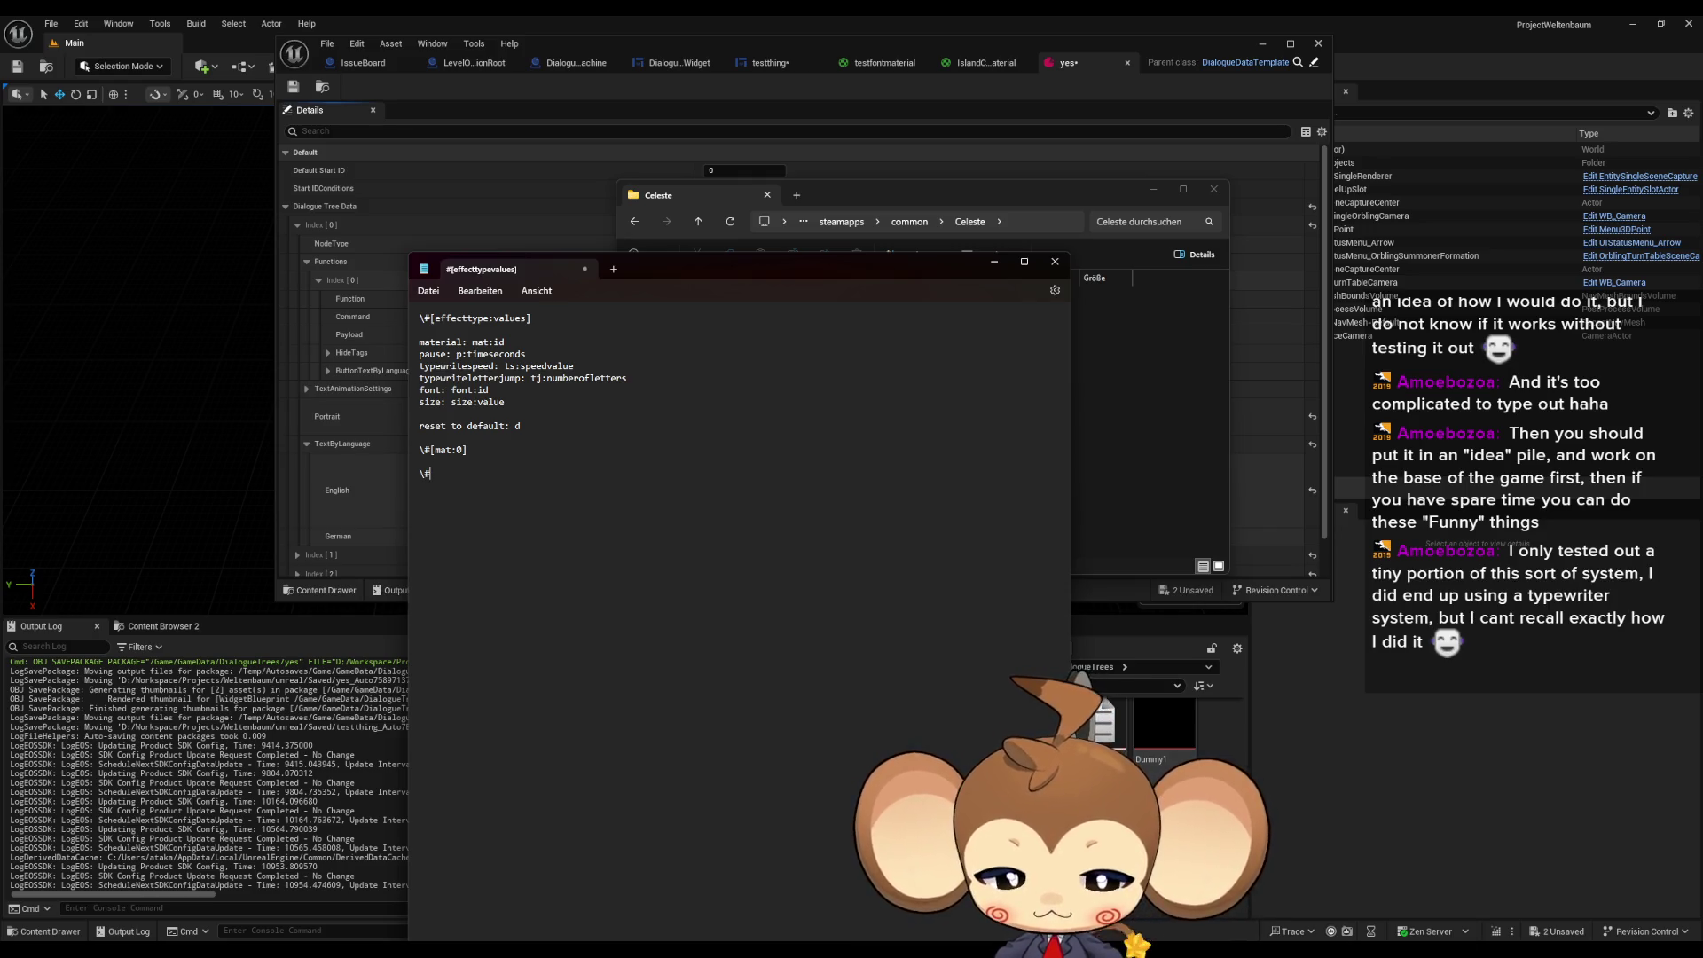
pyautogui.write('[]')
pyautogui.write('mat:d')
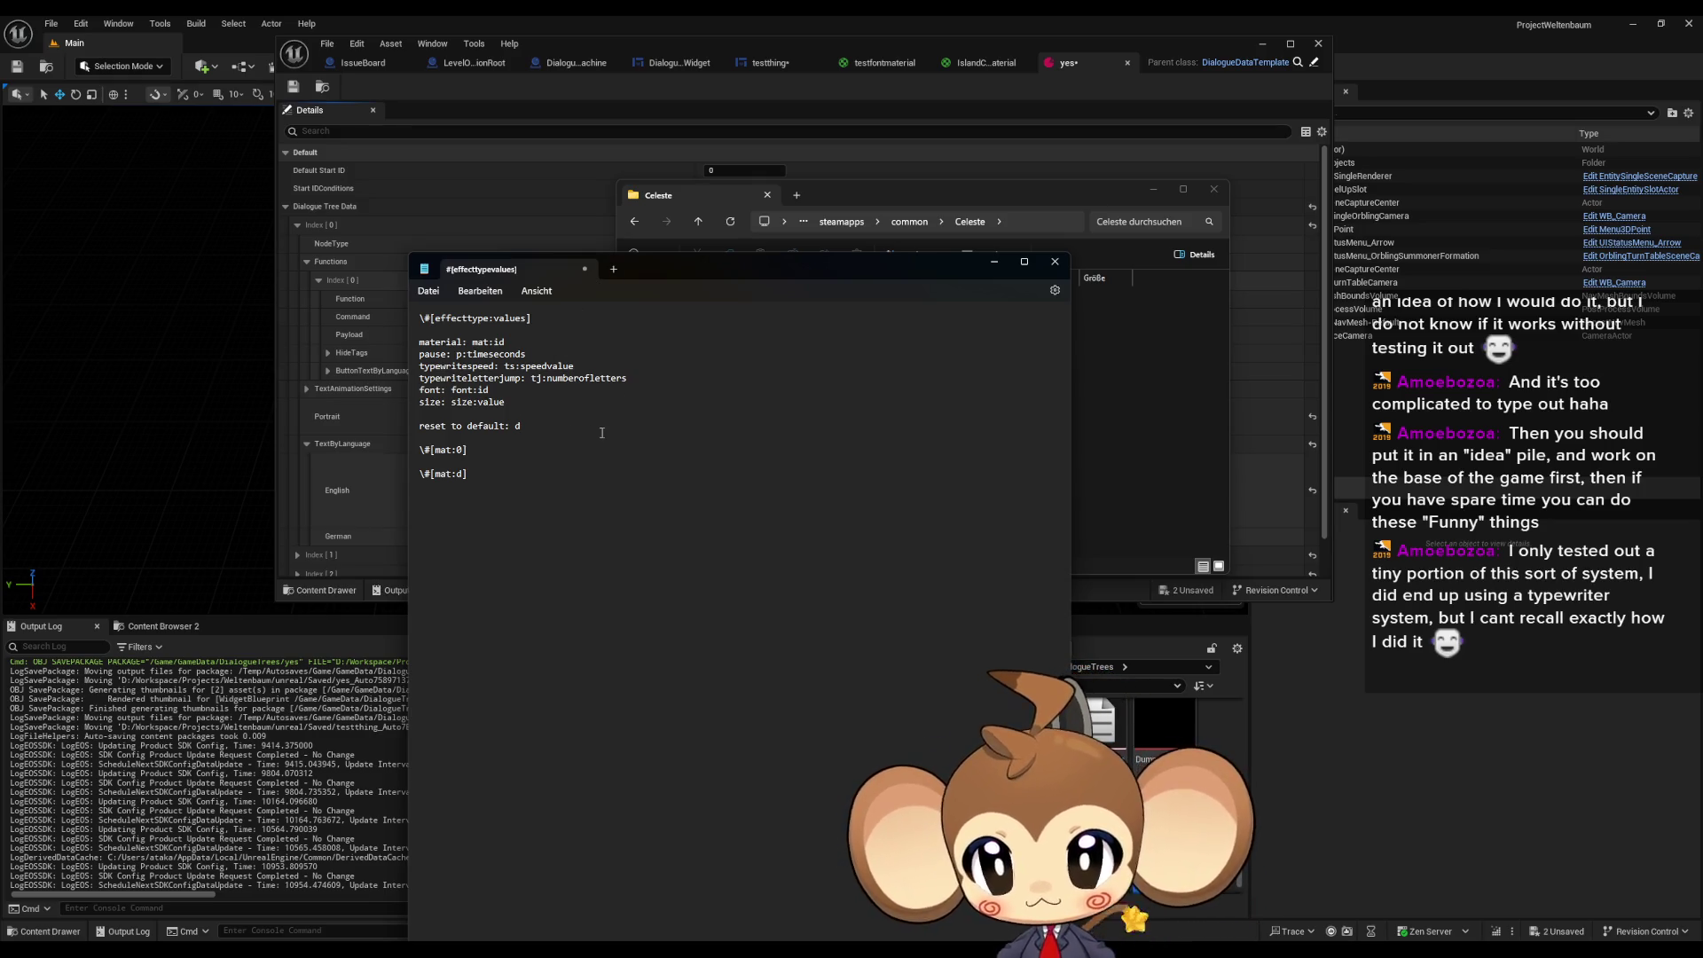
# - Begin a new line below 'reset to default: d' describing a continuous option tag
pyautogui.press('Return')
pyautogui.write('option tag c')
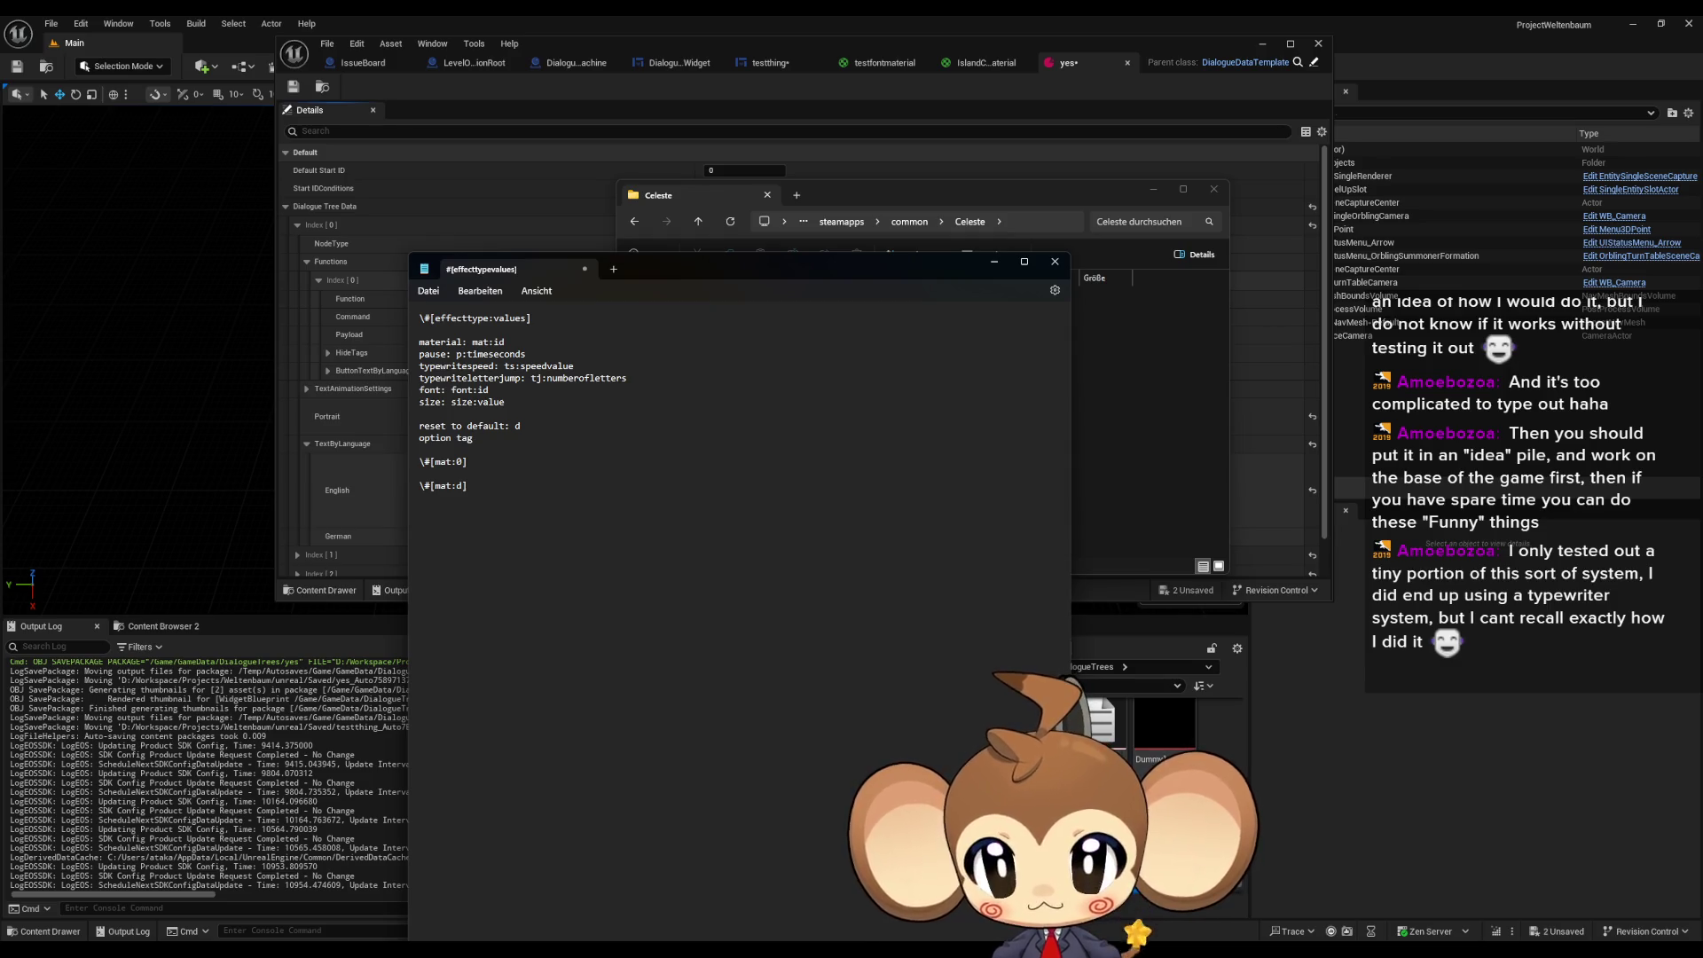
pyautogui.write('ontin')
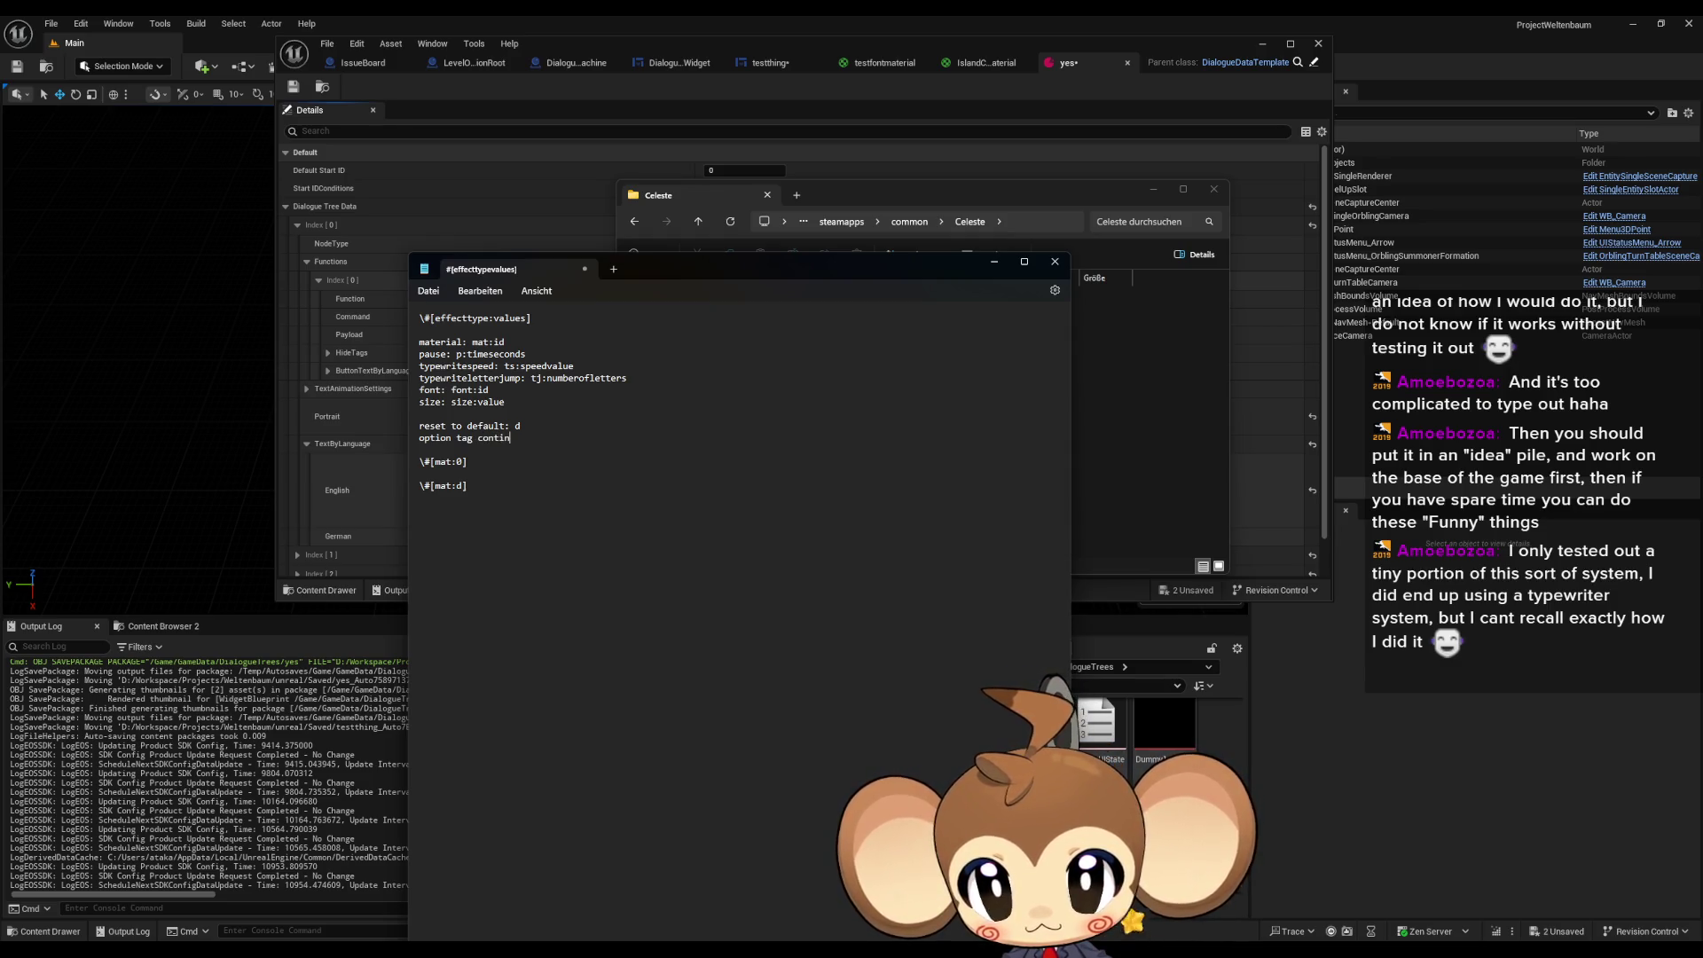
pyautogui.write('i')
# - Replace the unfinished 'option tag' line with the entry 'continuous: :c'
pyautogui.press('BackSpace')
pyautogui.press('BackSpace')
pyautogui.press('BackSpace')
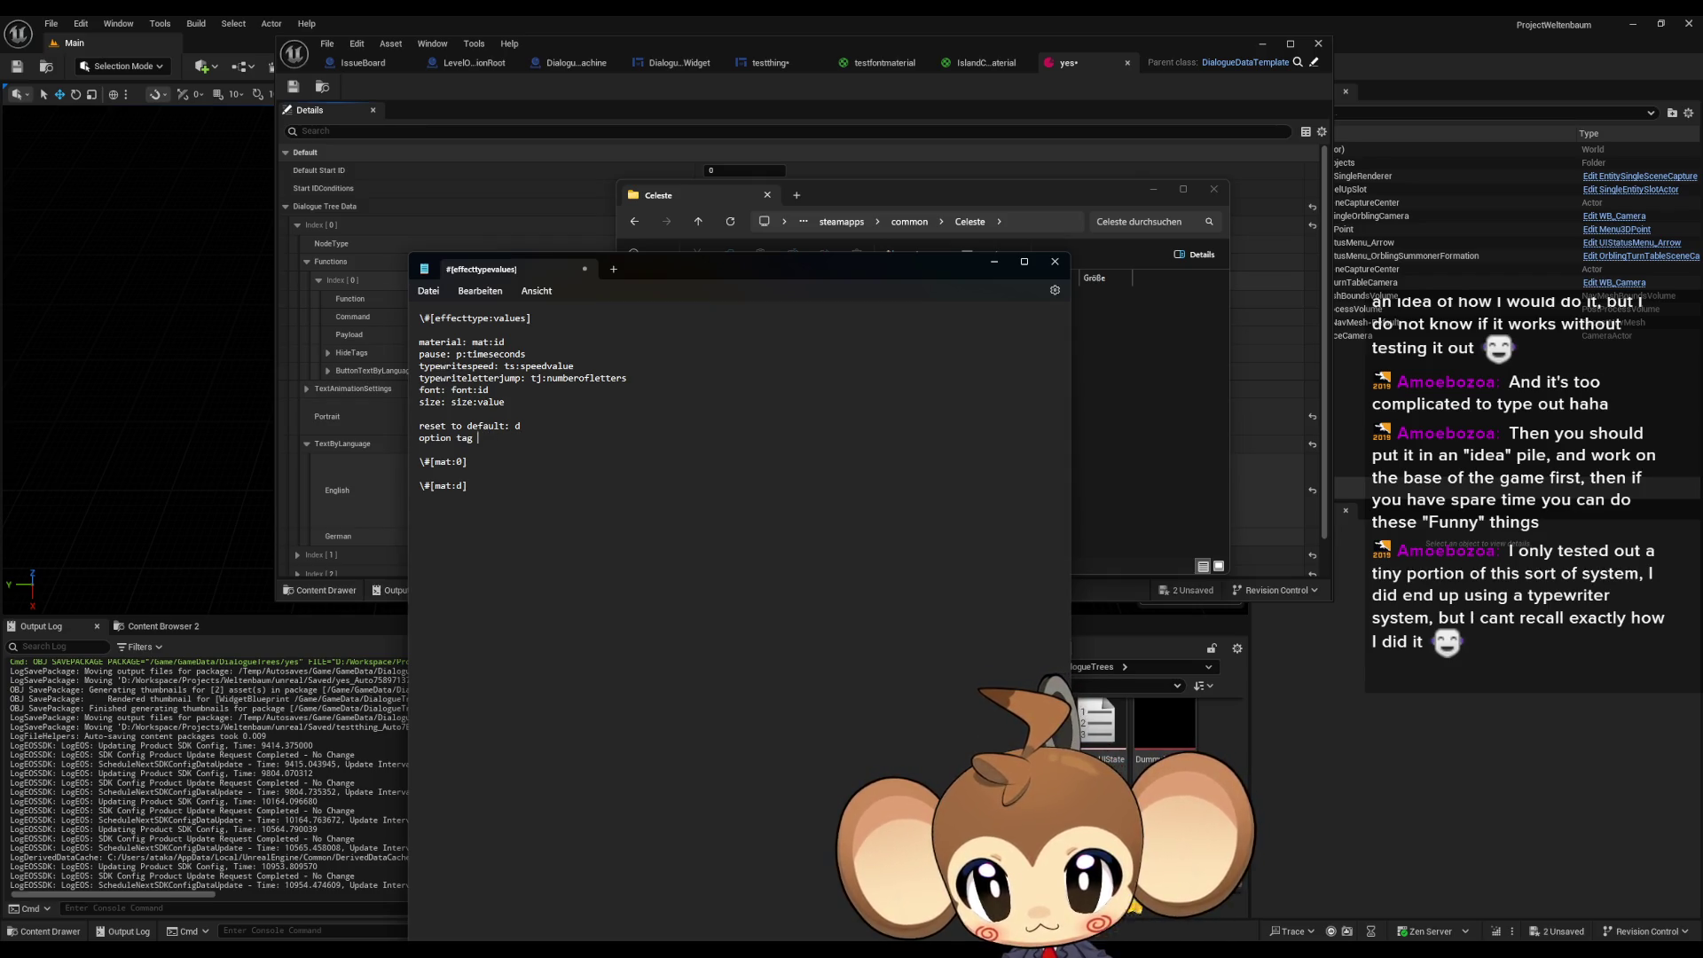
pyautogui.press('BackSpace')
pyautogui.press('BackSpace')
pyautogui.press('BackSpace')
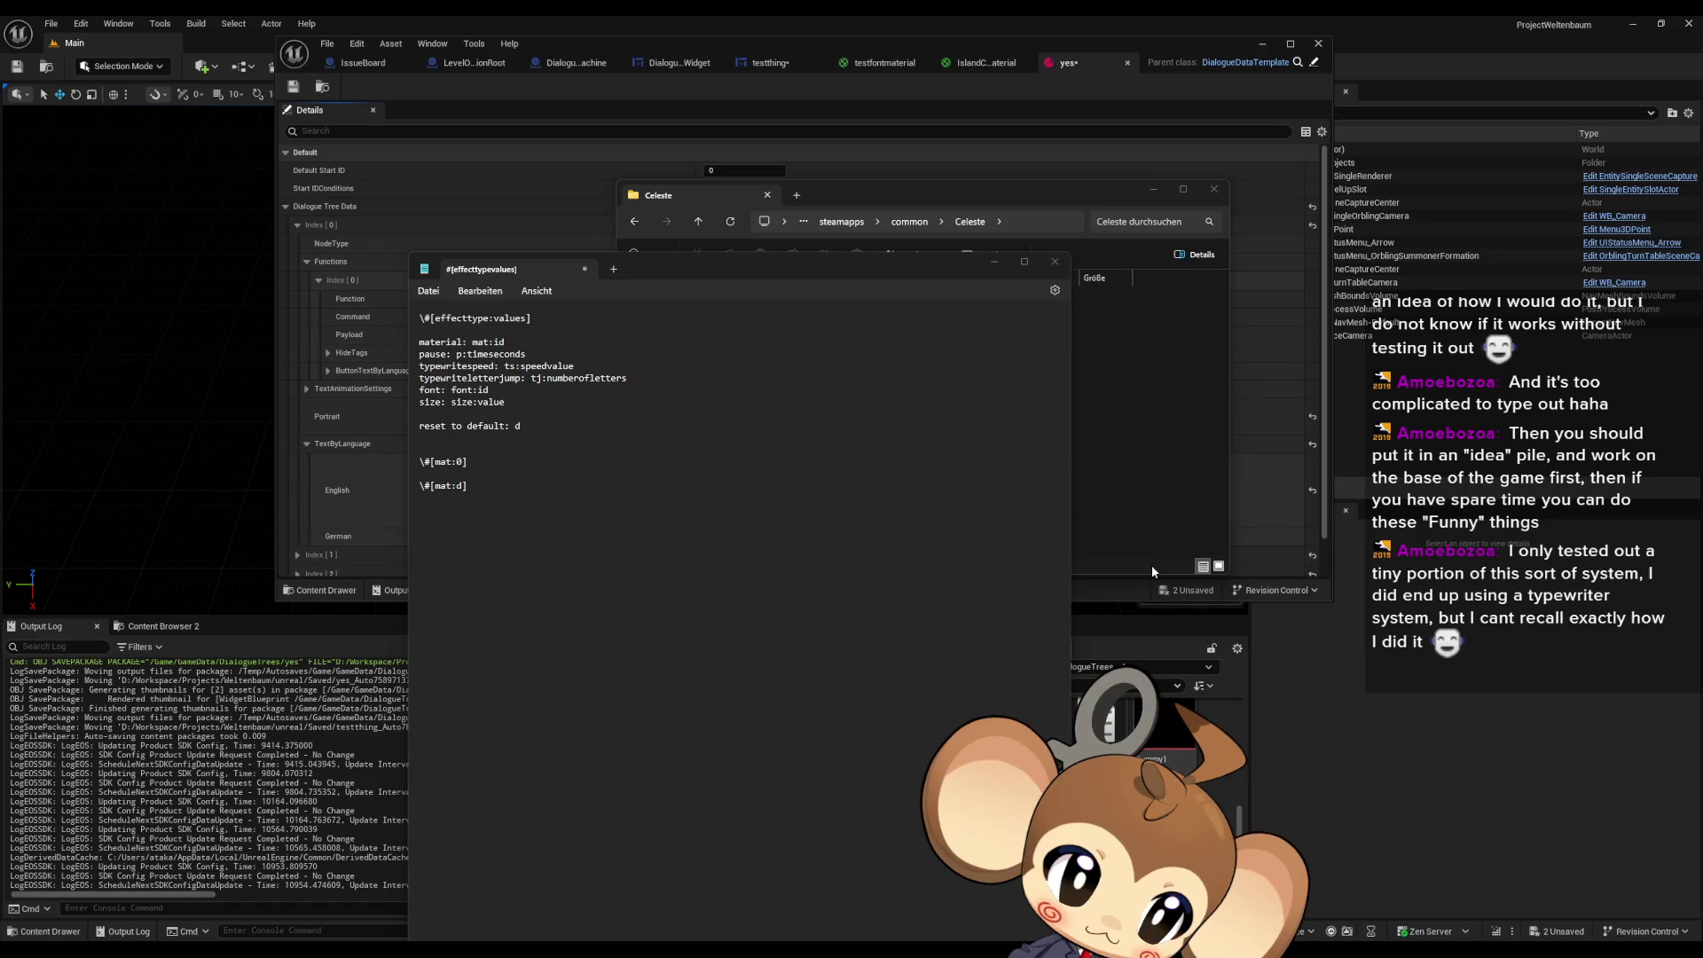
pyautogui.click(497, 439)
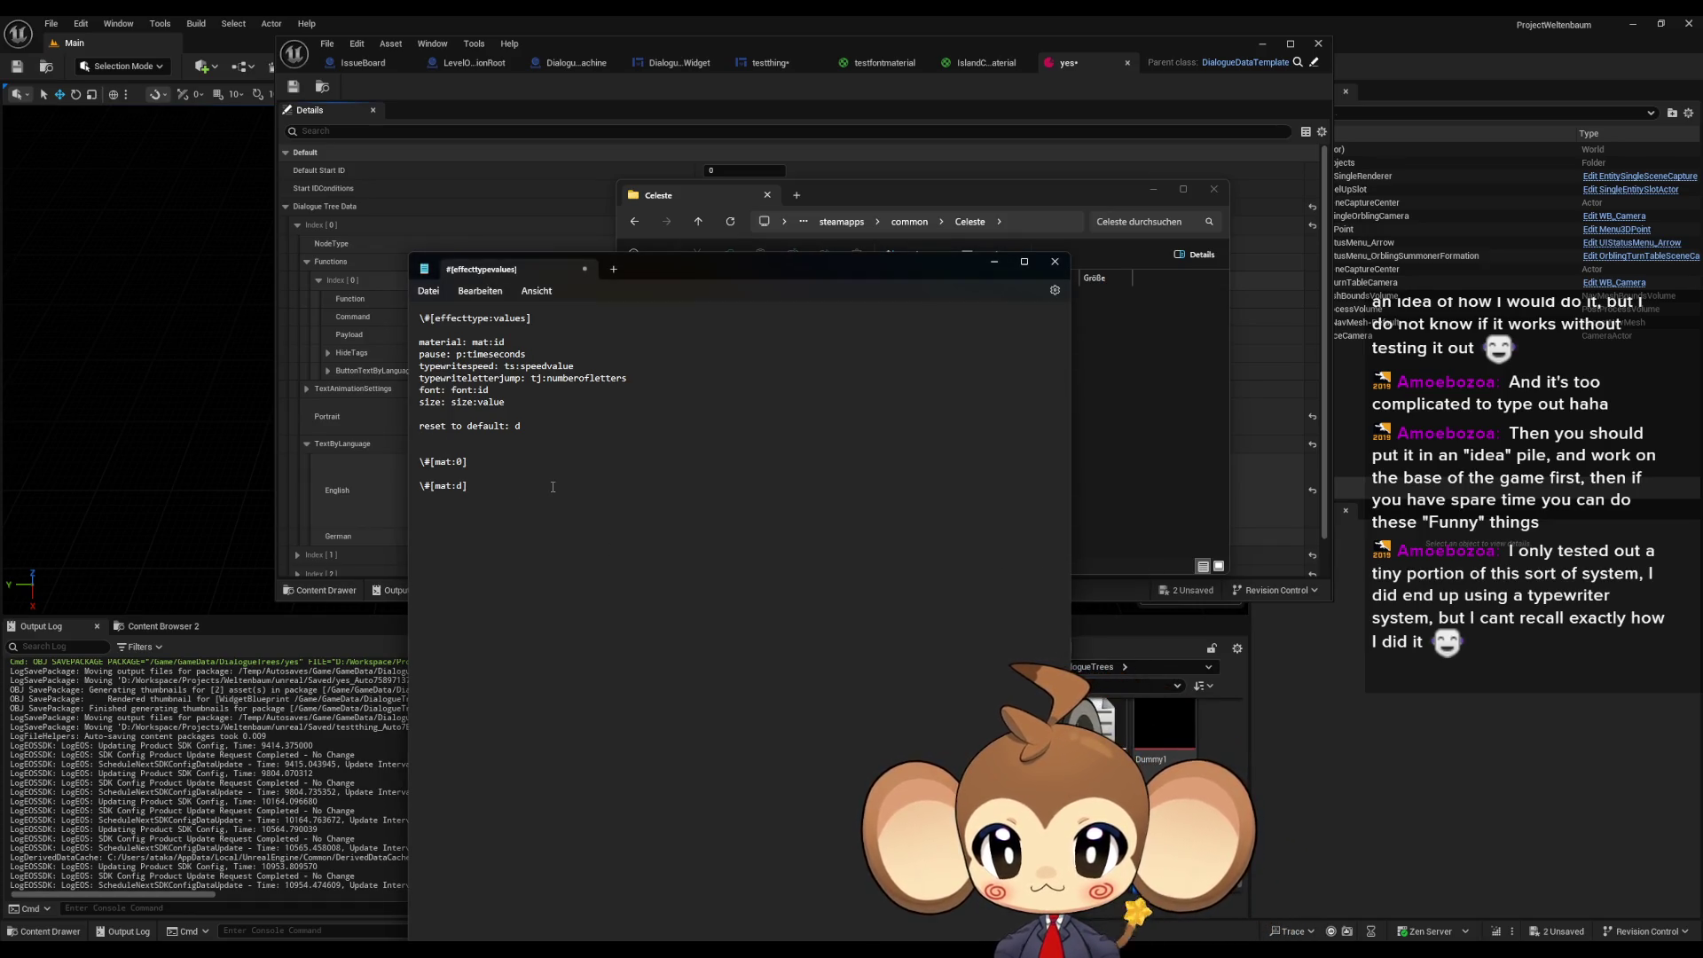
pyautogui.write('continuo')
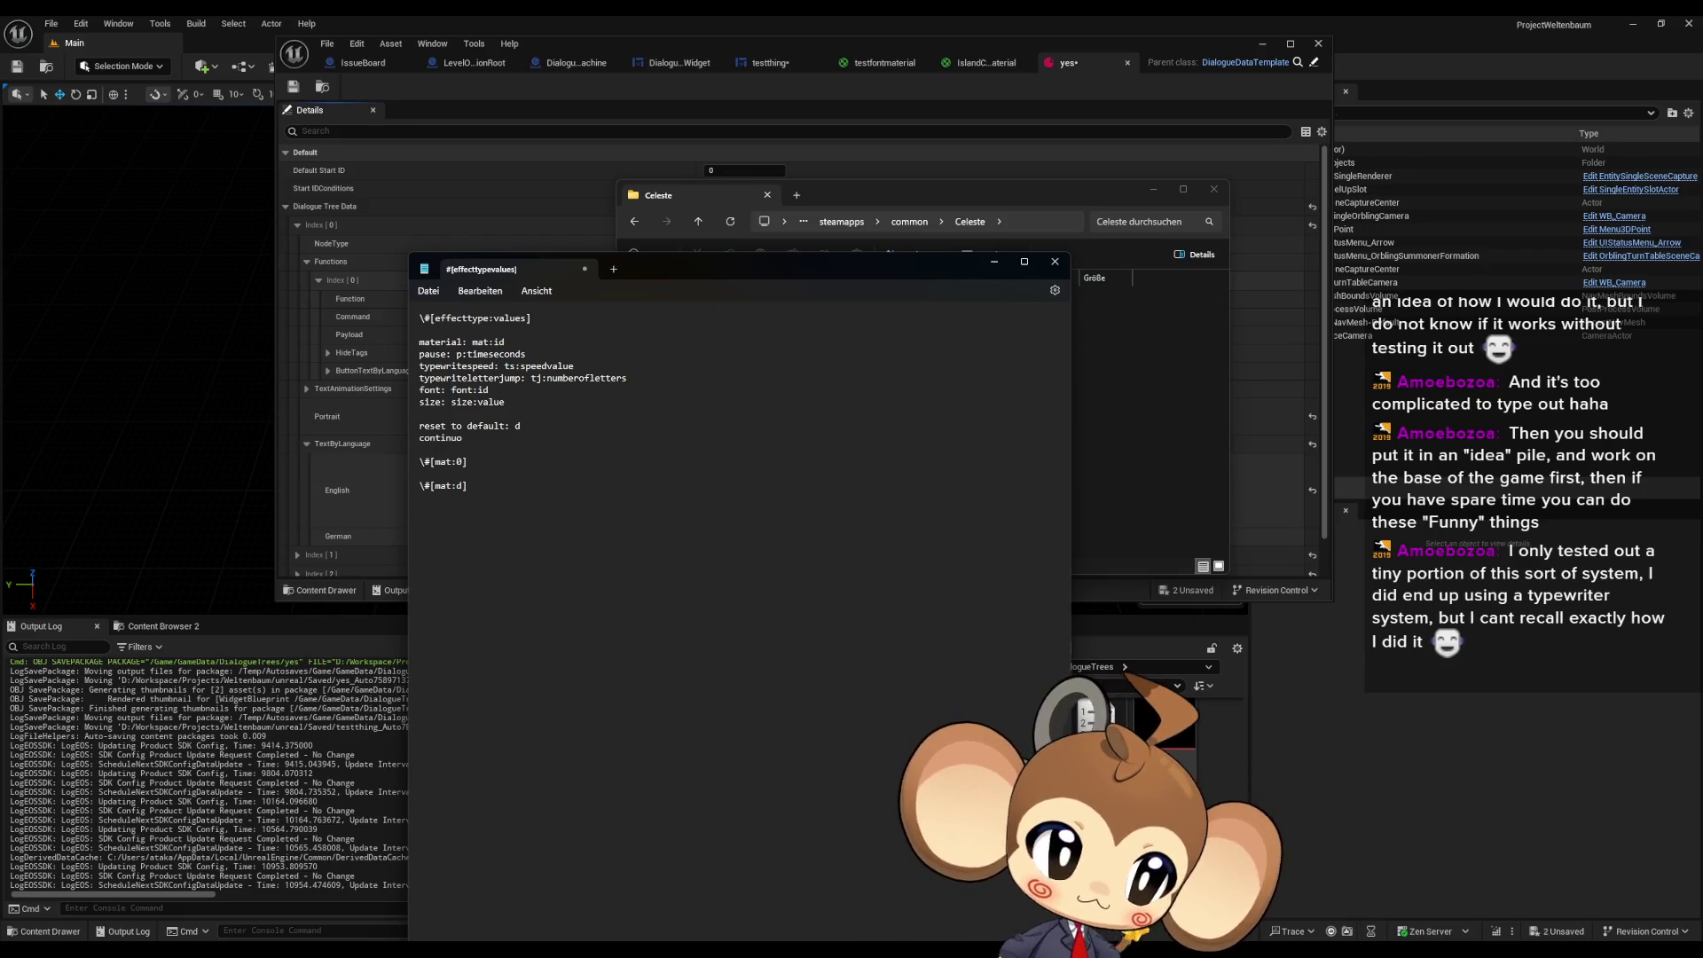
pyautogui.write('us')
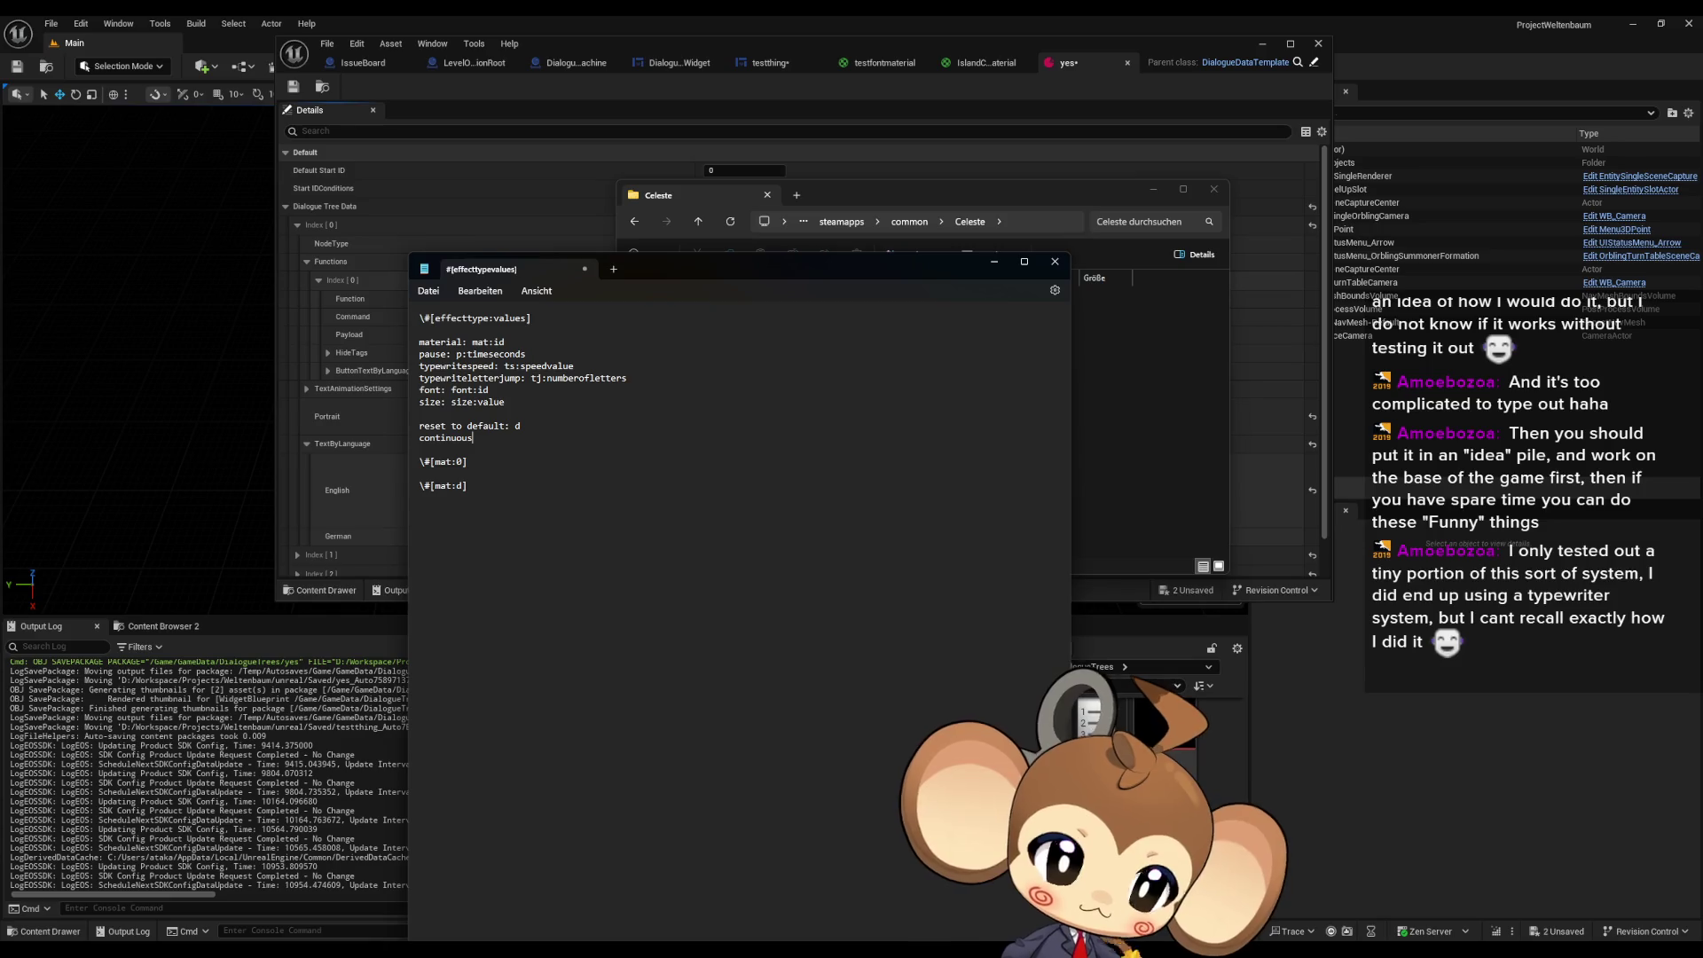
pyautogui.write(': ')
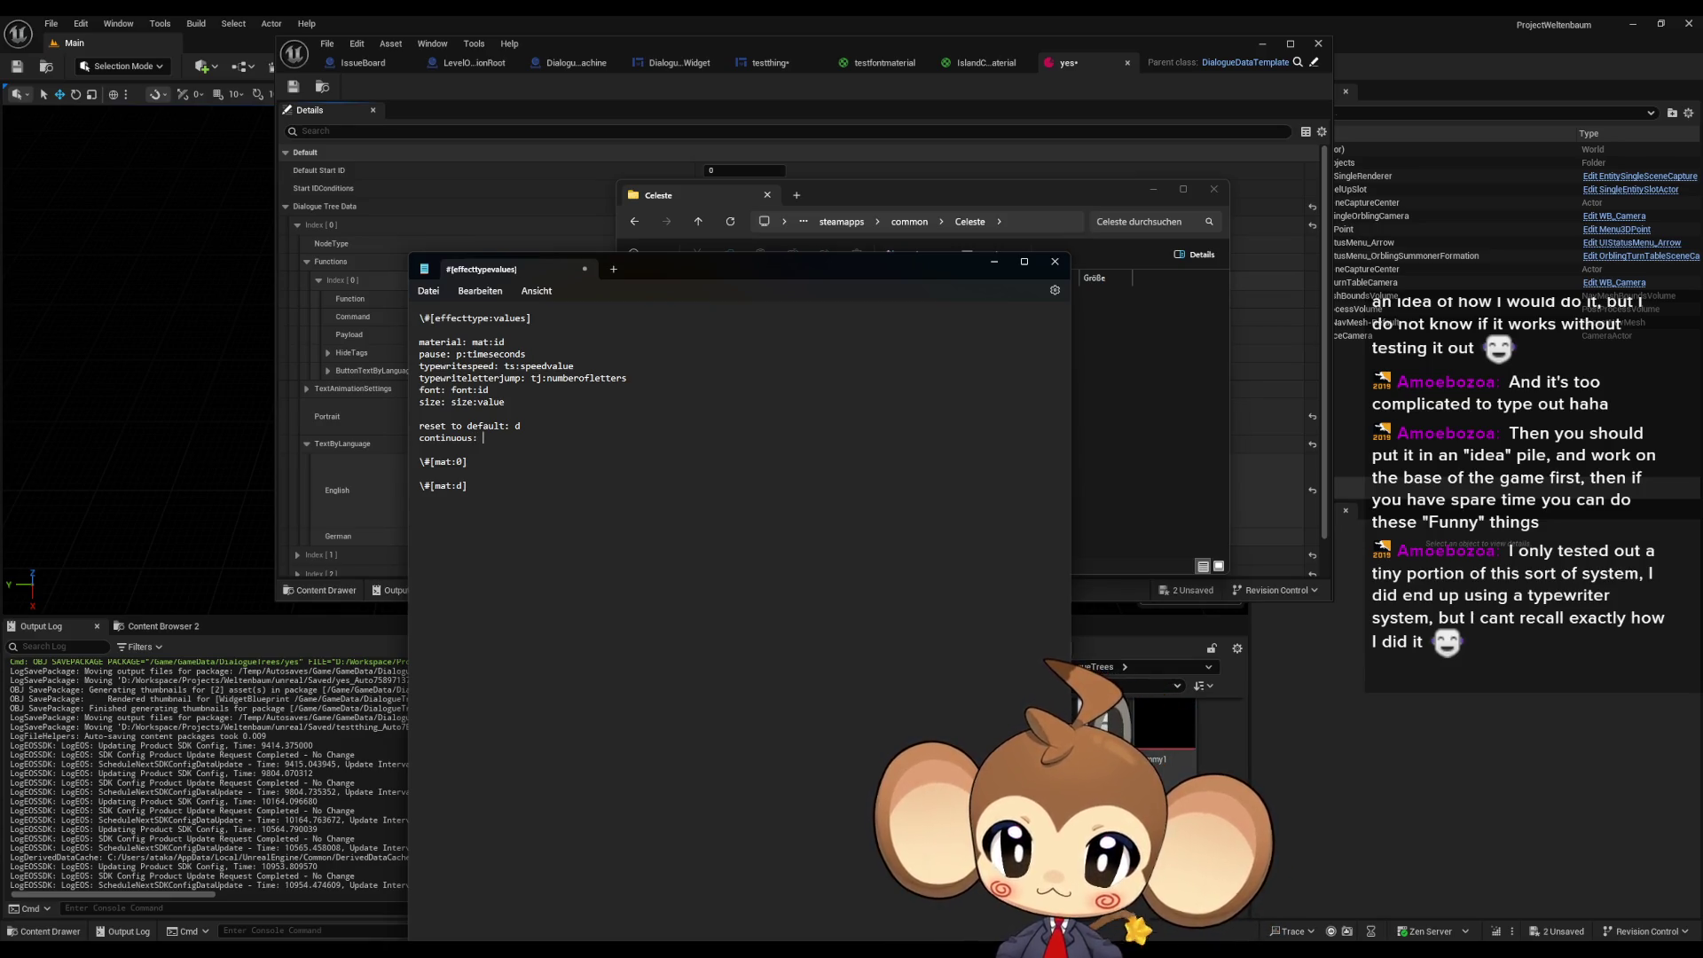
pyautogui.write(':c')
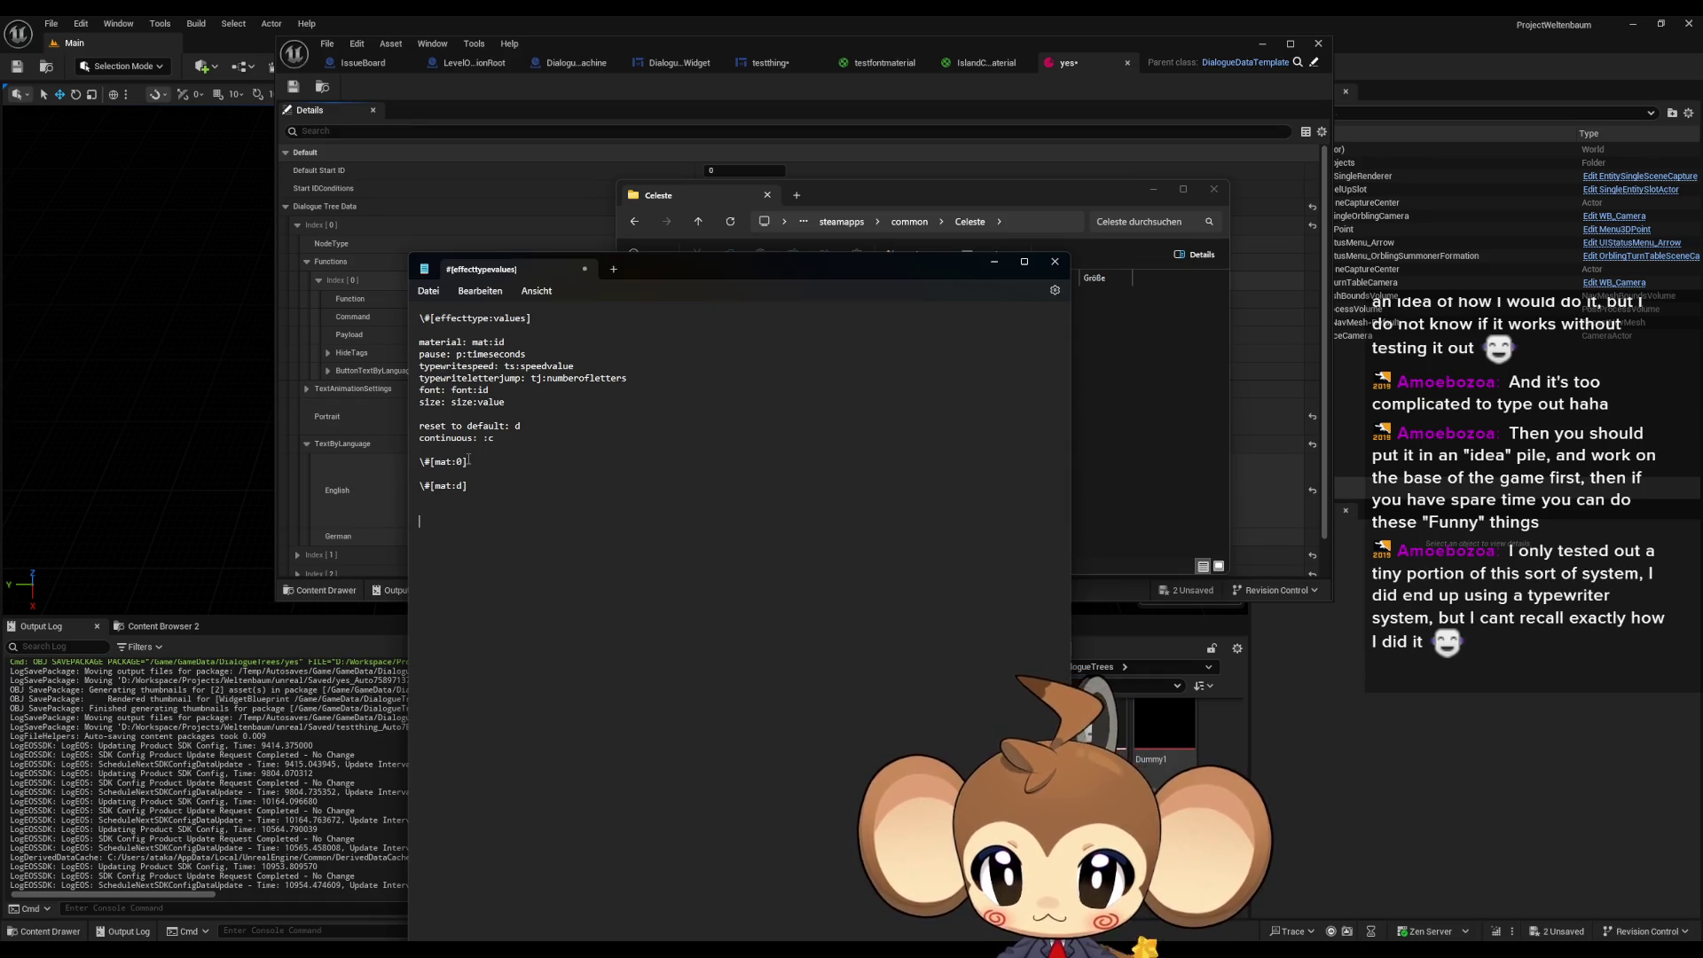
# - Complete the 'continuous: :c' entry and select the two example material tag lines
pyautogui.write(':c')
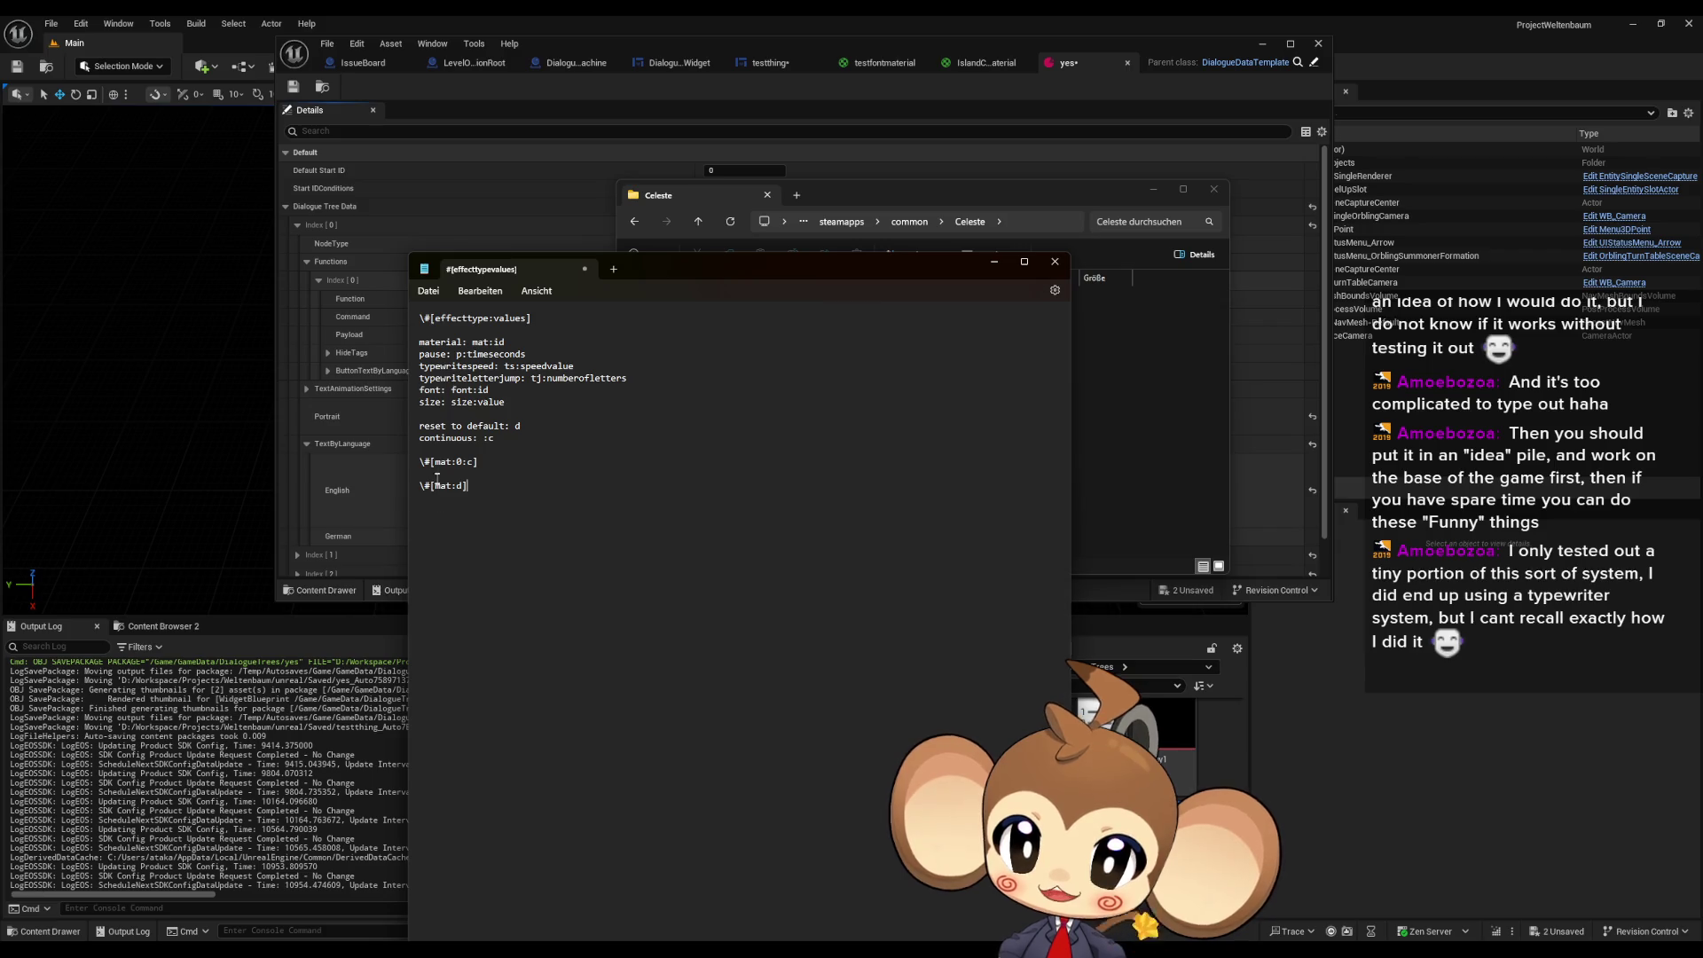
pyautogui.moveTo(468, 487); pyautogui.dragTo(410, 463)
# - Add a '\#[mat:0]' example below the other tags and start a greeting sample line
pyautogui.click(492, 491)
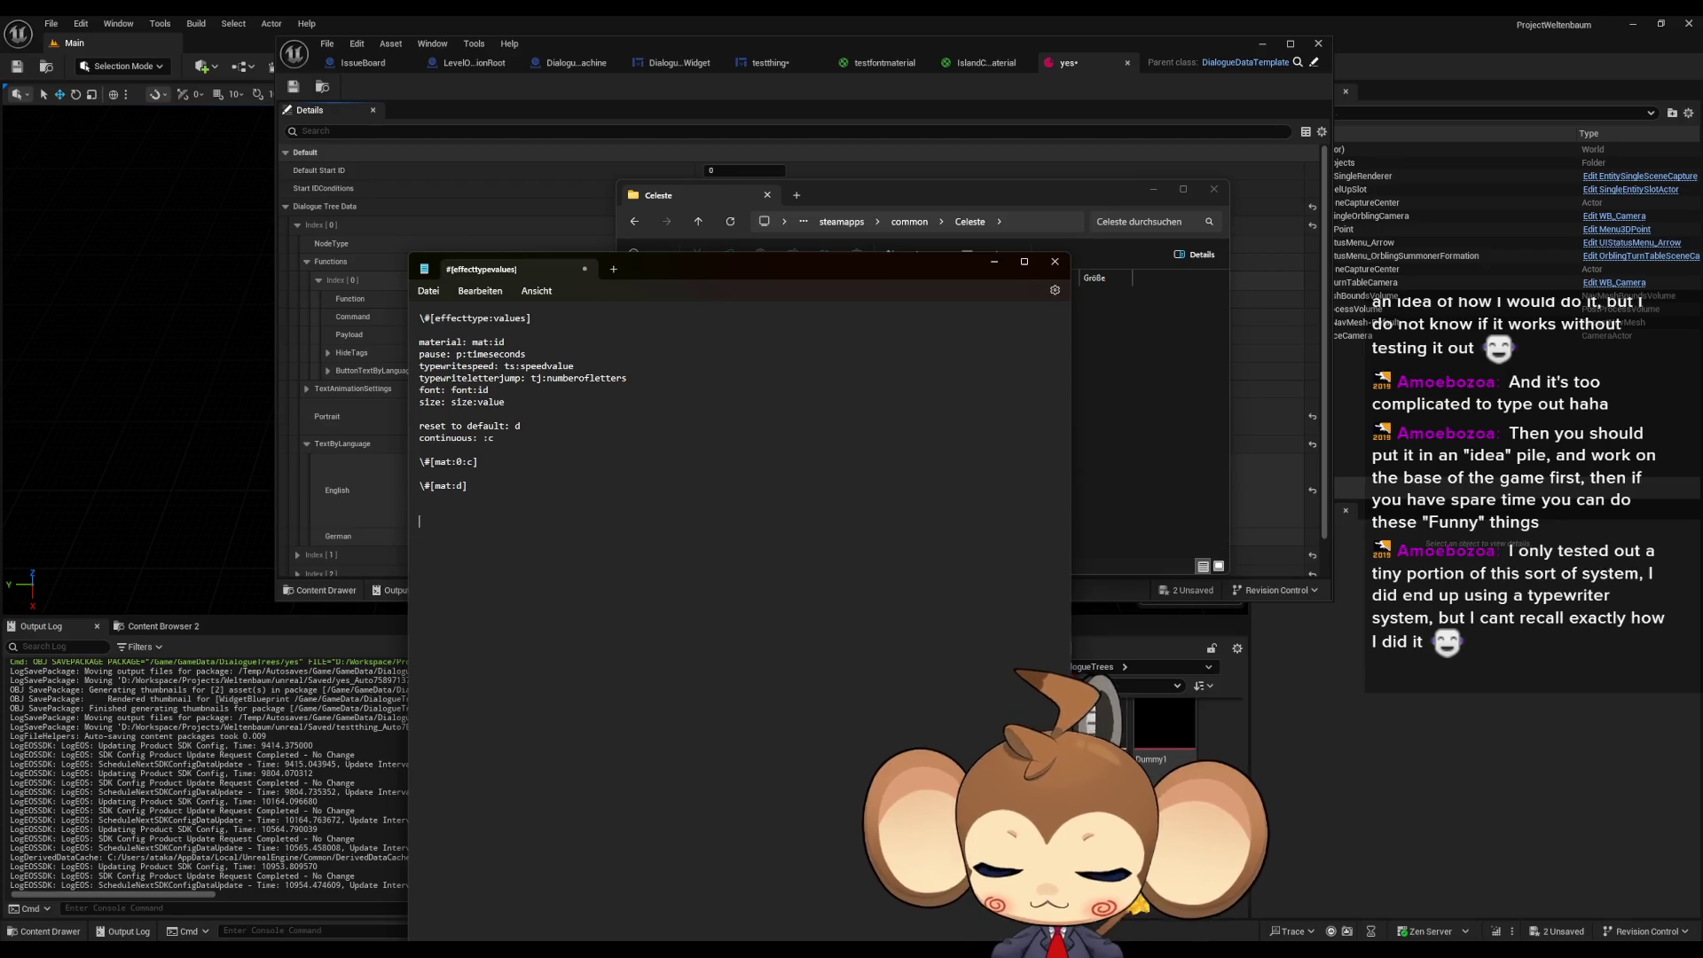
pyautogui.write('\\#')
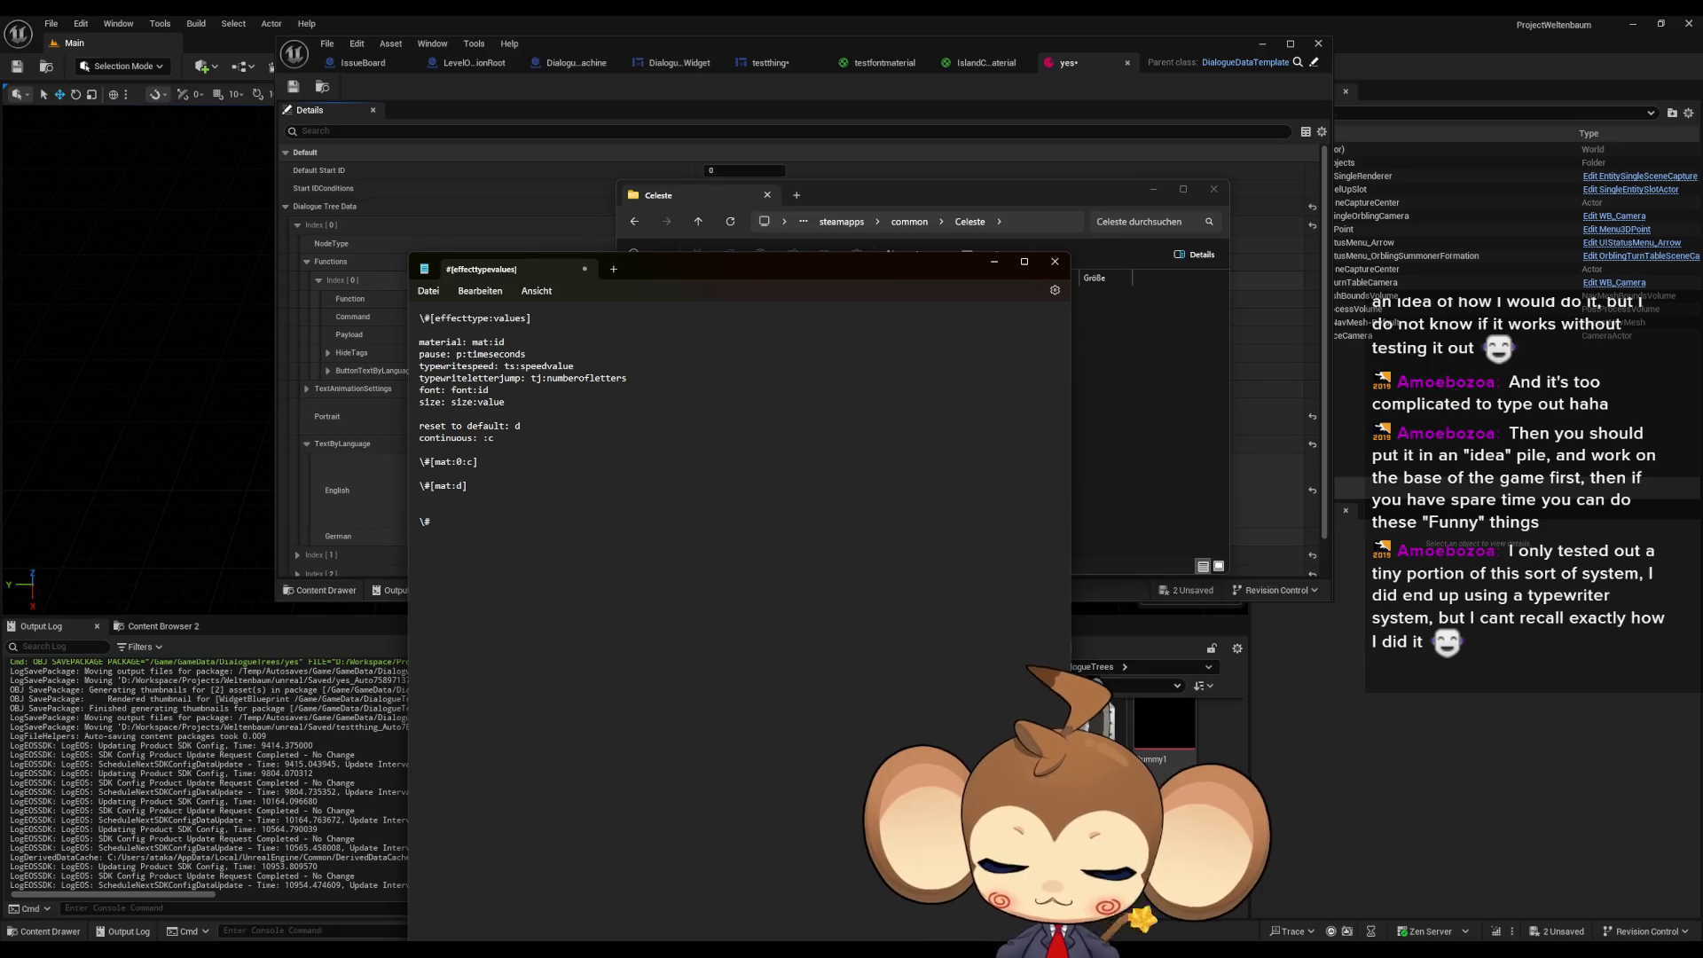
pyautogui.write('[]')
pyautogui.write('mat:')
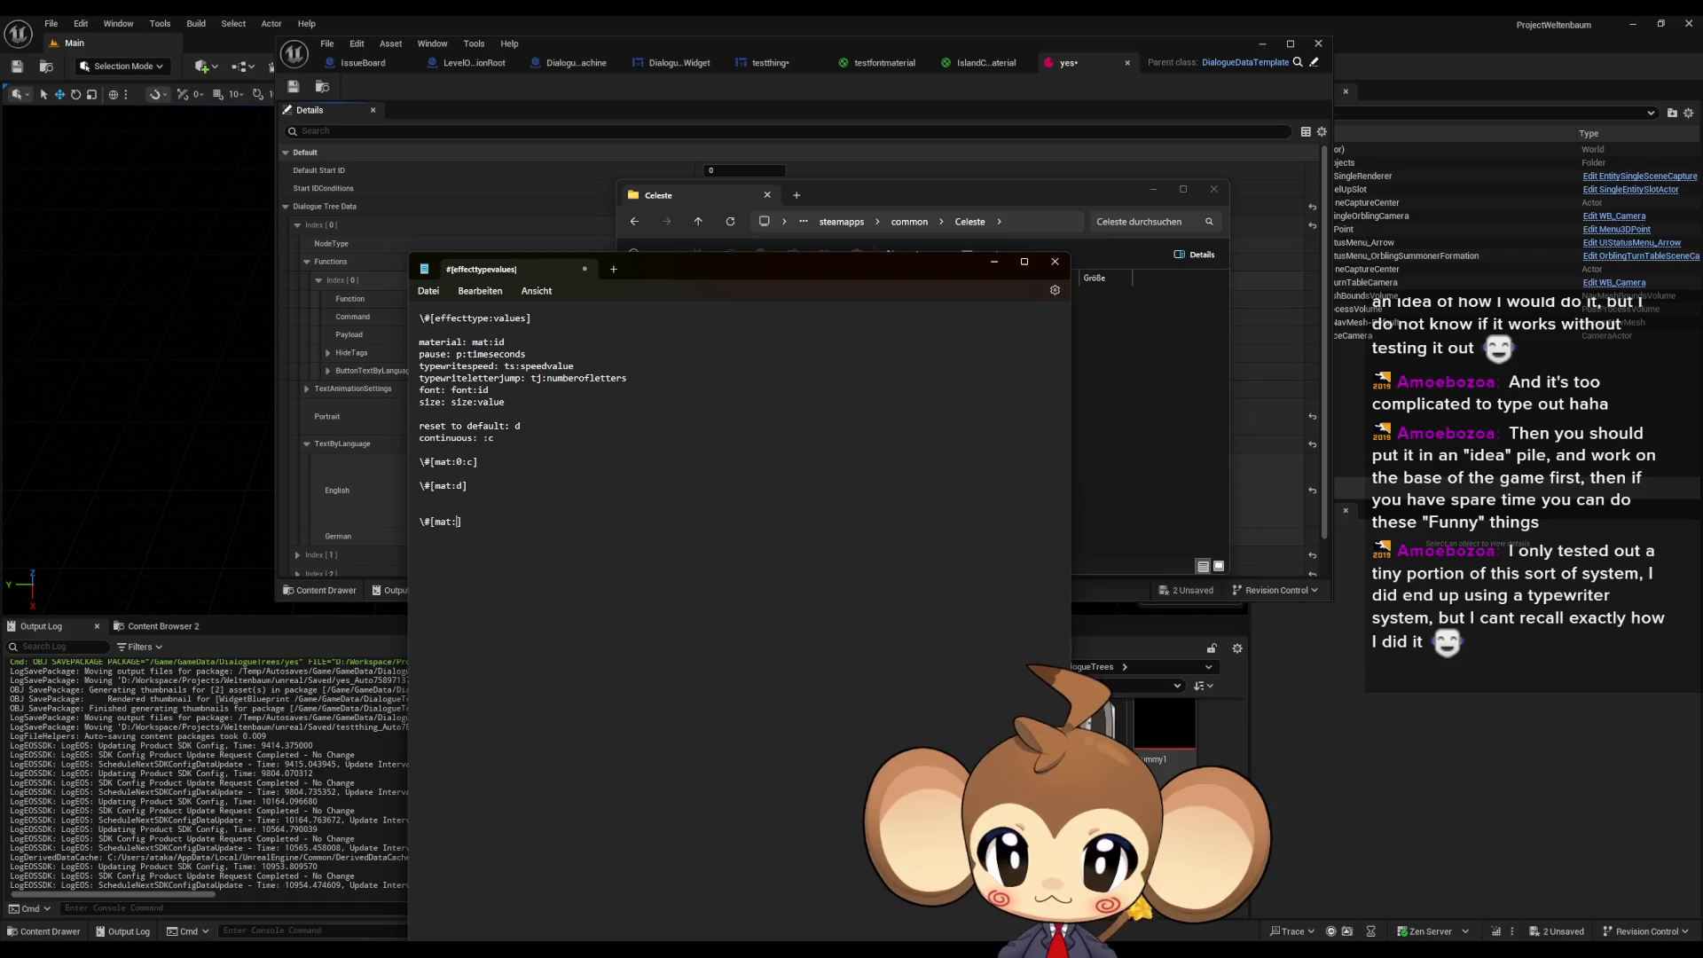
pyautogui.write('0')
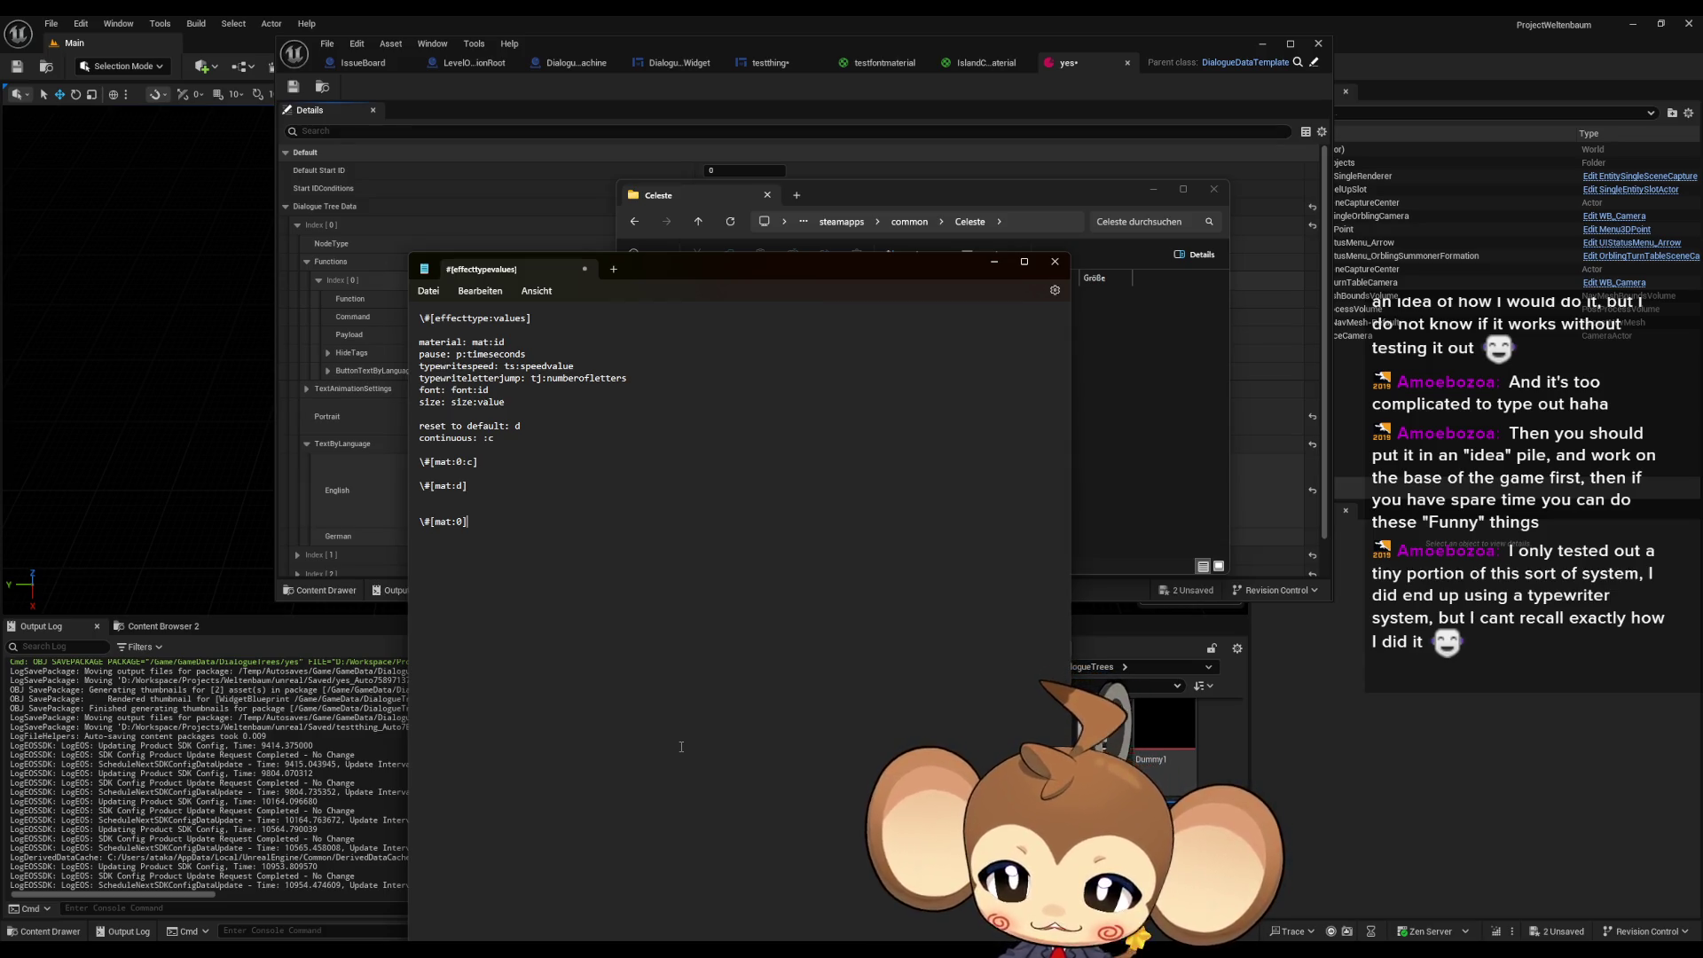
pyautogui.write('hell')
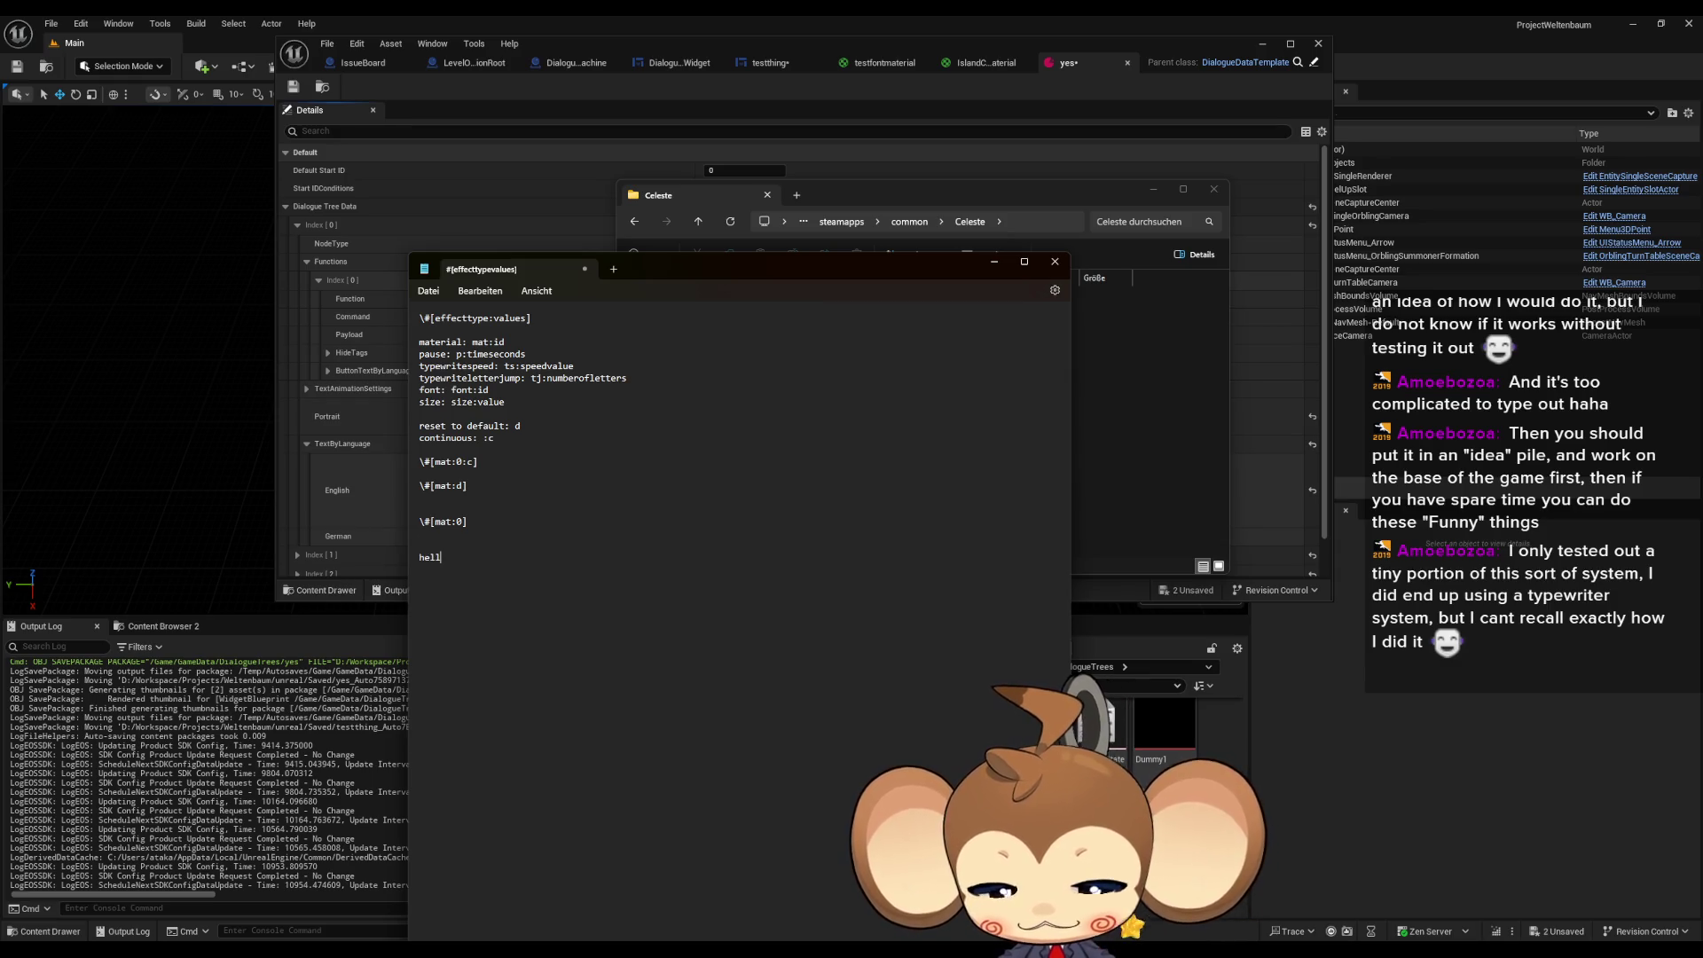
pyautogui.write('o, i am saru')
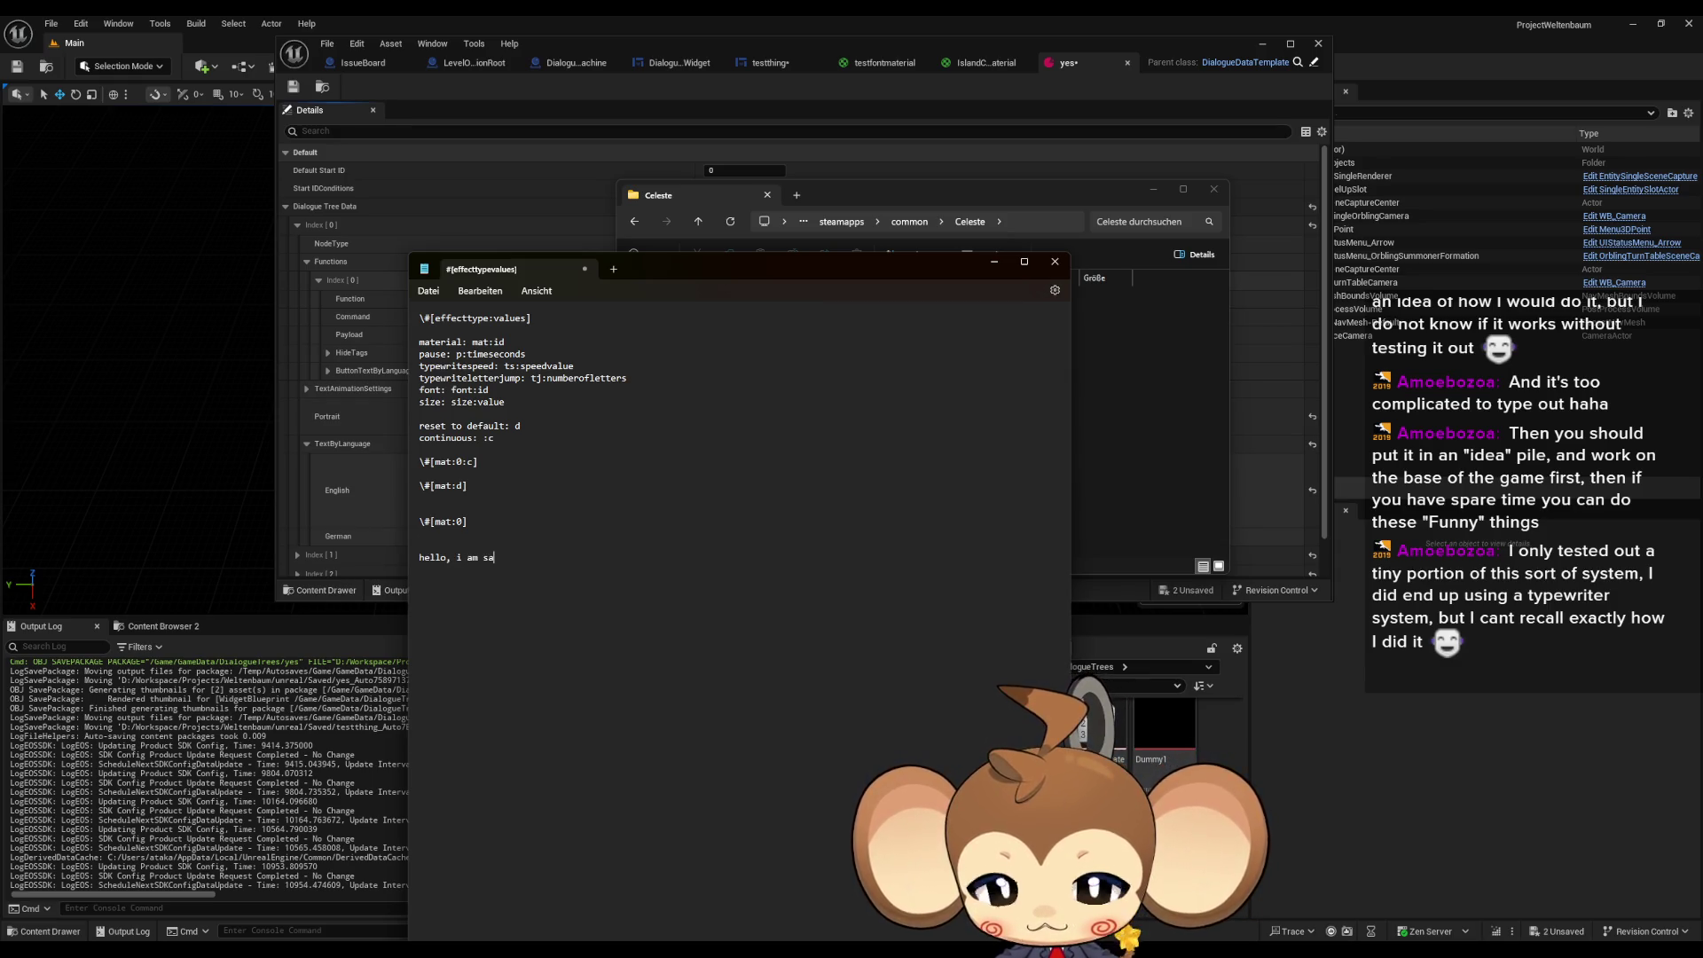
# - Add a possessive-name sample line below the greeting, checking its apostrophe and the first example tag
pyautogui.doubleClick(433, 557)
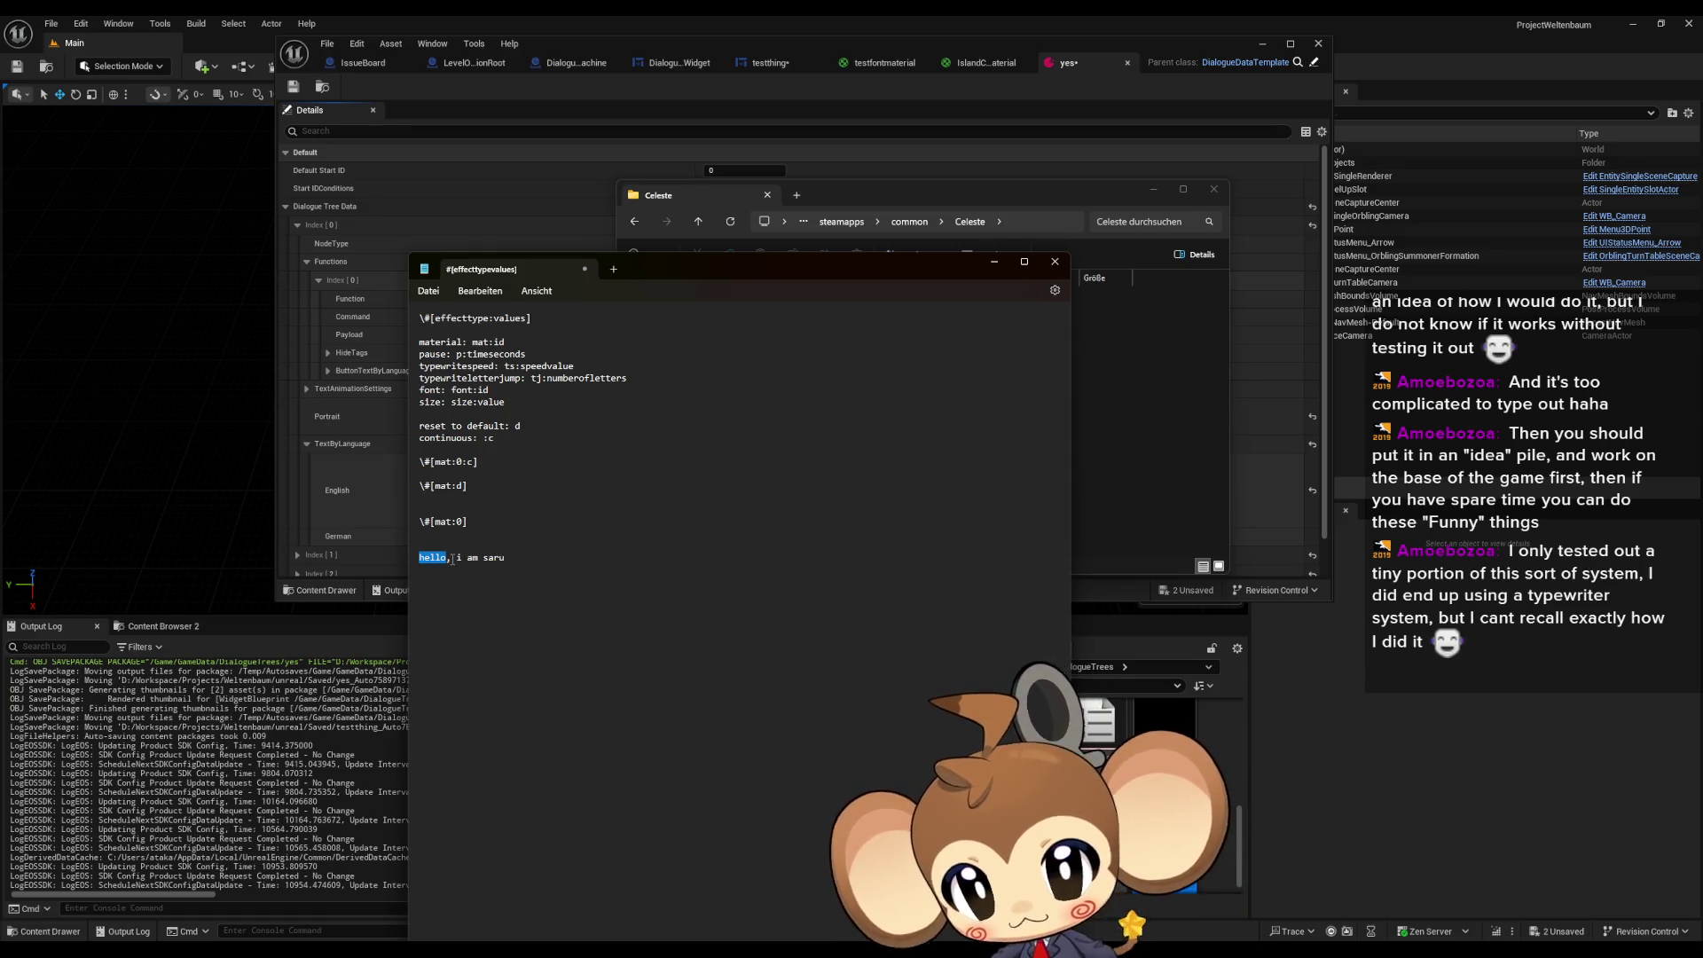
pyautogui.moveTo(447, 557); pyautogui.dragTo(451, 557)
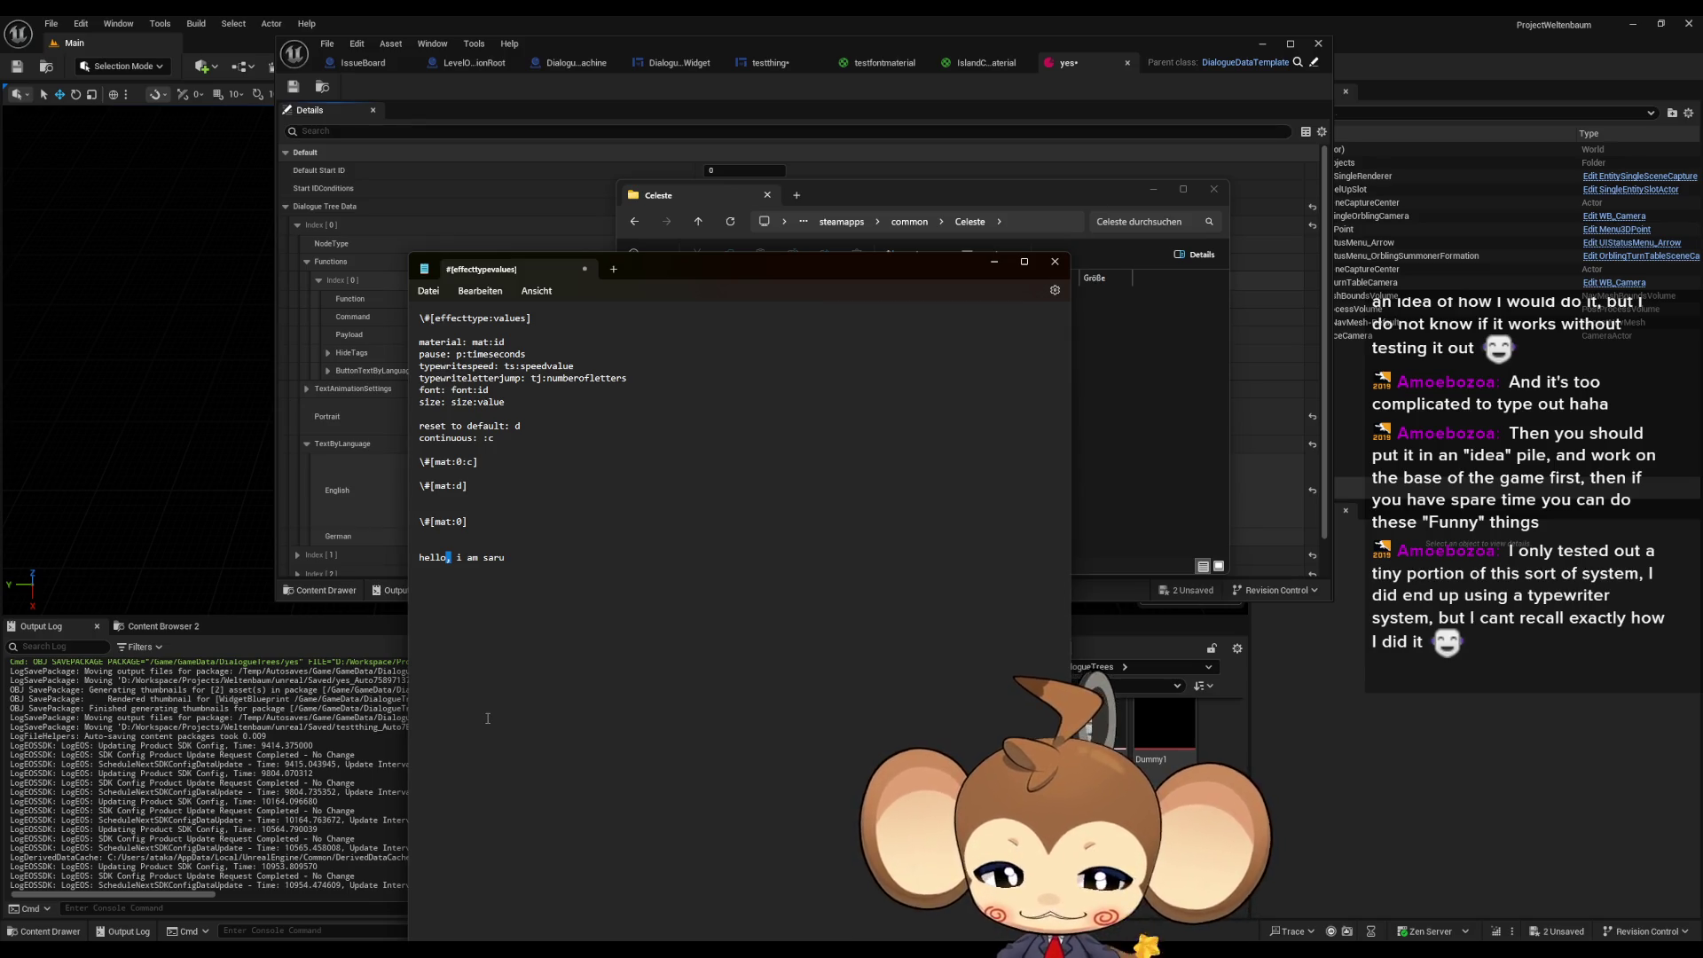
pyautogui.click(542, 565)
pyautogui.write(',')
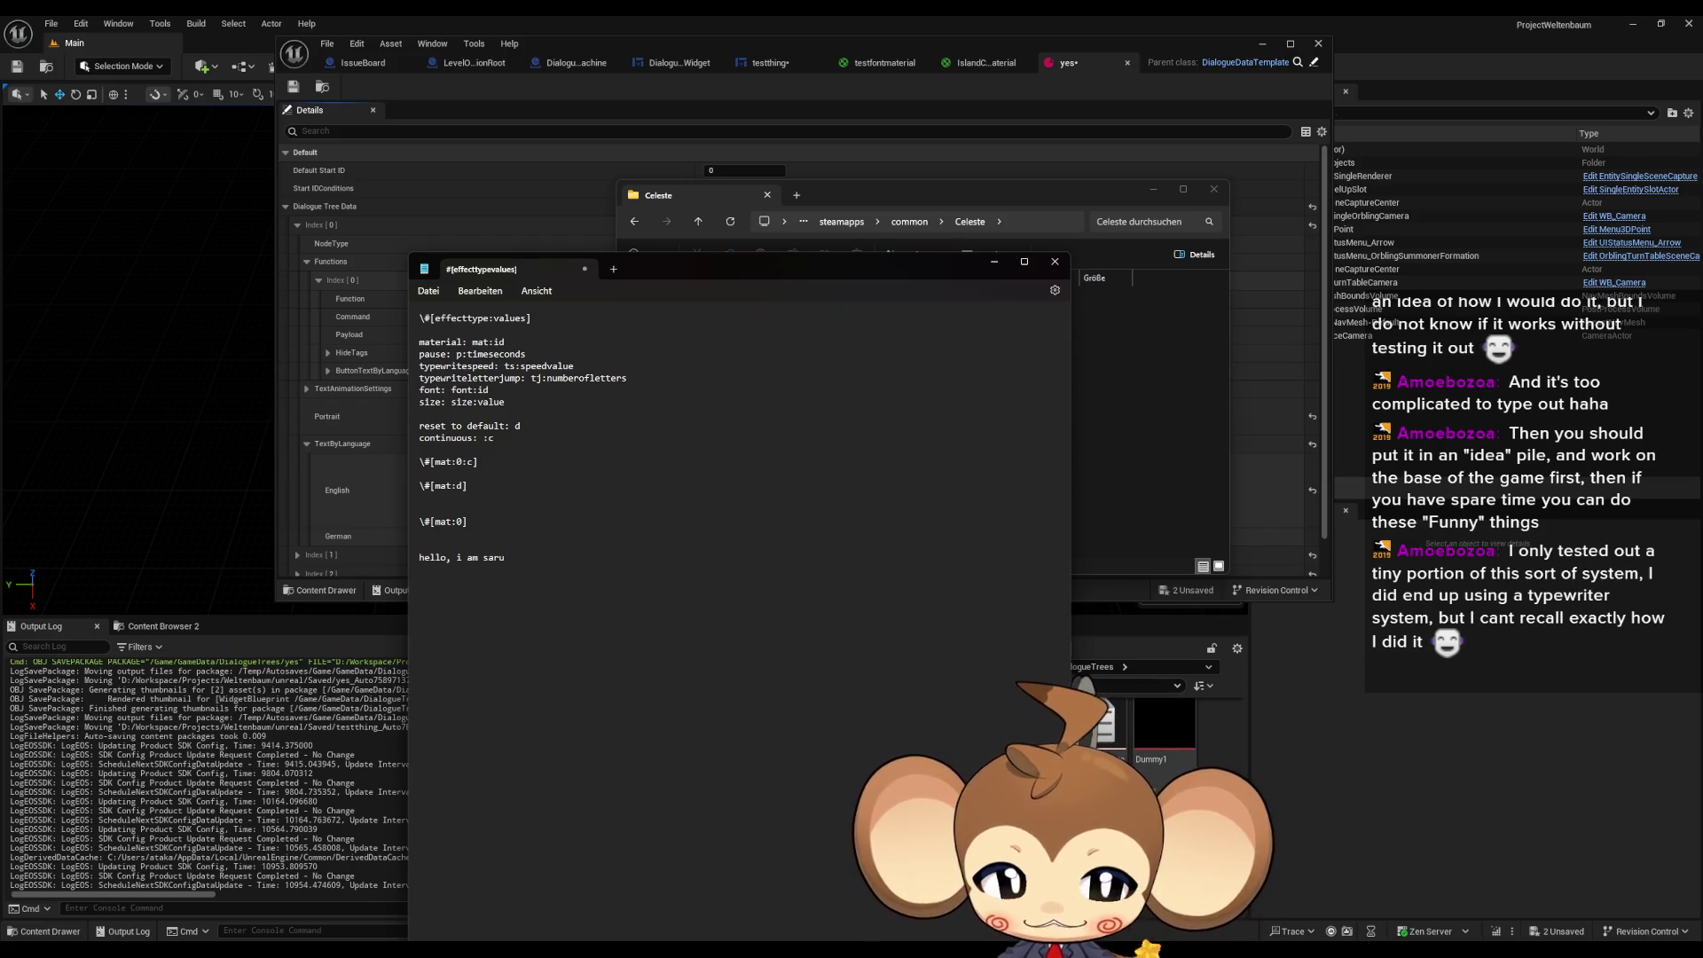
pyautogui.write("Saru's")
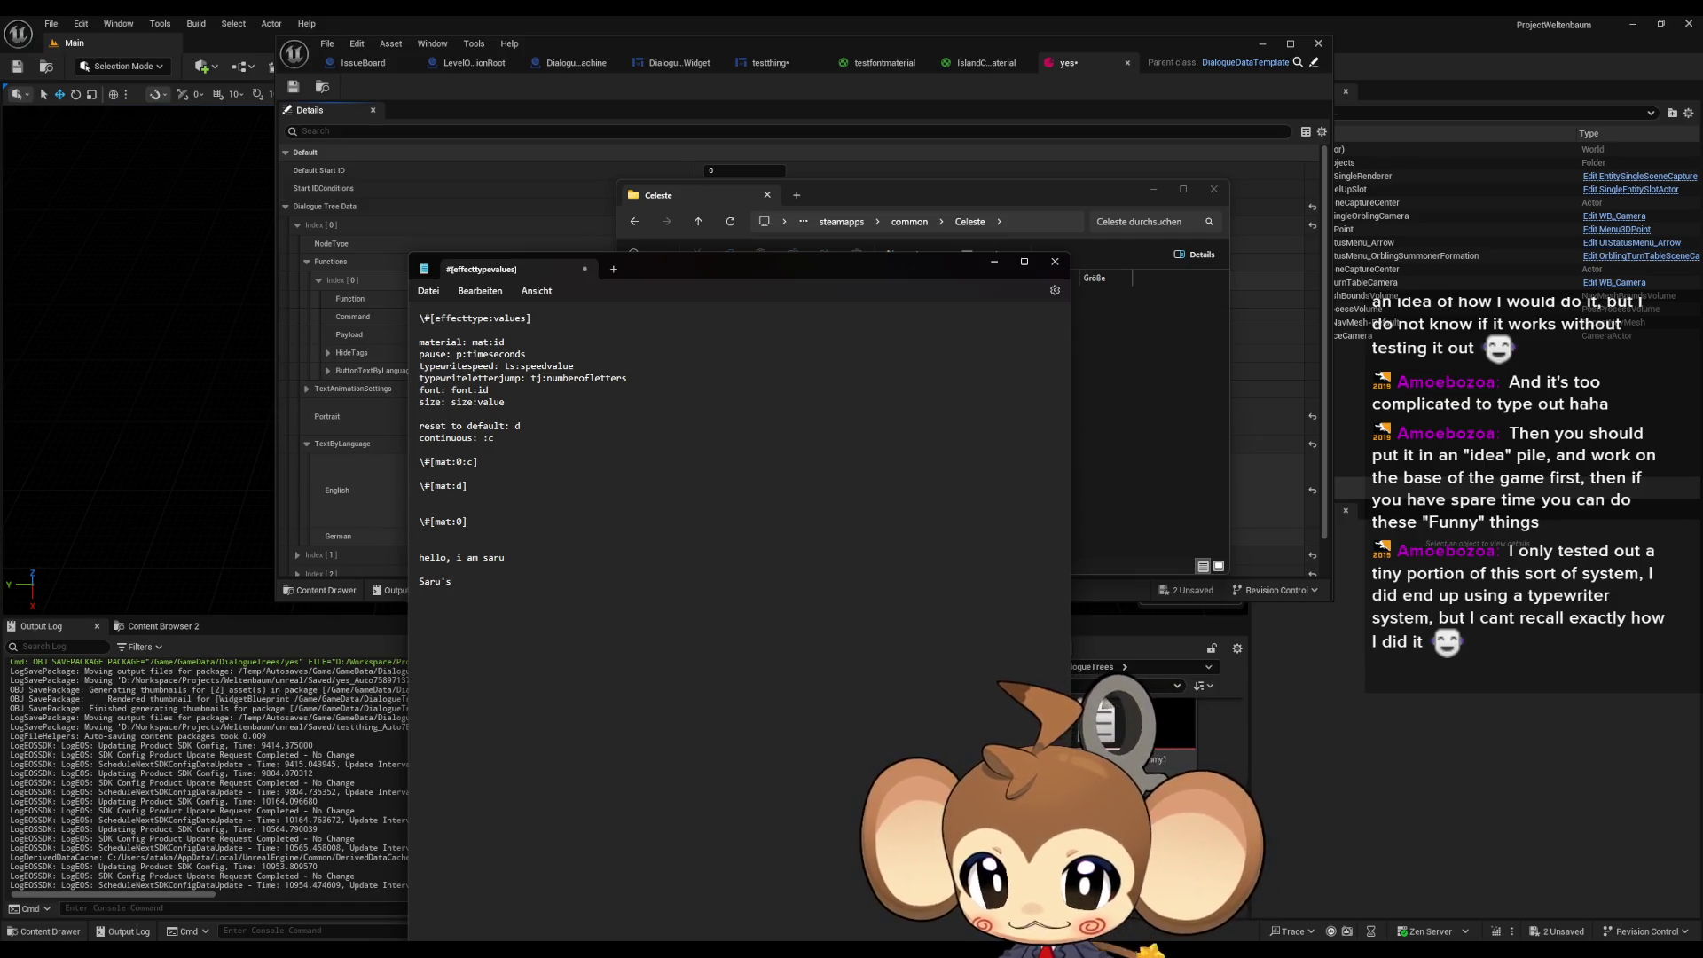
pyautogui.doubleClick(434, 582)
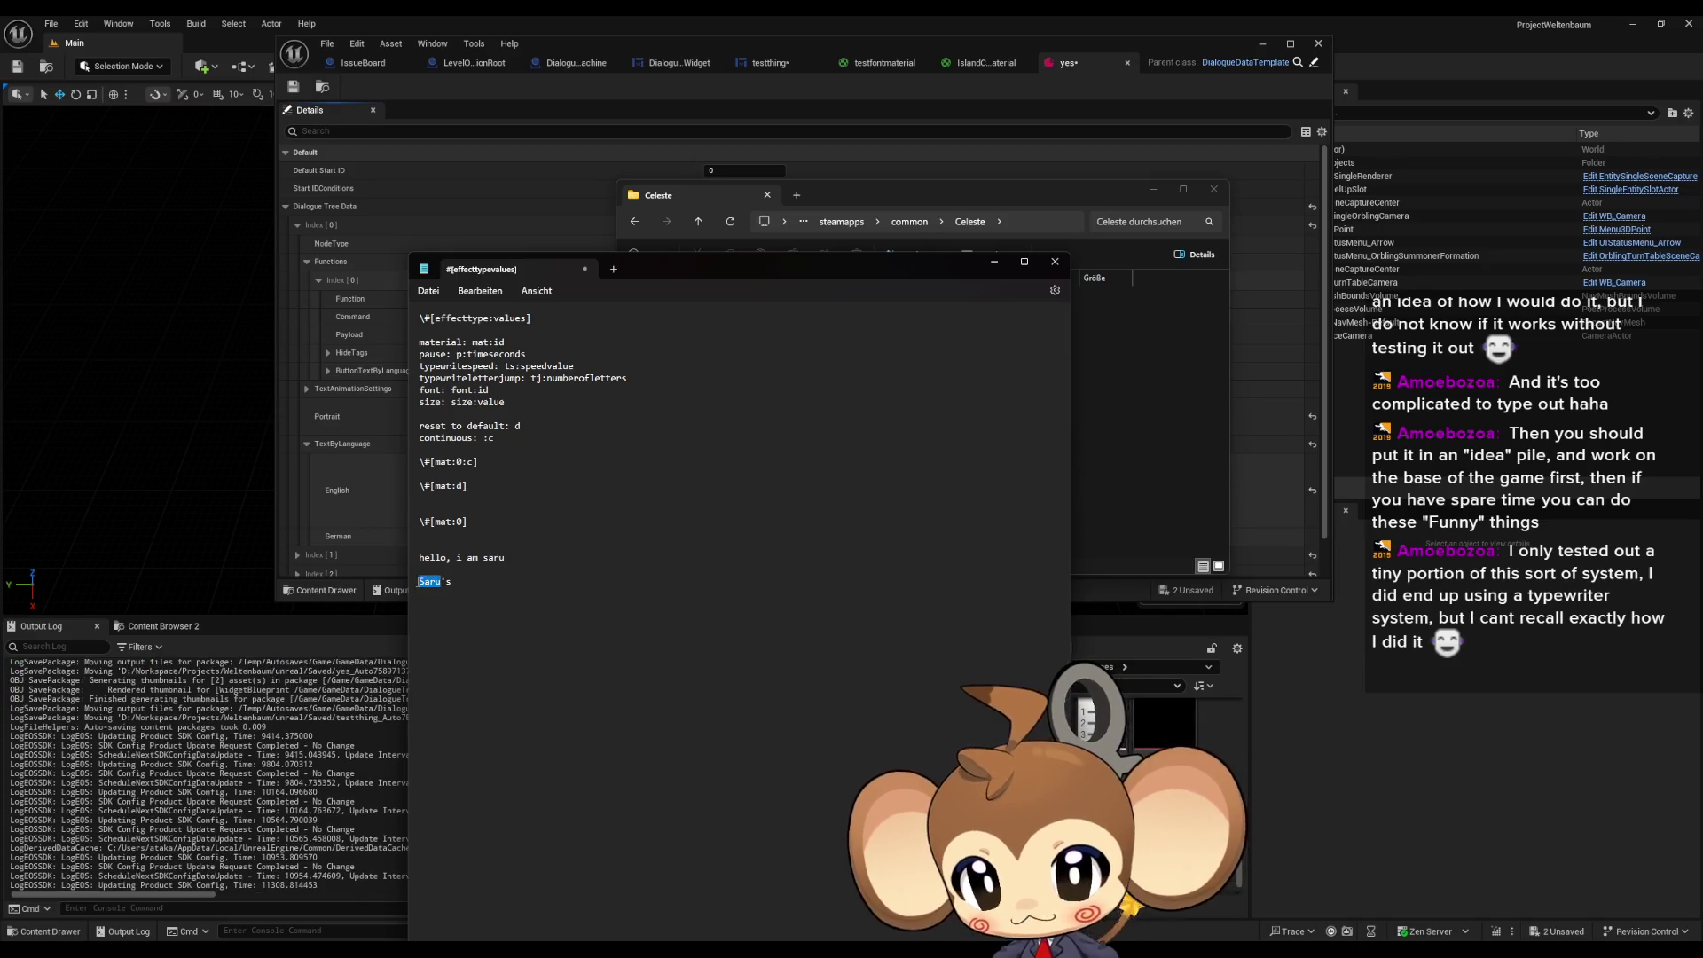
pyautogui.click(440, 583)
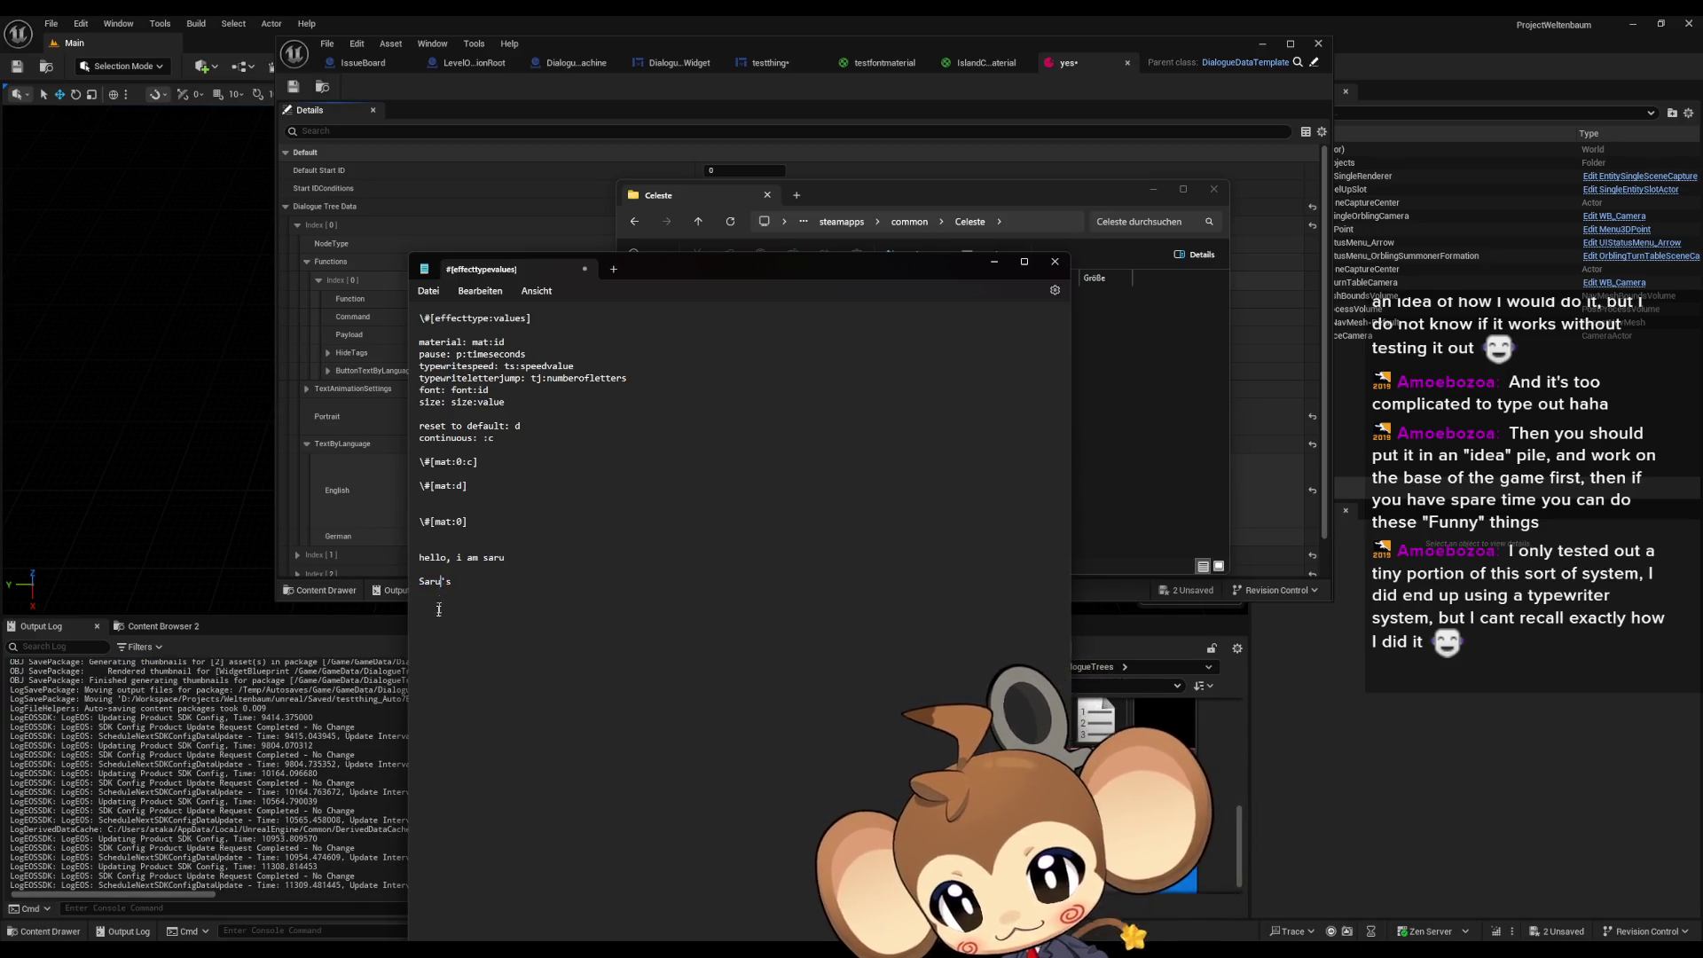
pyautogui.moveTo(446, 583); pyautogui.dragTo(440, 583)
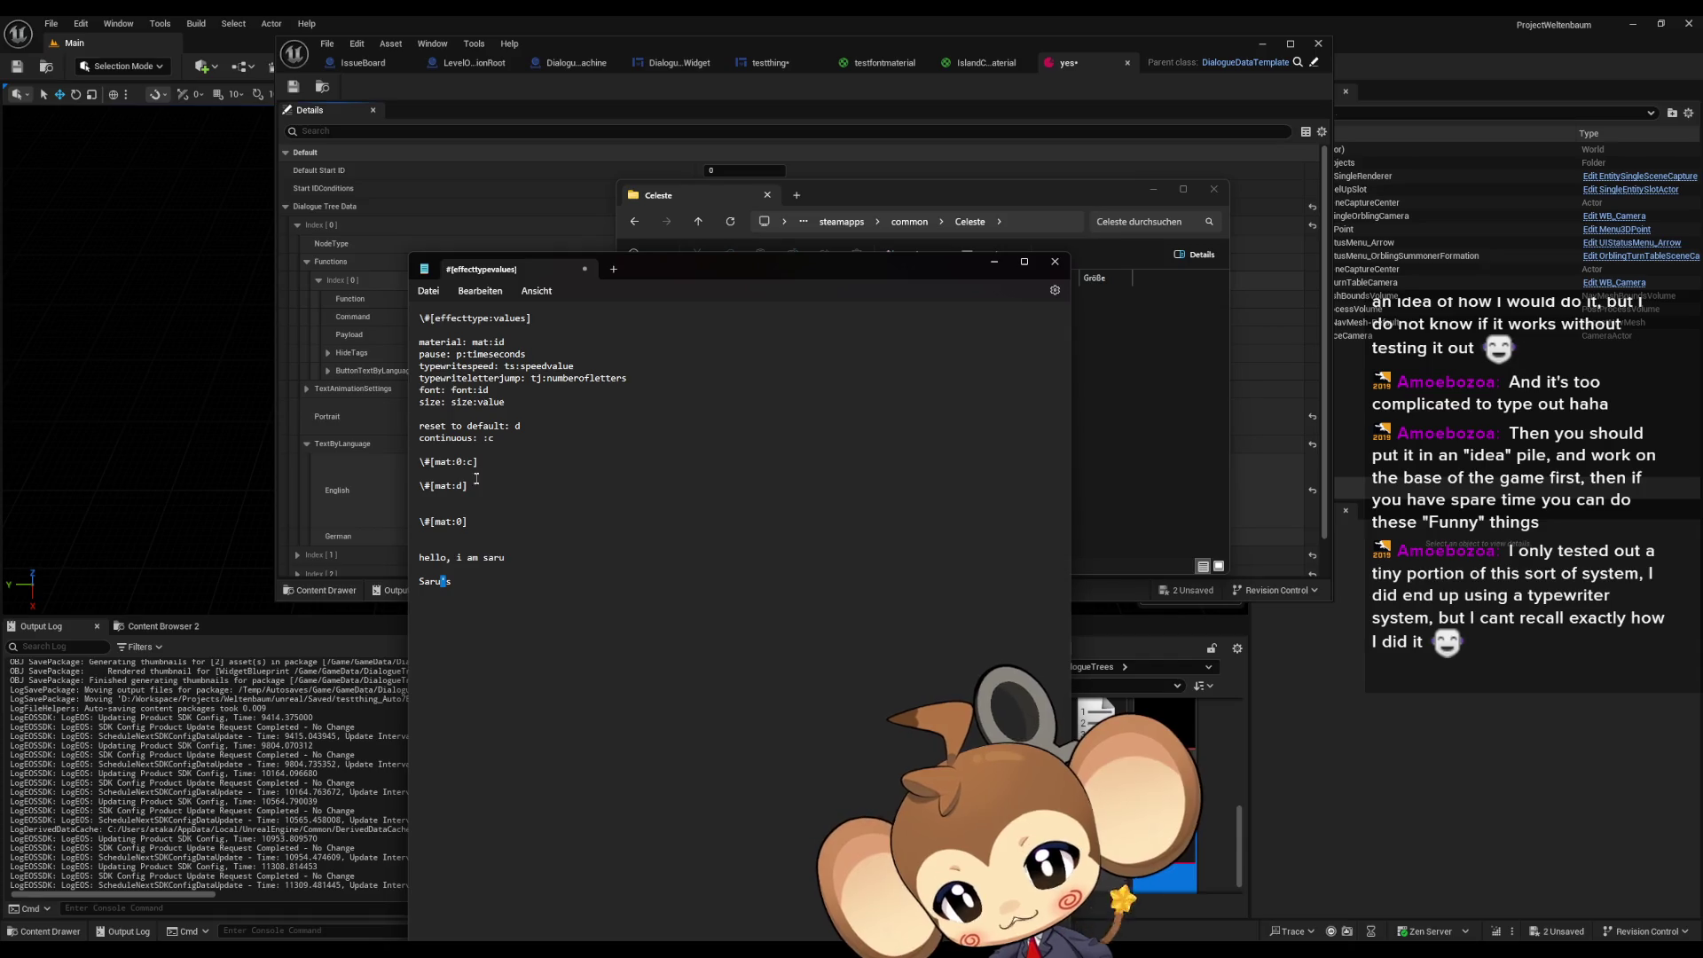
pyautogui.moveTo(479, 462); pyautogui.dragTo(430, 463)
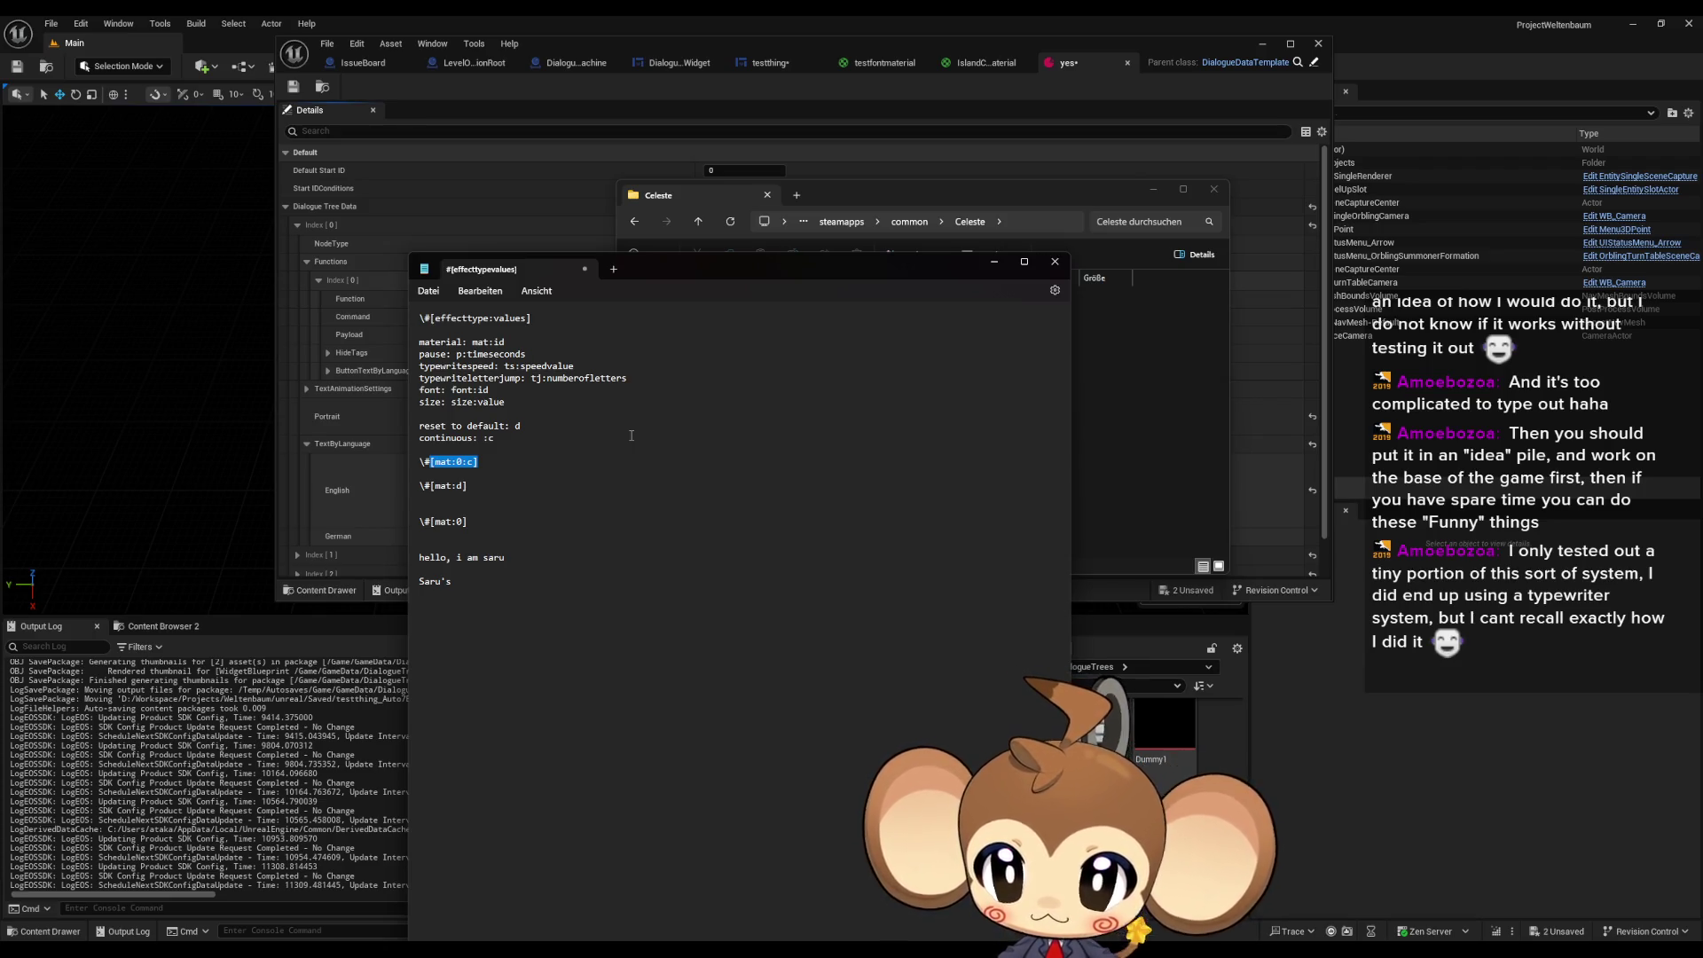
pyautogui.click(579, 648)
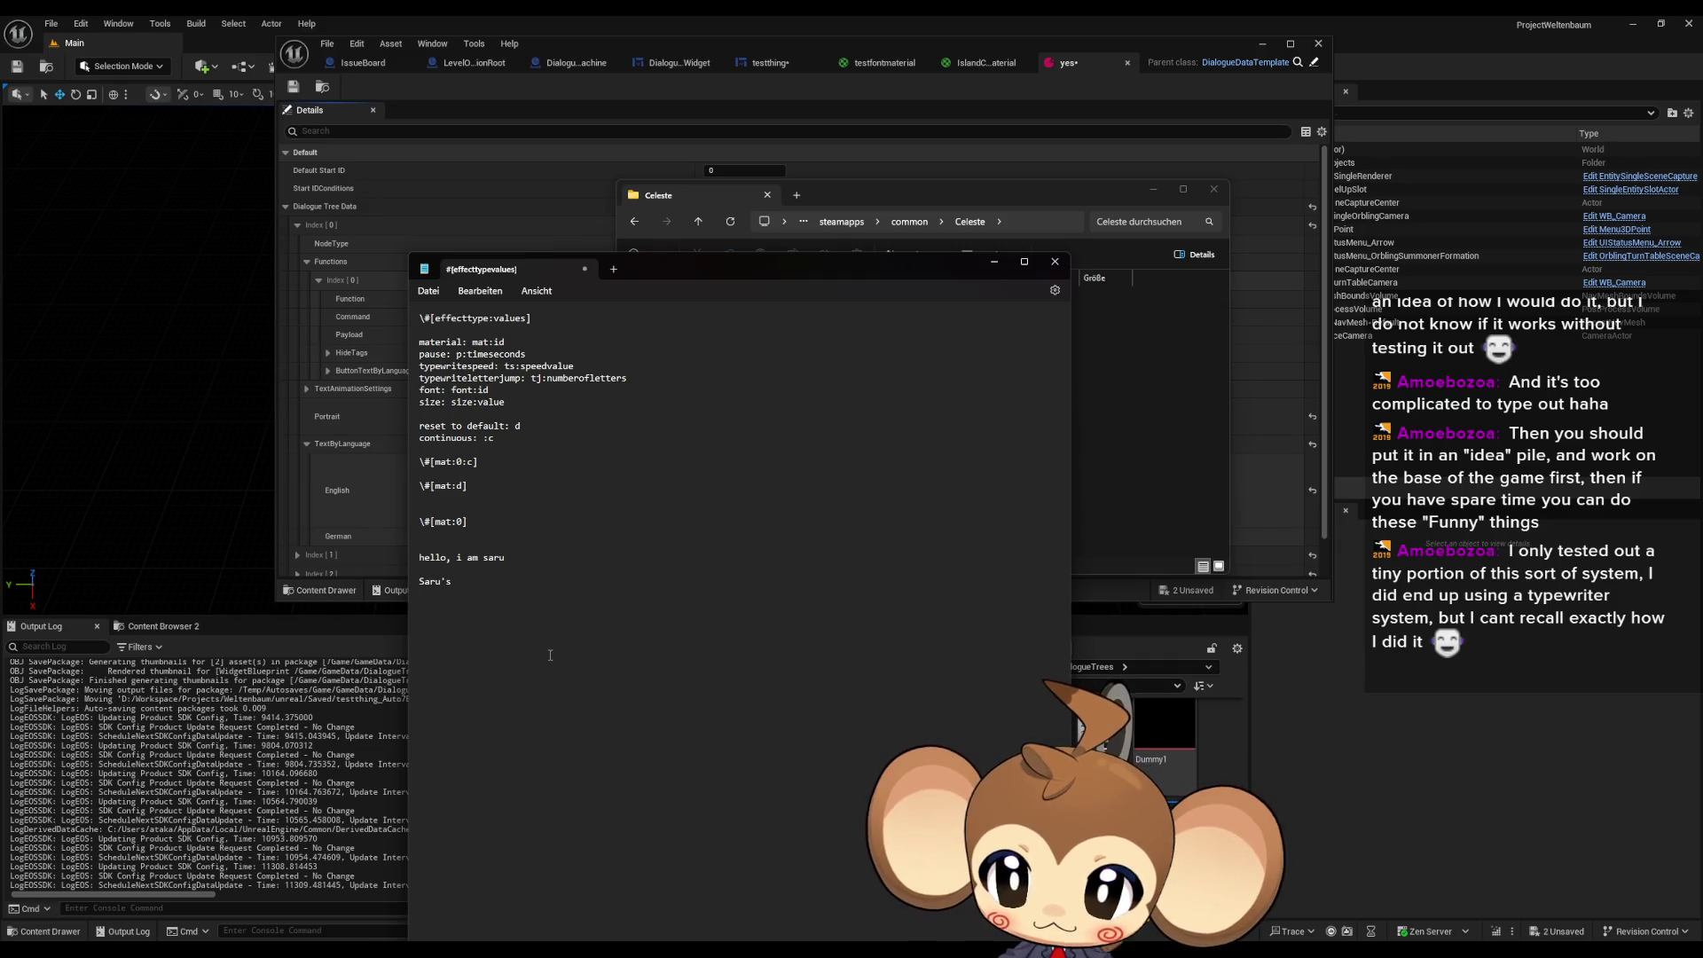
pyautogui.doubleClick(470, 462)
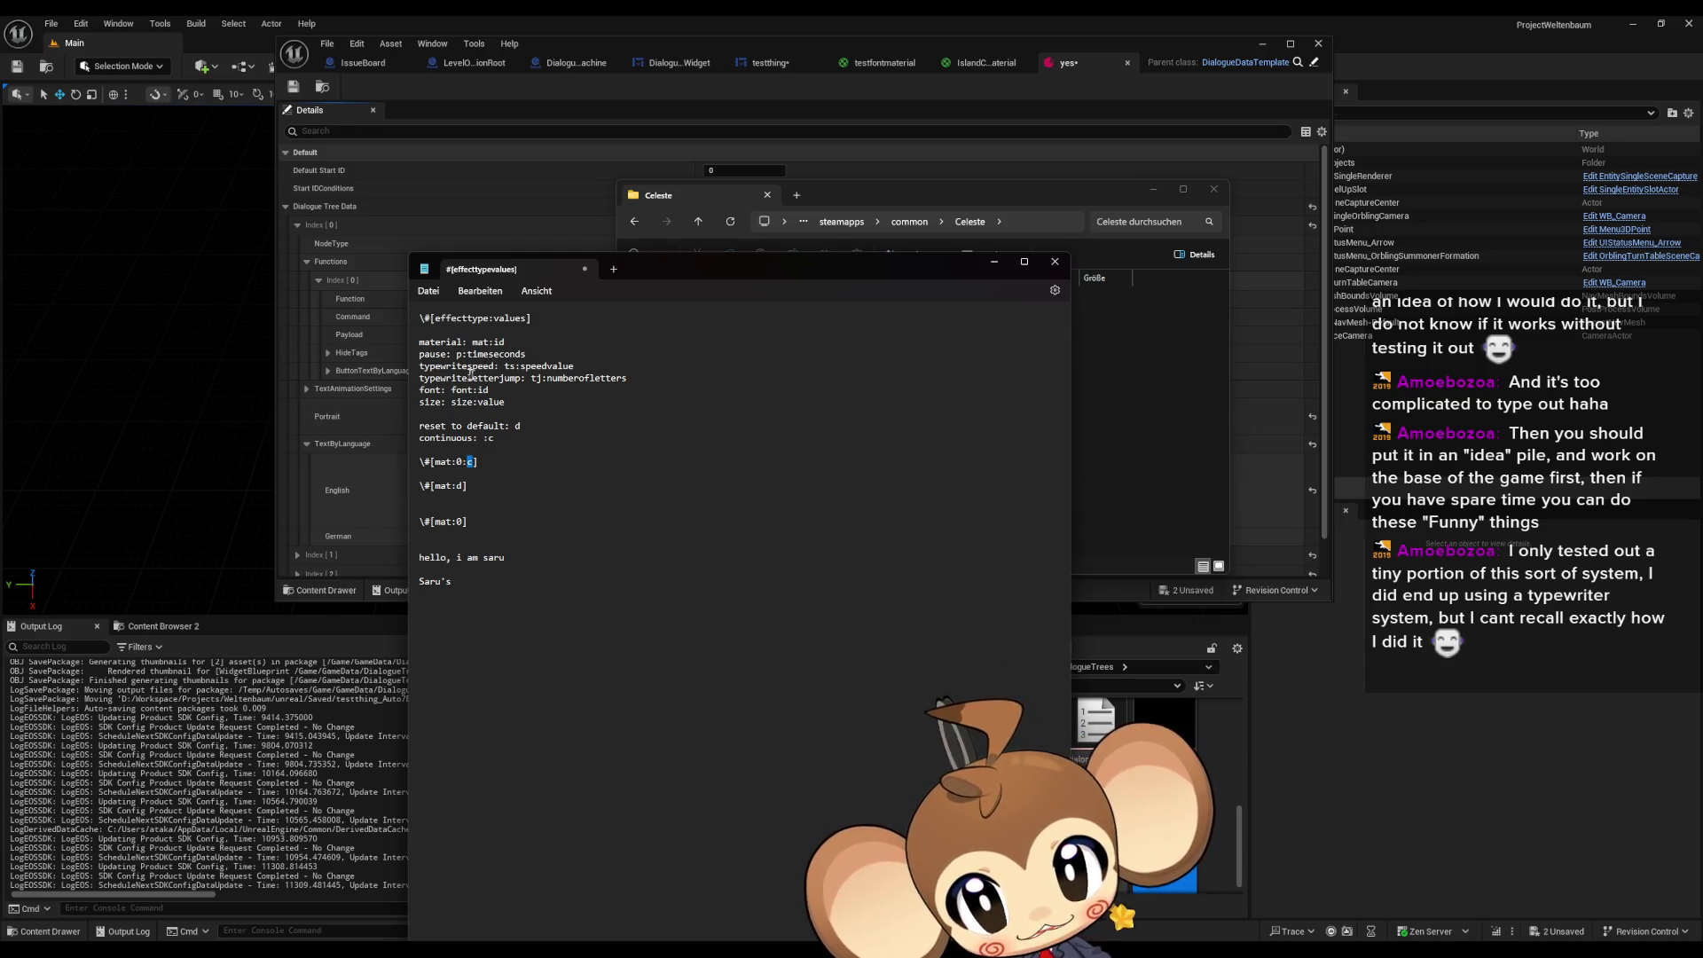
pyautogui.moveTo(451, 365); pyautogui.dragTo(548, 366)
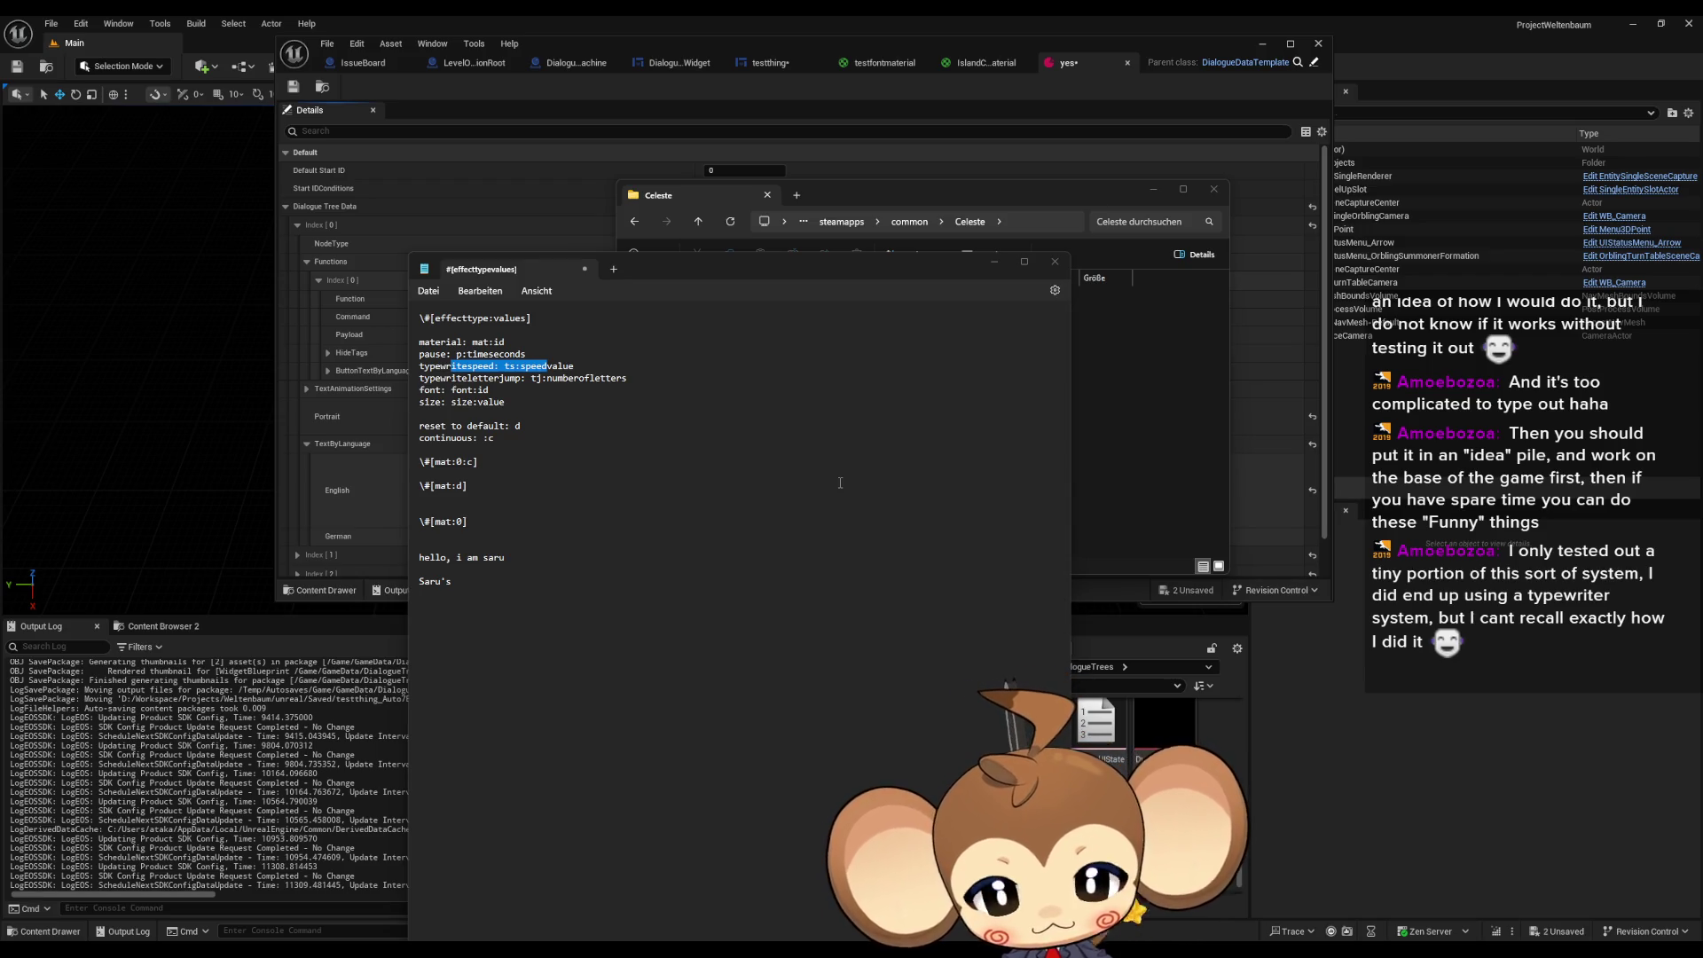
# - Add an empty line after the last sample and move Notepad down to reveal the Celeste folder
pyautogui.moveTo(532, 598)
pyautogui.mouseDown()
pyautogui.moveTo(533, 421)
pyautogui.moveTo(461, 315)
pyautogui.mouseUp()
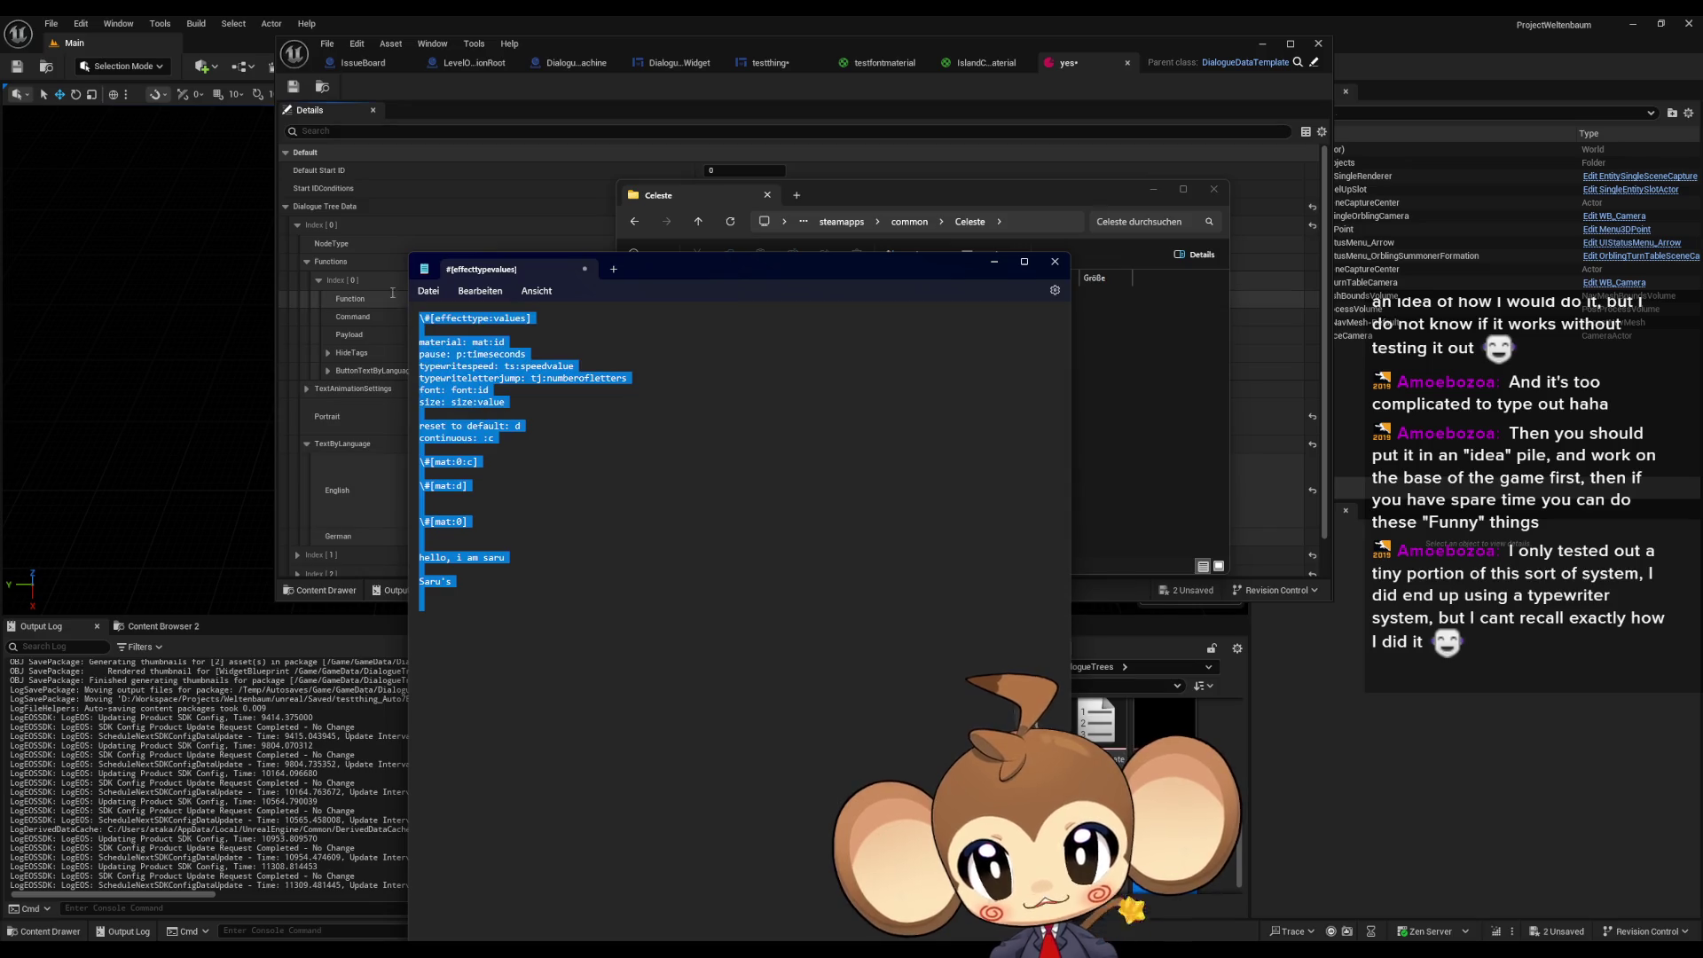
pyautogui.click(711, 586)
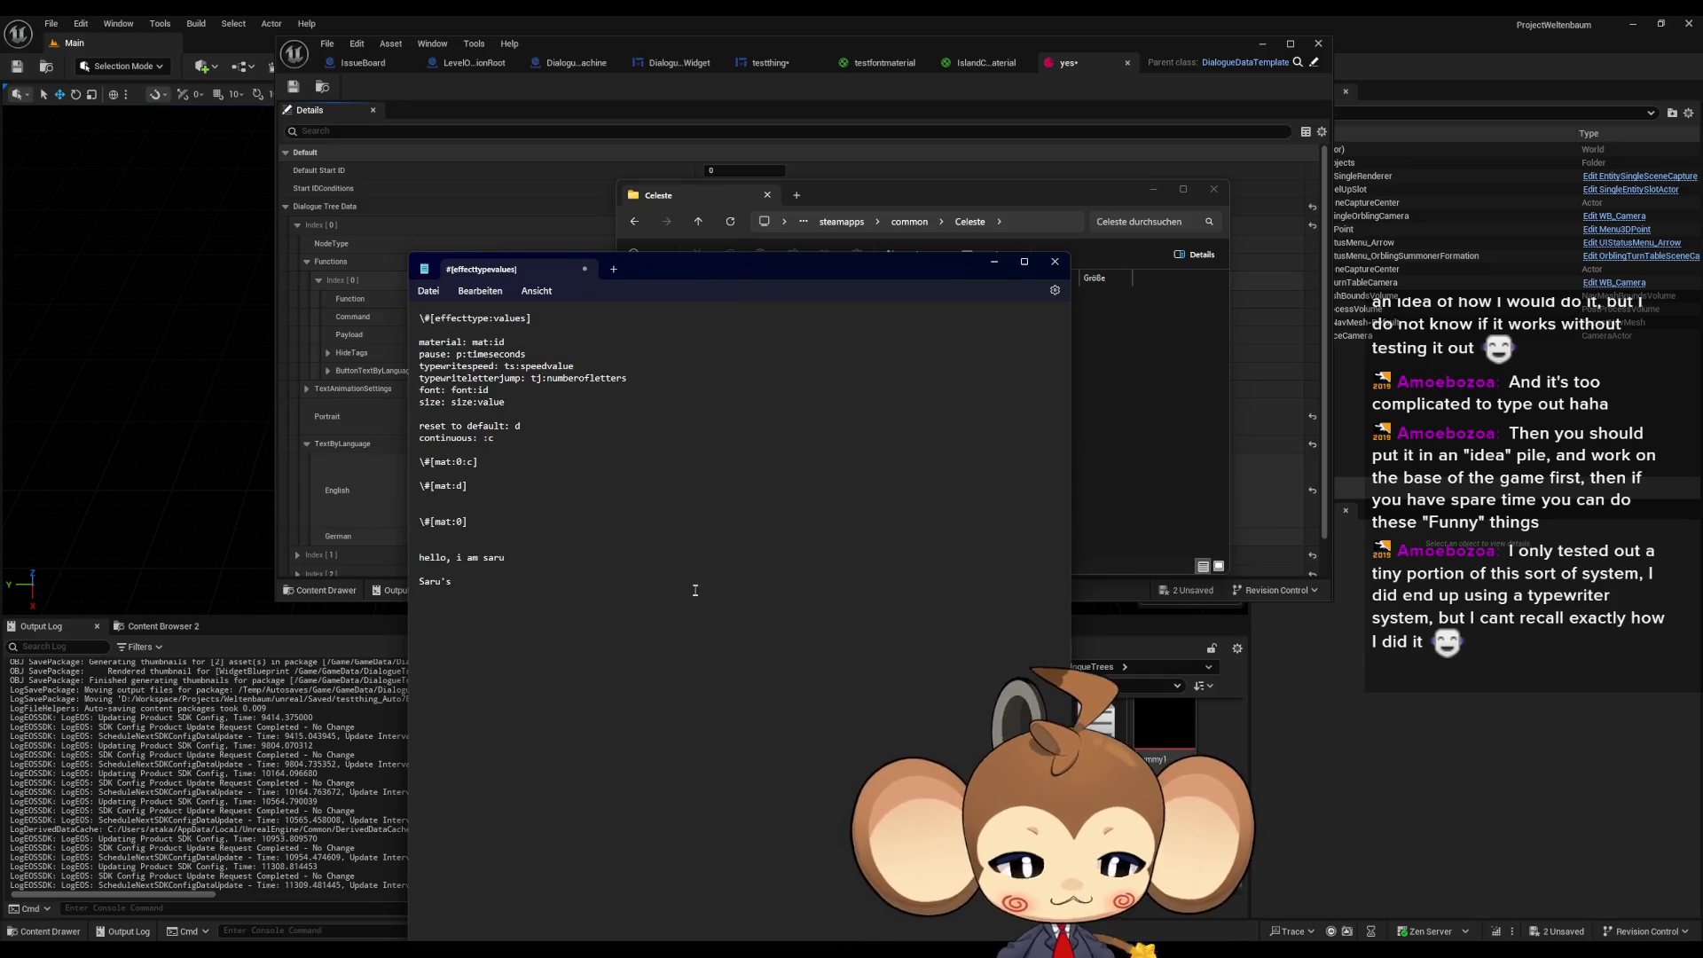
pyautogui.hotkey('shift', 'Right')
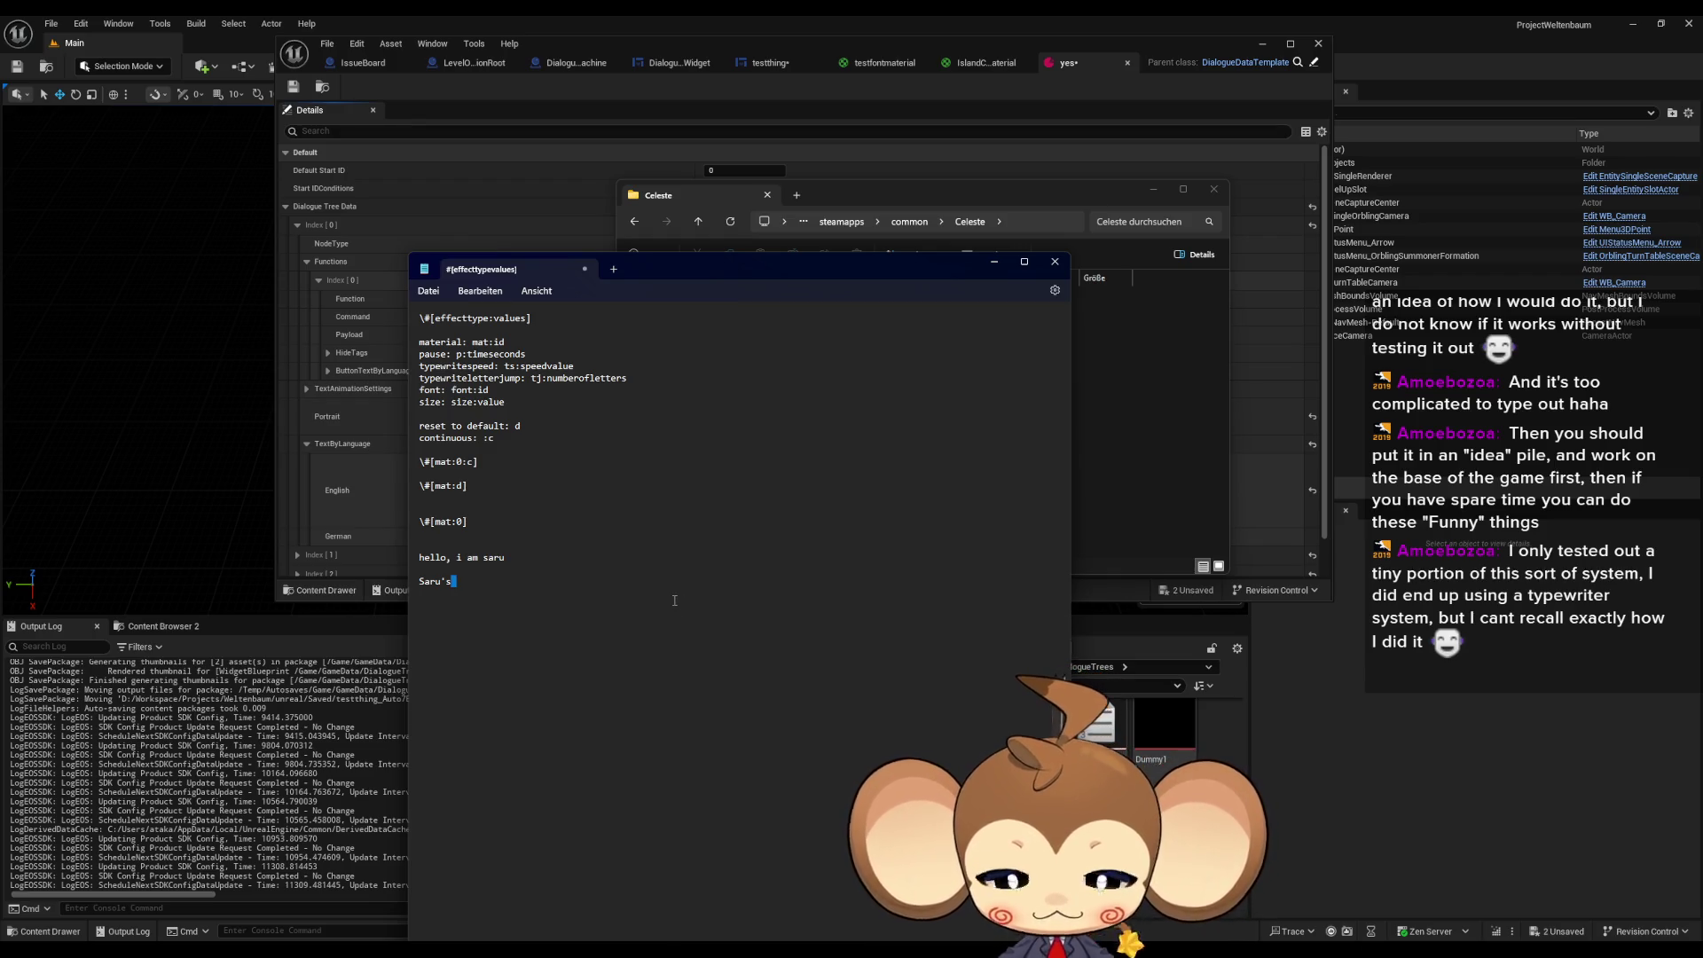
pyautogui.press('Return')
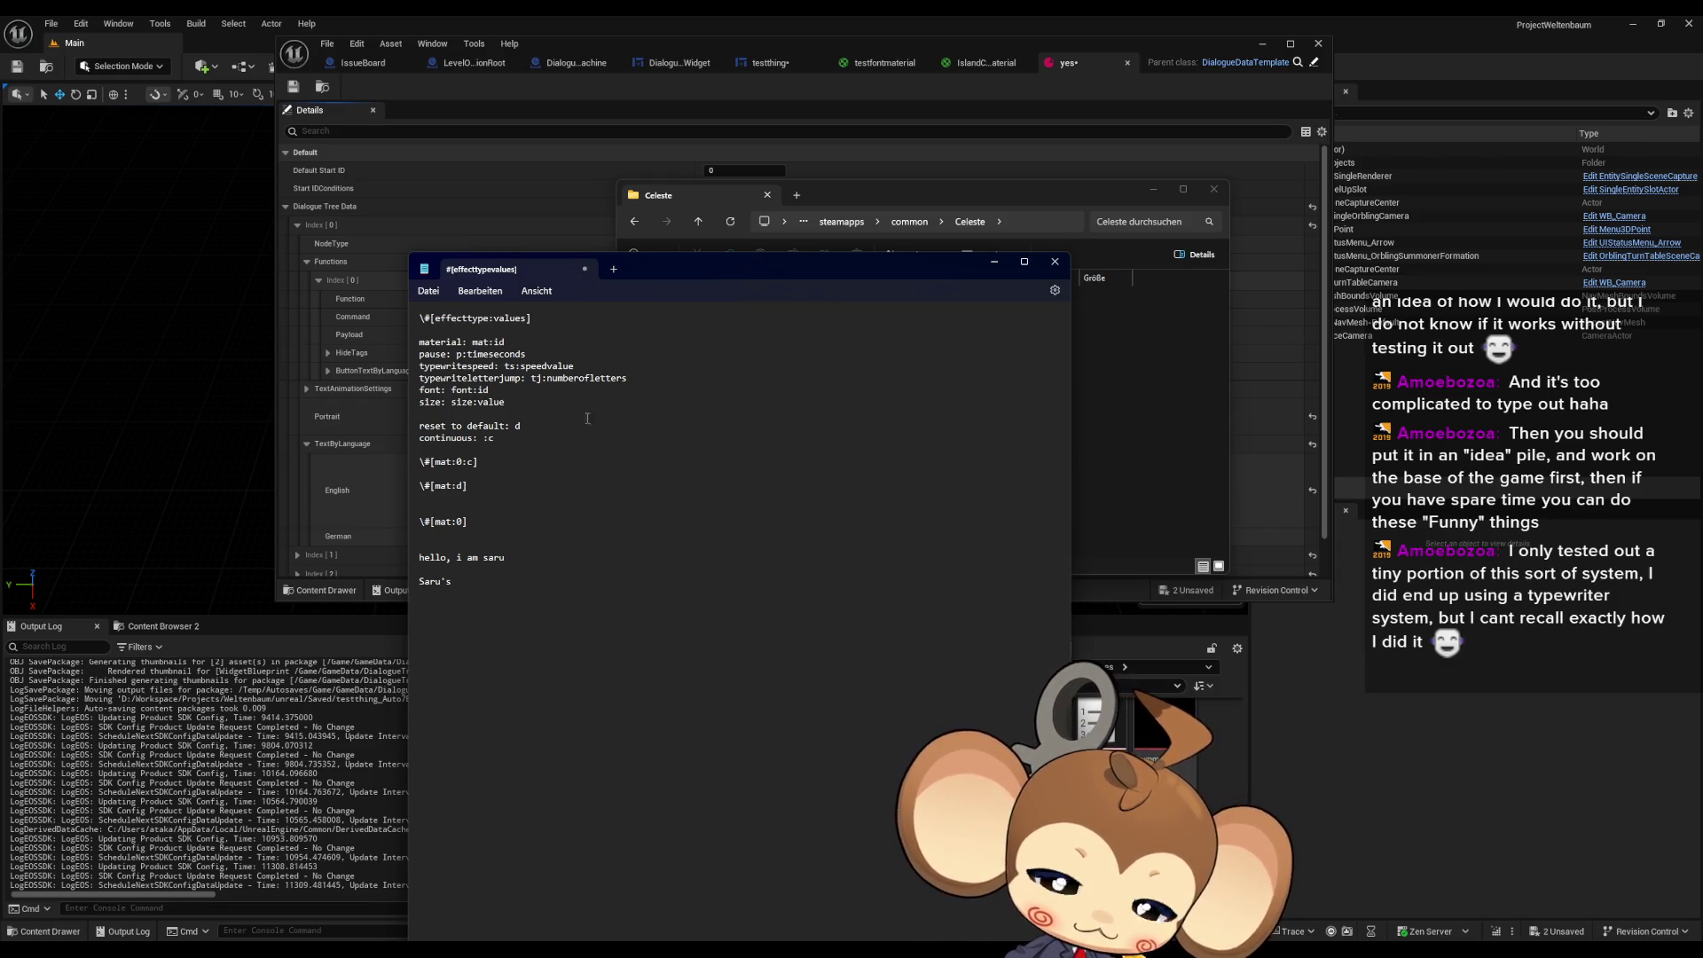
pyautogui.moveTo(640, 255); pyautogui.dragTo(644, 586)
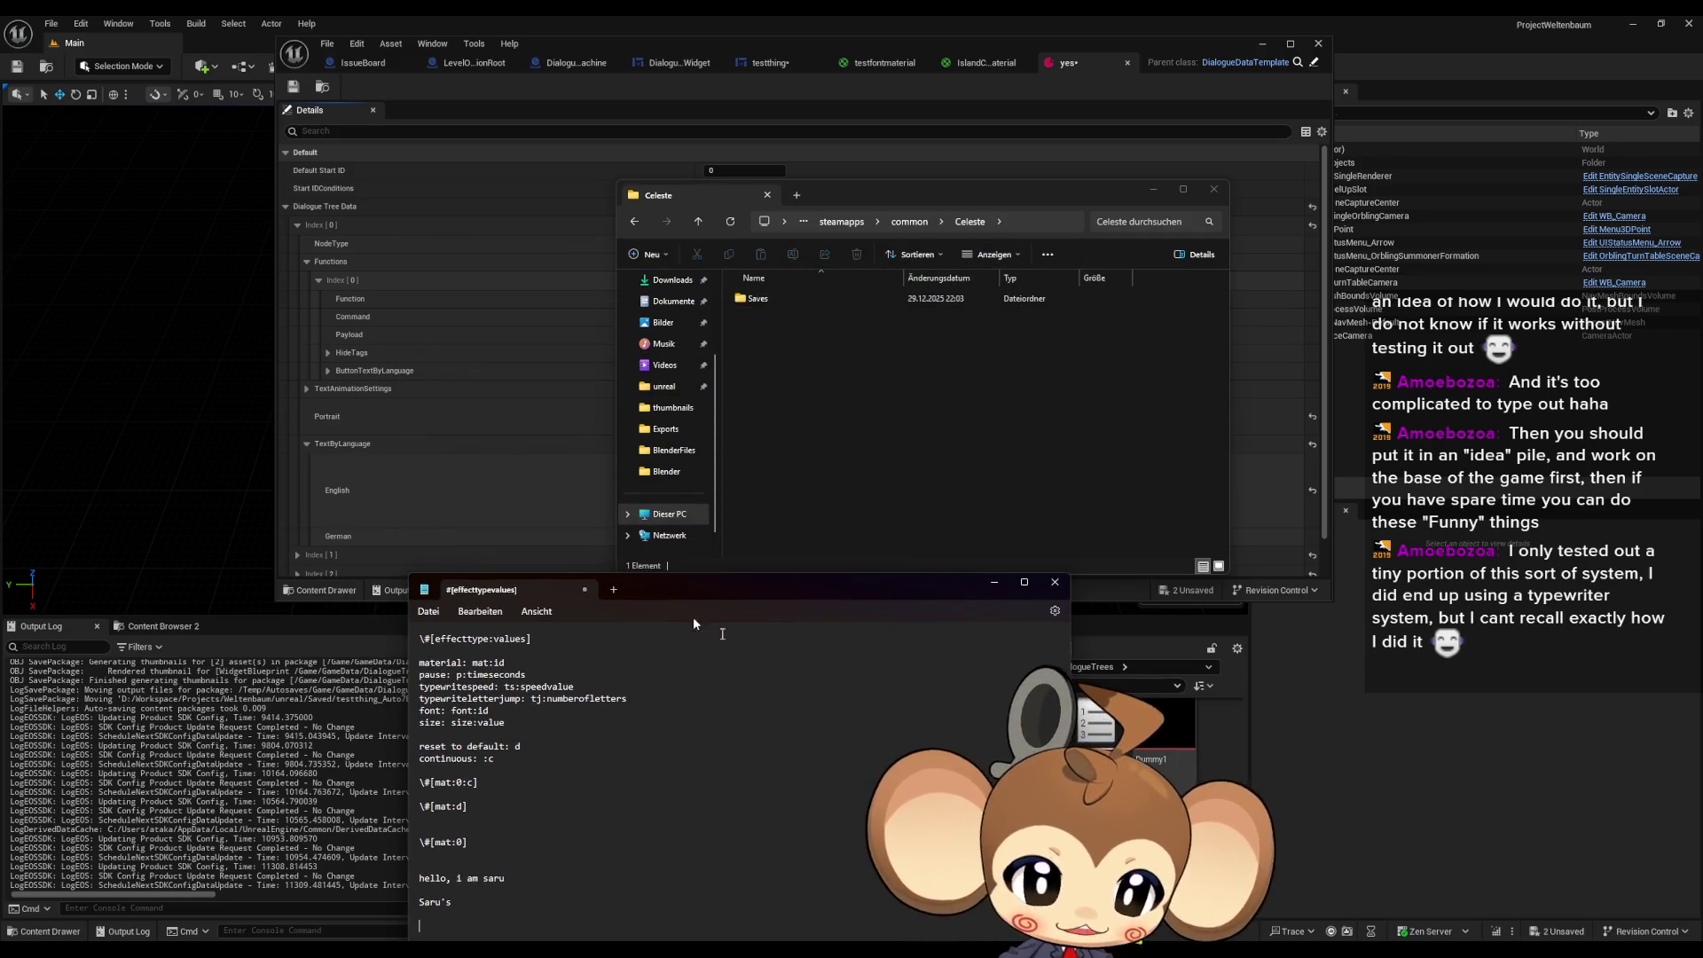